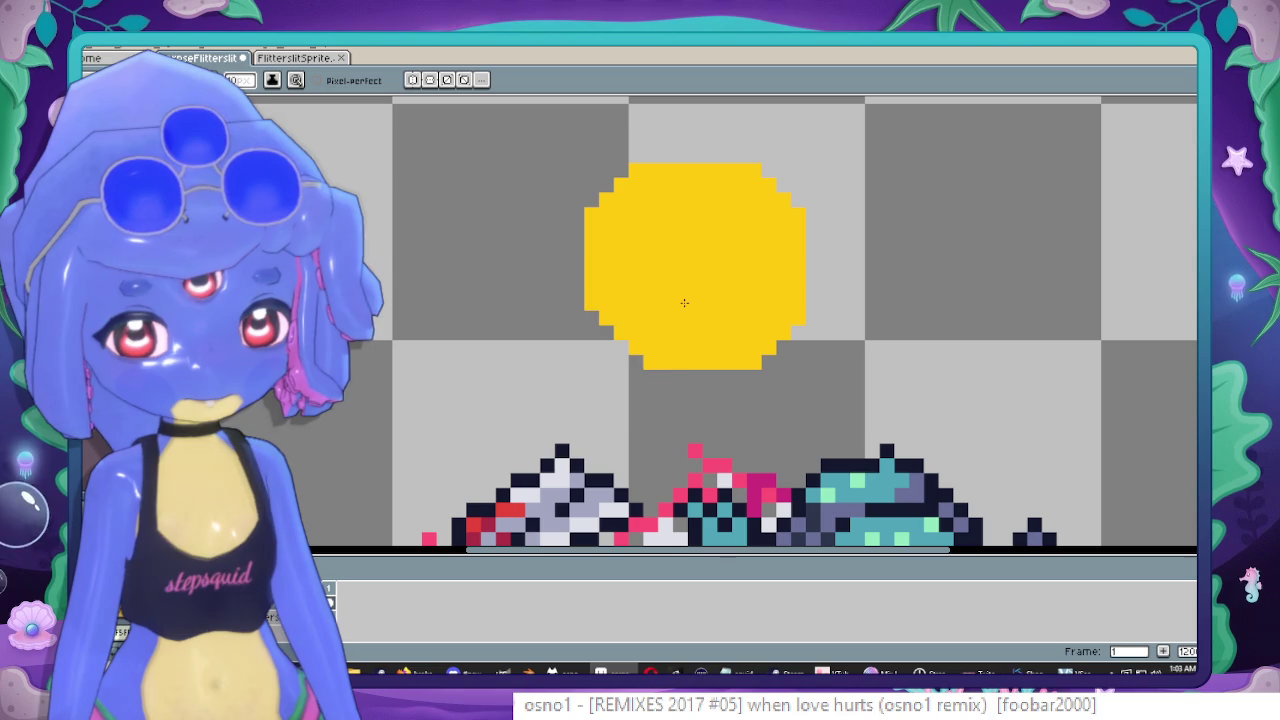
Draw a rectangular selection around the yellow circle, then clear it.
scroll(700, 302, "down", 3)
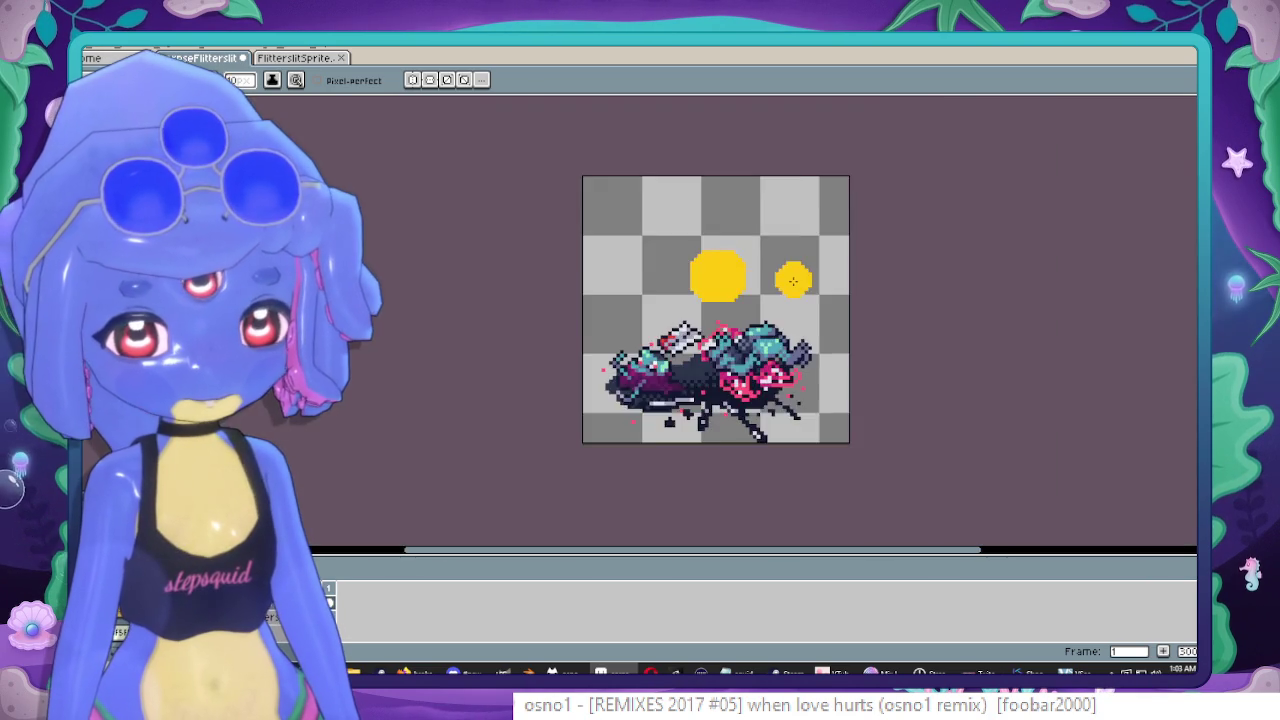
scroll(789, 277, "up", 1)
key("m")
left_click_drag(605, 202, 757, 337)
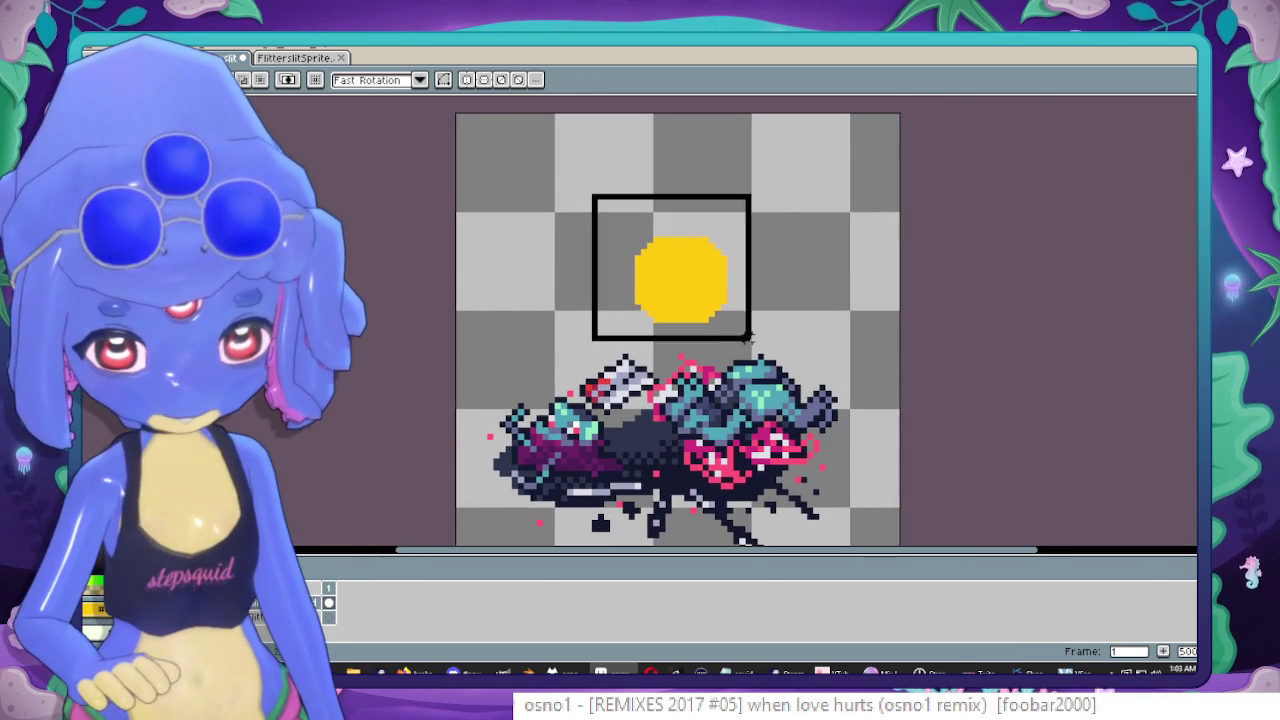
left_click(757, 297)
scroll(757, 297, "up", 1)
left_click_drag(662, 240, 686, 234)
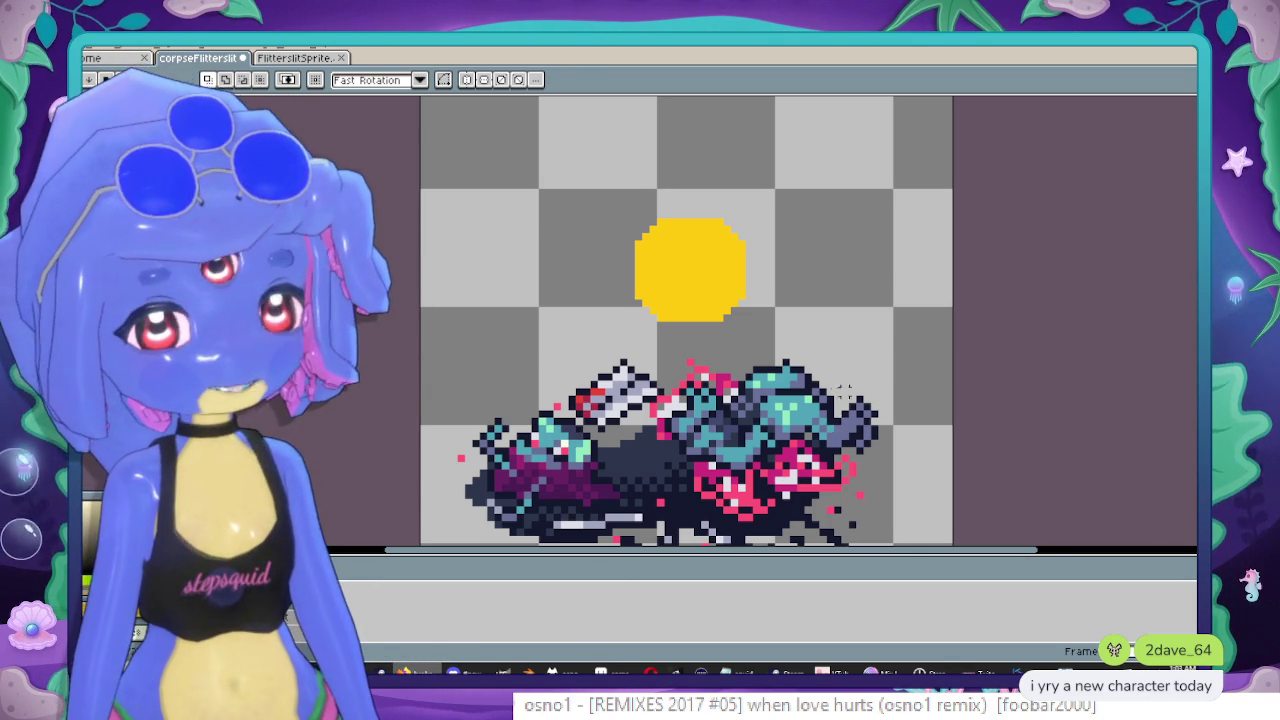
scroll(608, 445, "up", 1)
scroll(600, 420, "up", 1)
Glance at the other sprite file, then return to the corpse sprite.
left_click(308, 62)
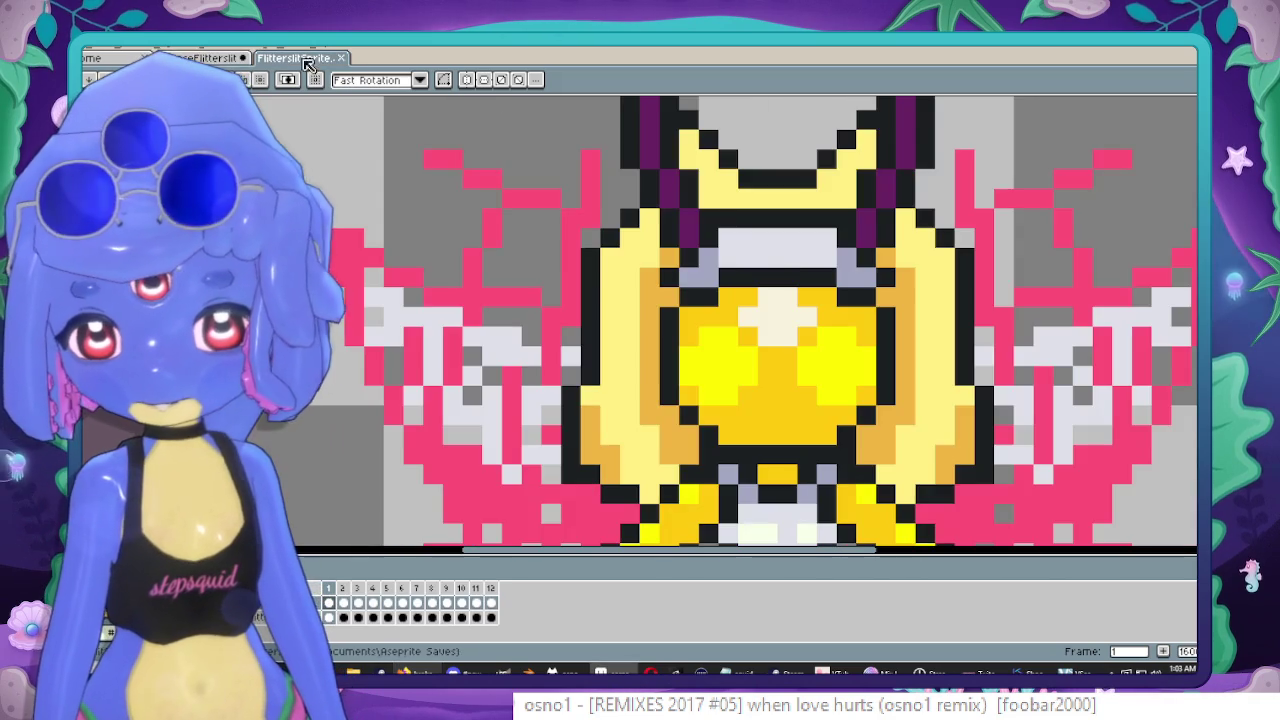
scroll(808, 318, "down", 2)
scroll(717, 249, "up", 1)
scroll(717, 249, "up", 2)
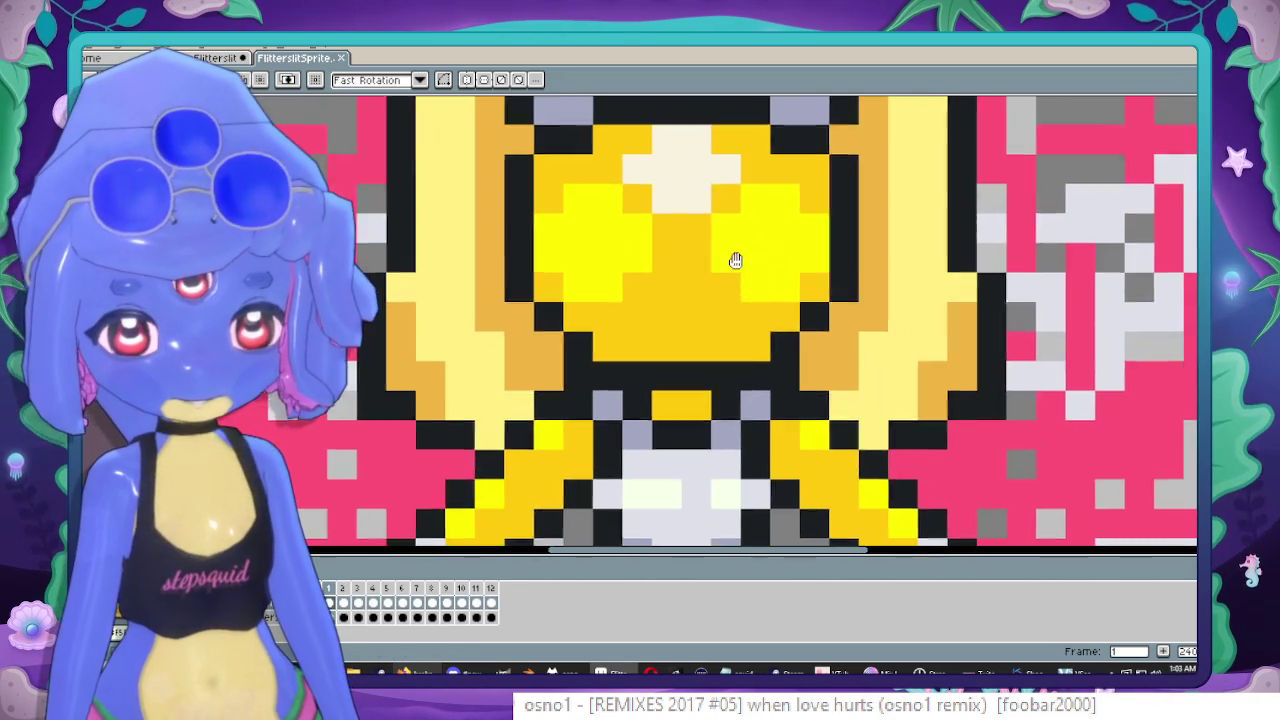
left_click(228, 57)
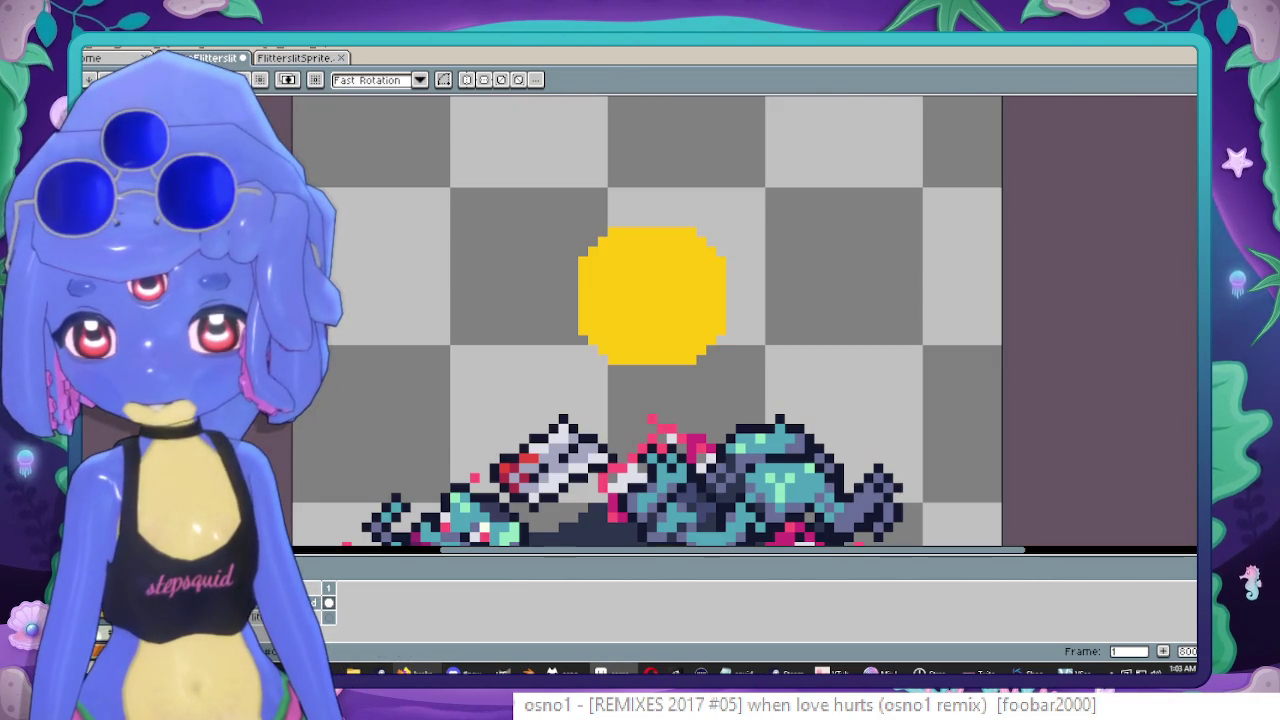
Erase a notch into the yellow circle and draw an orange line along its edge.
key("b")
scroll(671, 203, "up", 1)
scroll(686, 280, "up", 1)
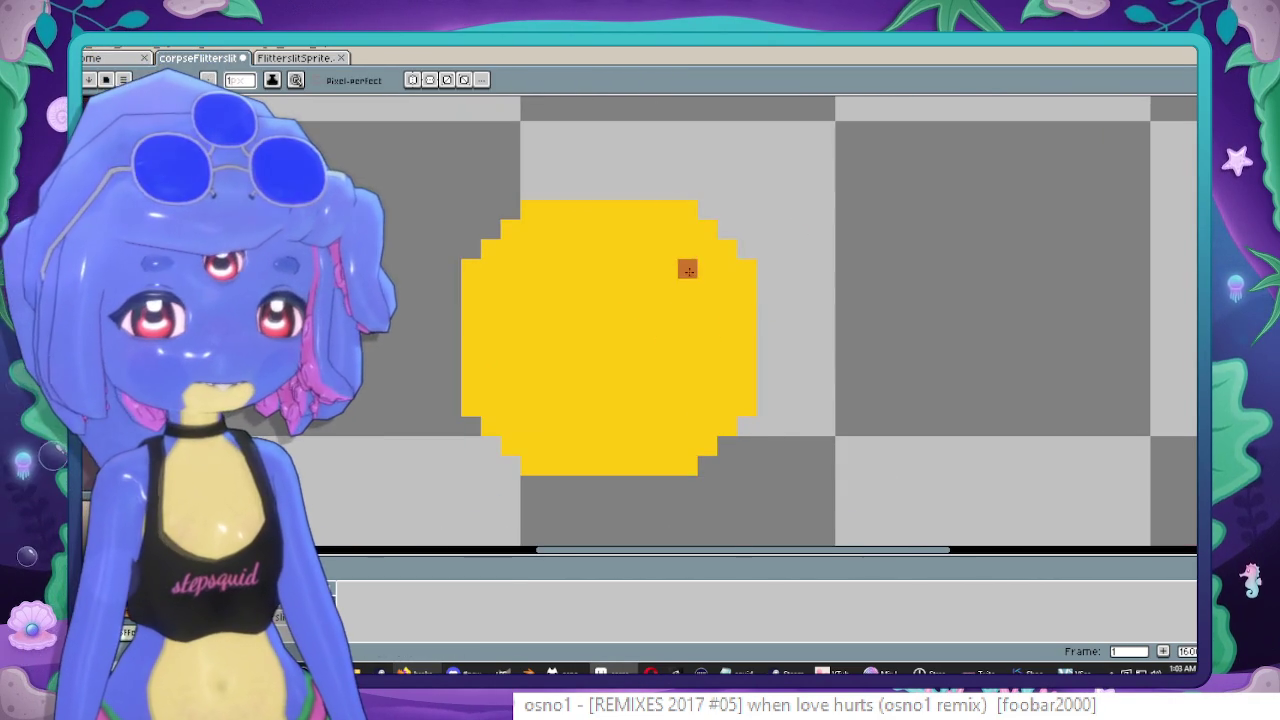
scroll(659, 278, "up", 1)
scroll(807, 253, "down", 1)
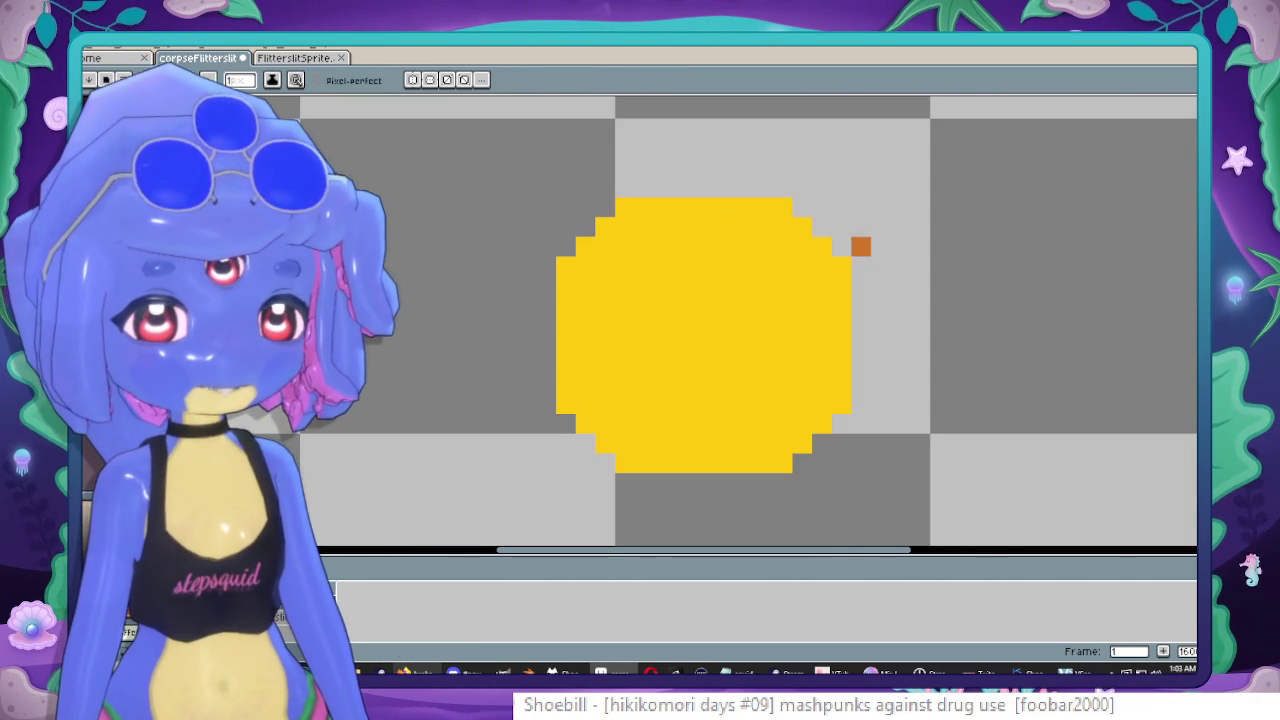
key("e")
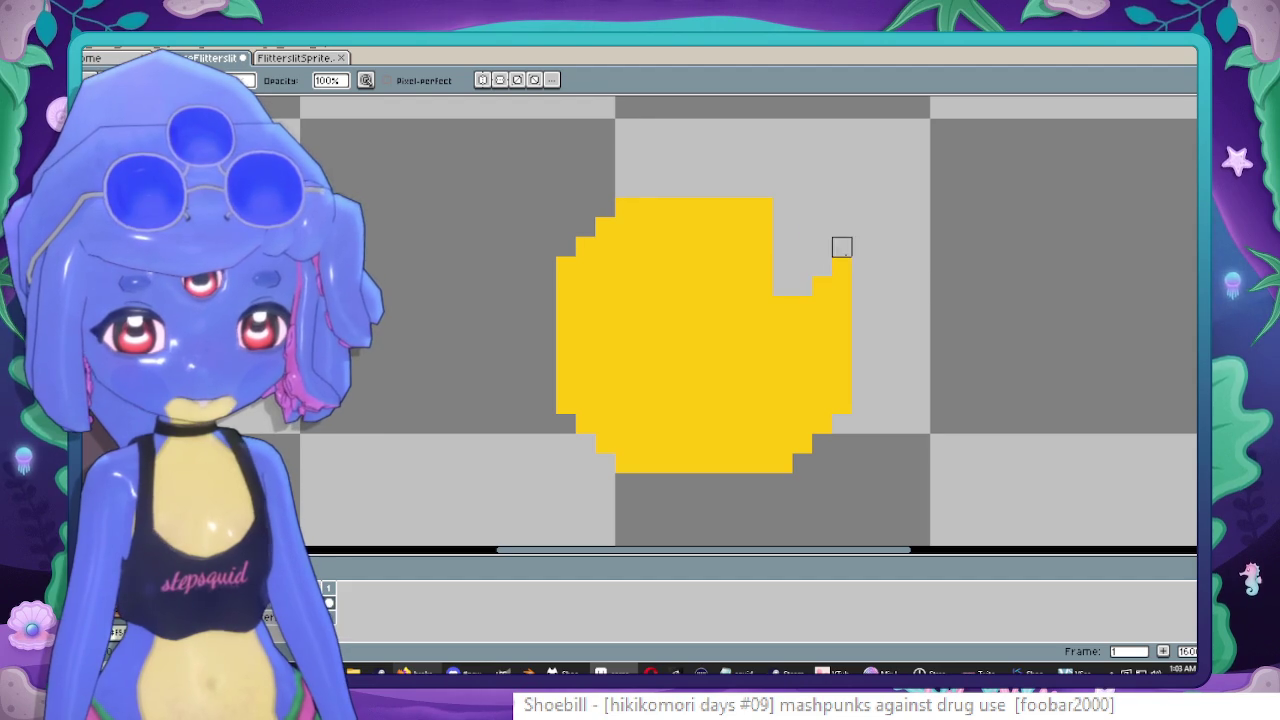
key("b")
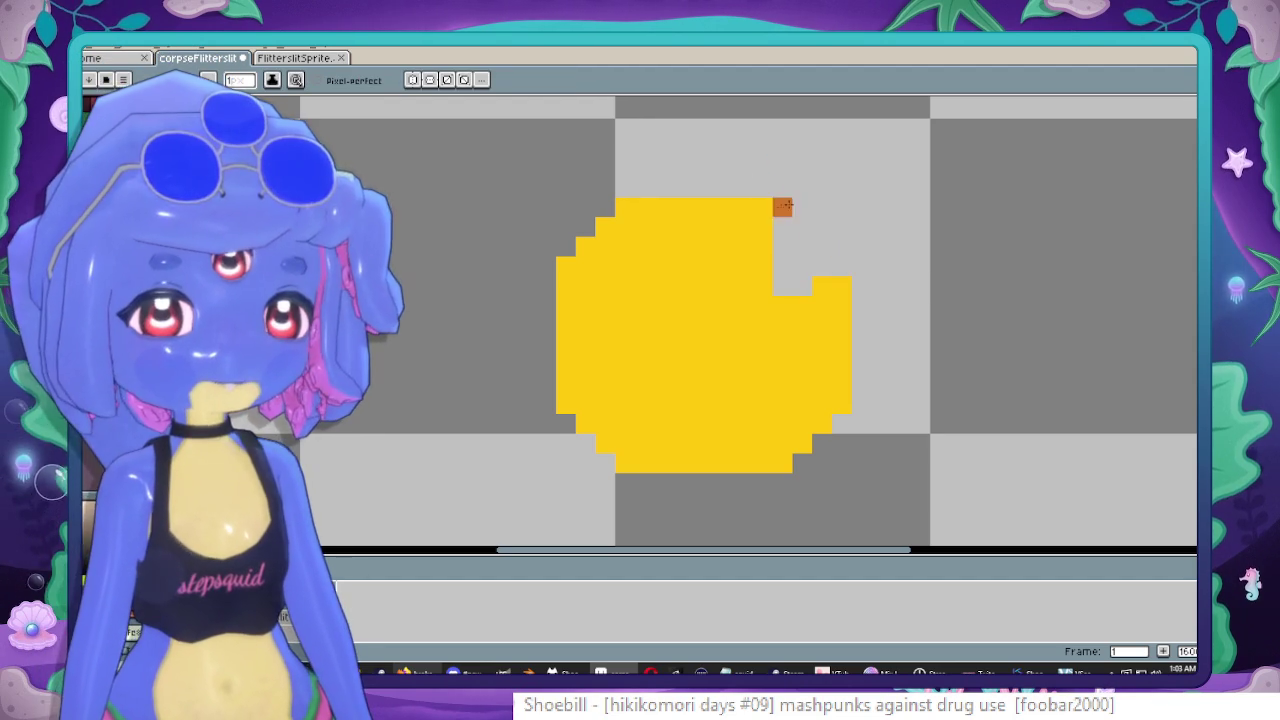
left_click_drag(751, 213, 760, 219)
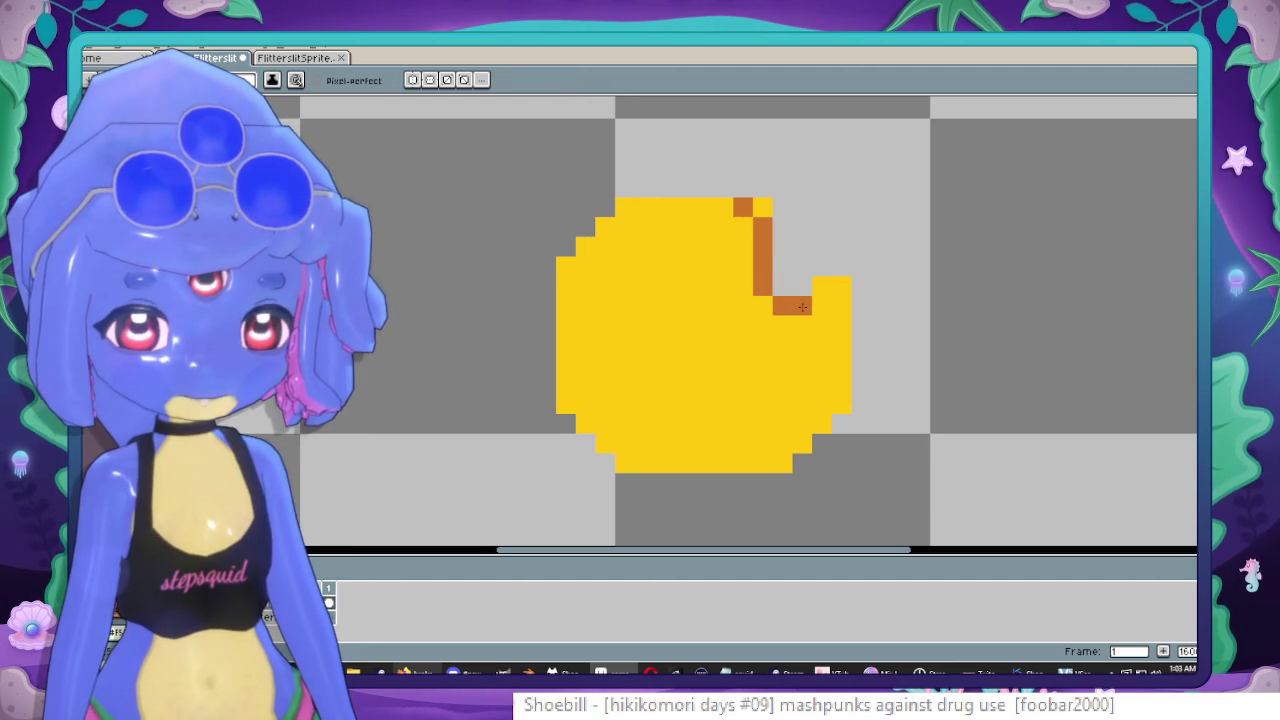
key("e")
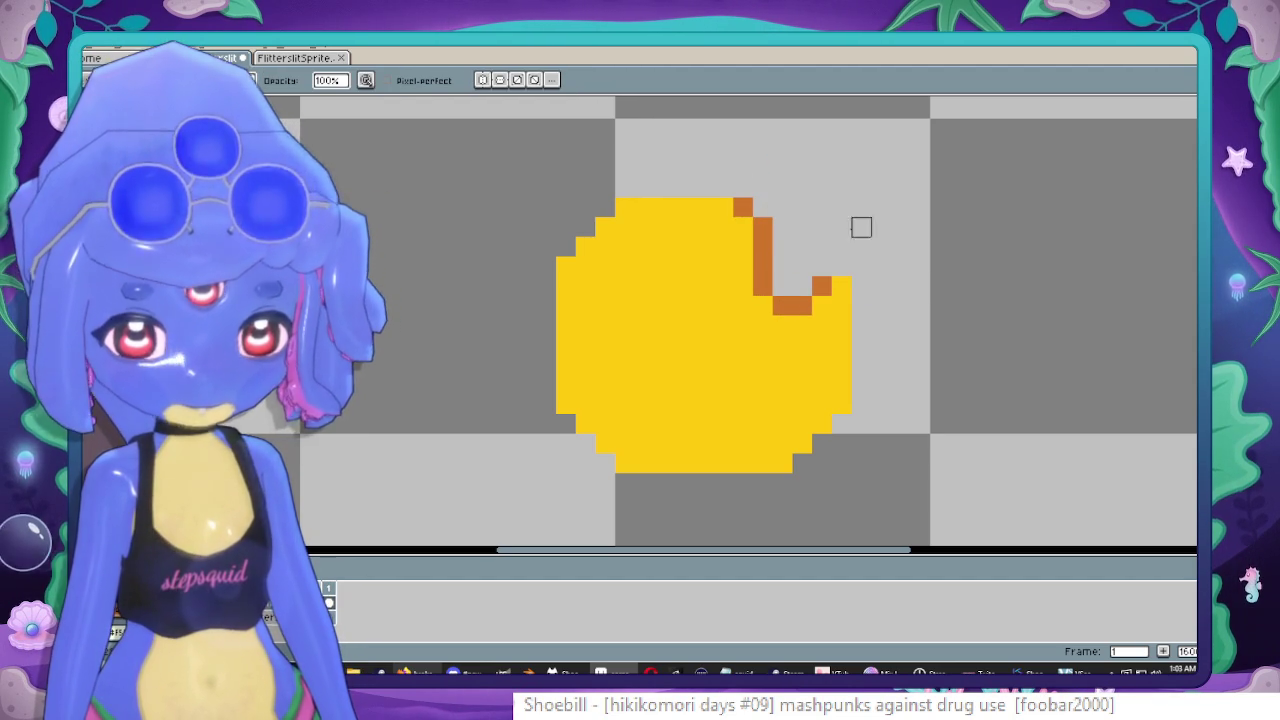
key("b")
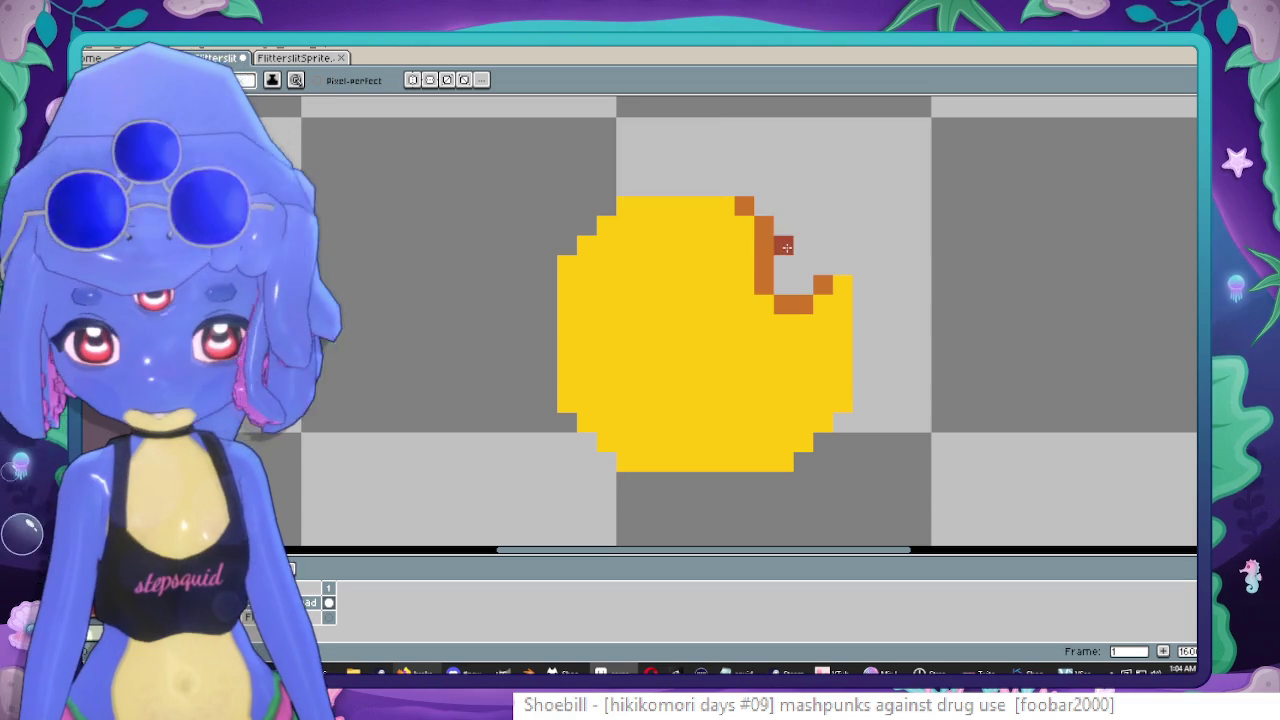
Fill the notch outline dark brown and add an orange pixel and diagonal orange line.
key("g")
left_click(764, 240)
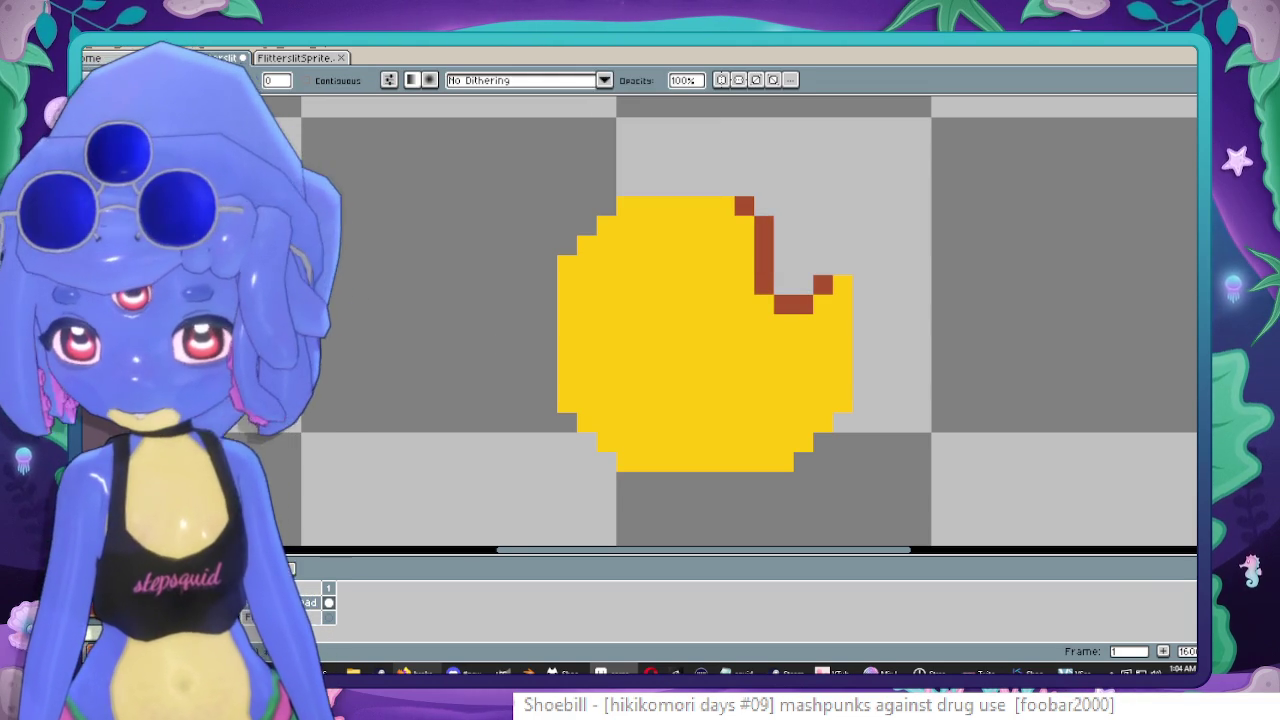
key("b")
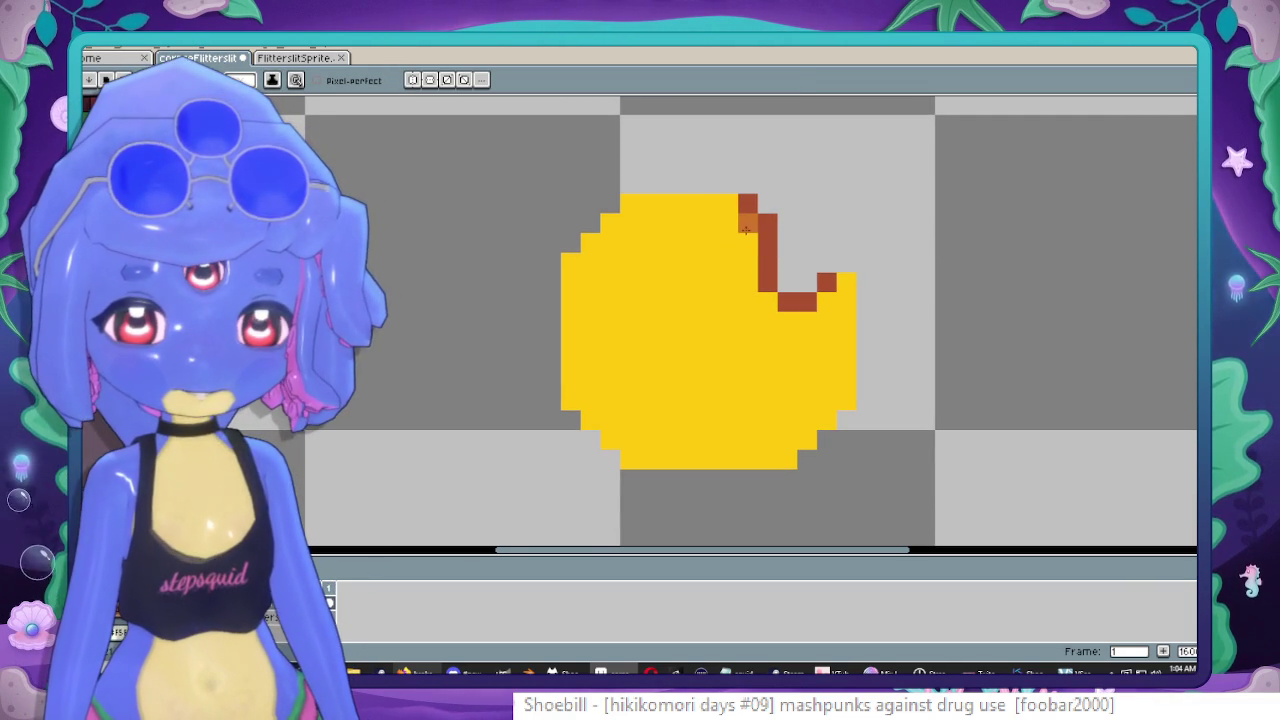
left_click(709, 244)
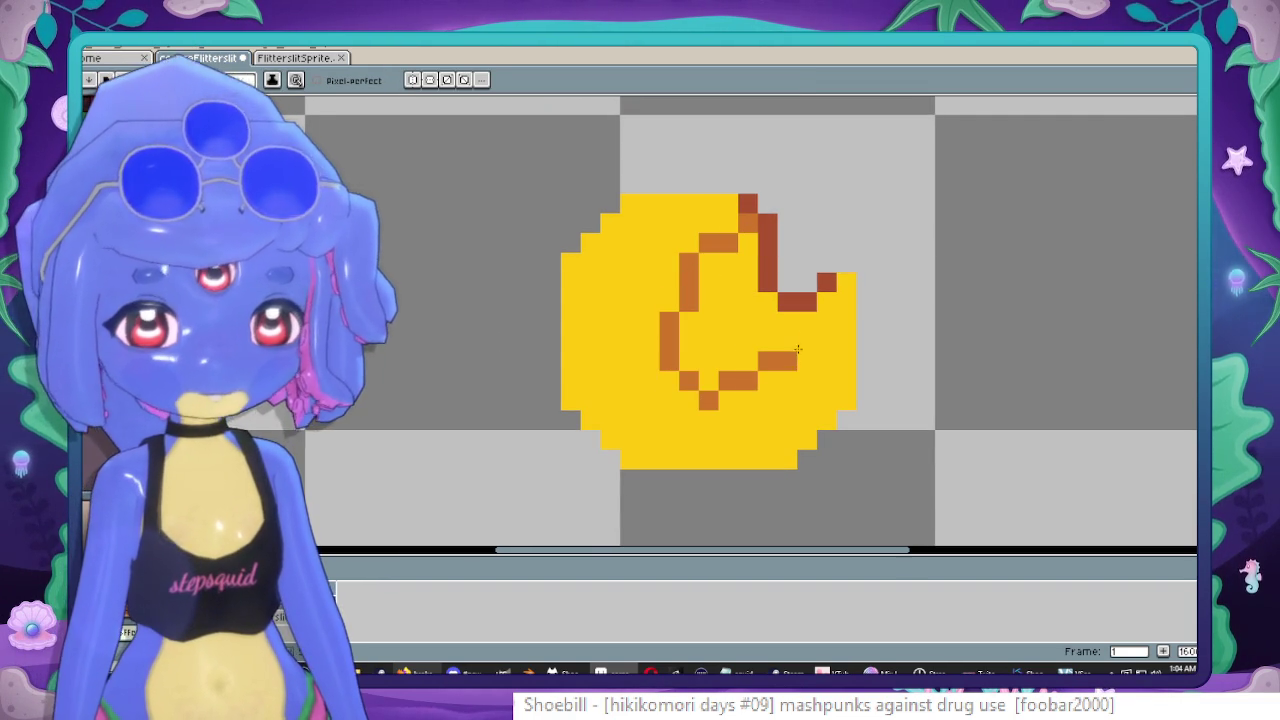
left_click_drag(801, 358, 853, 289)
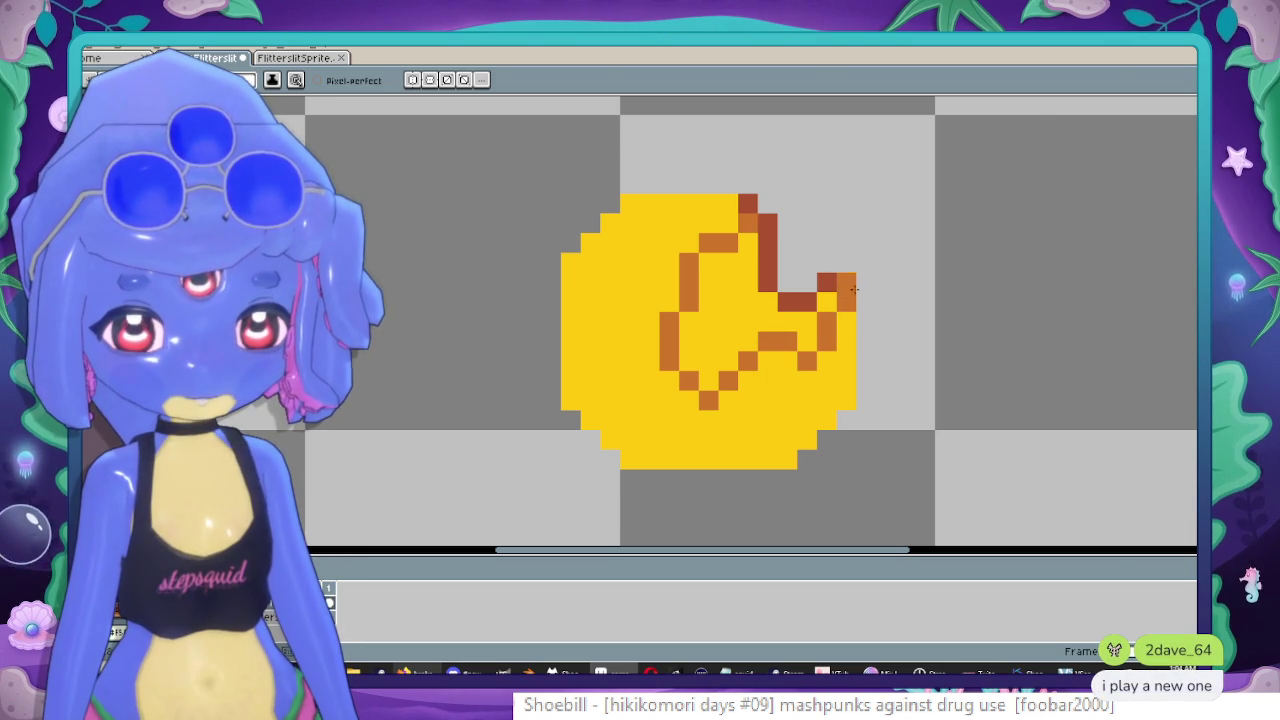
Switch over to the 12-frame FlitterslitSprite file.
scroll(850, 285, "down", 3)
scroll(757, 202, "up", 3)
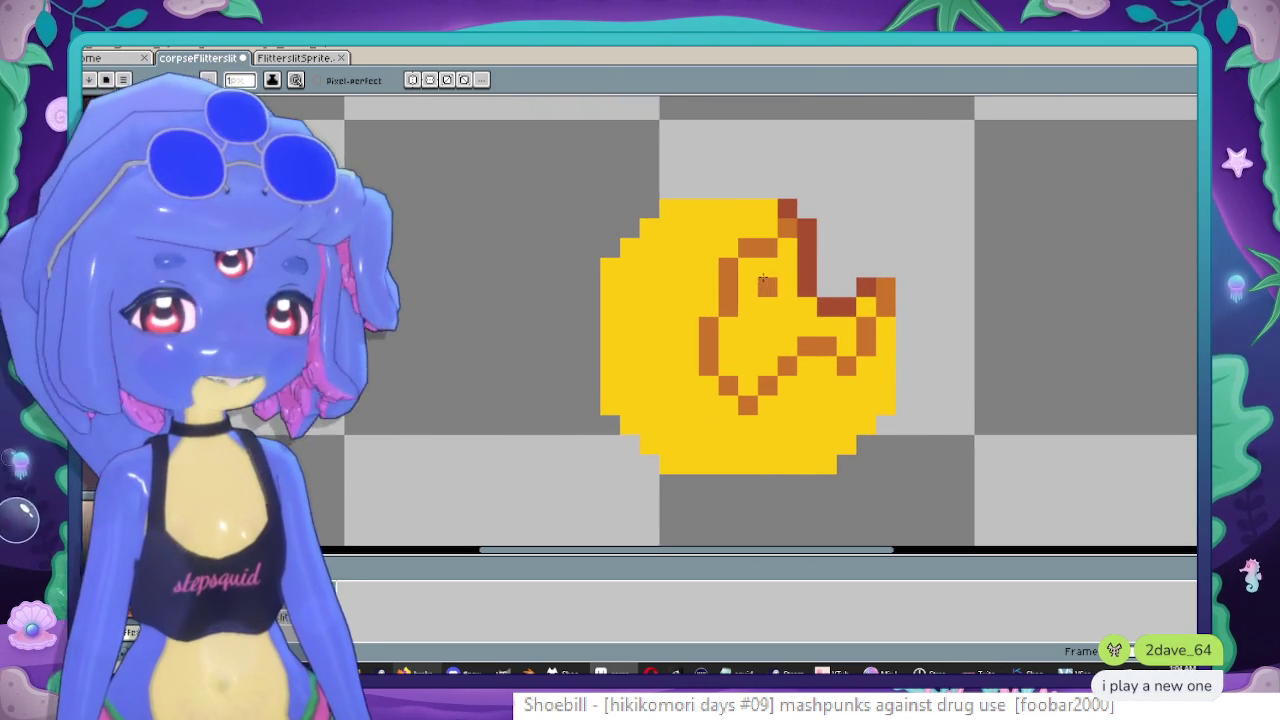
scroll(757, 202, "down", 1)
scroll(734, 249, "up", 1)
scroll(734, 249, "right", 1)
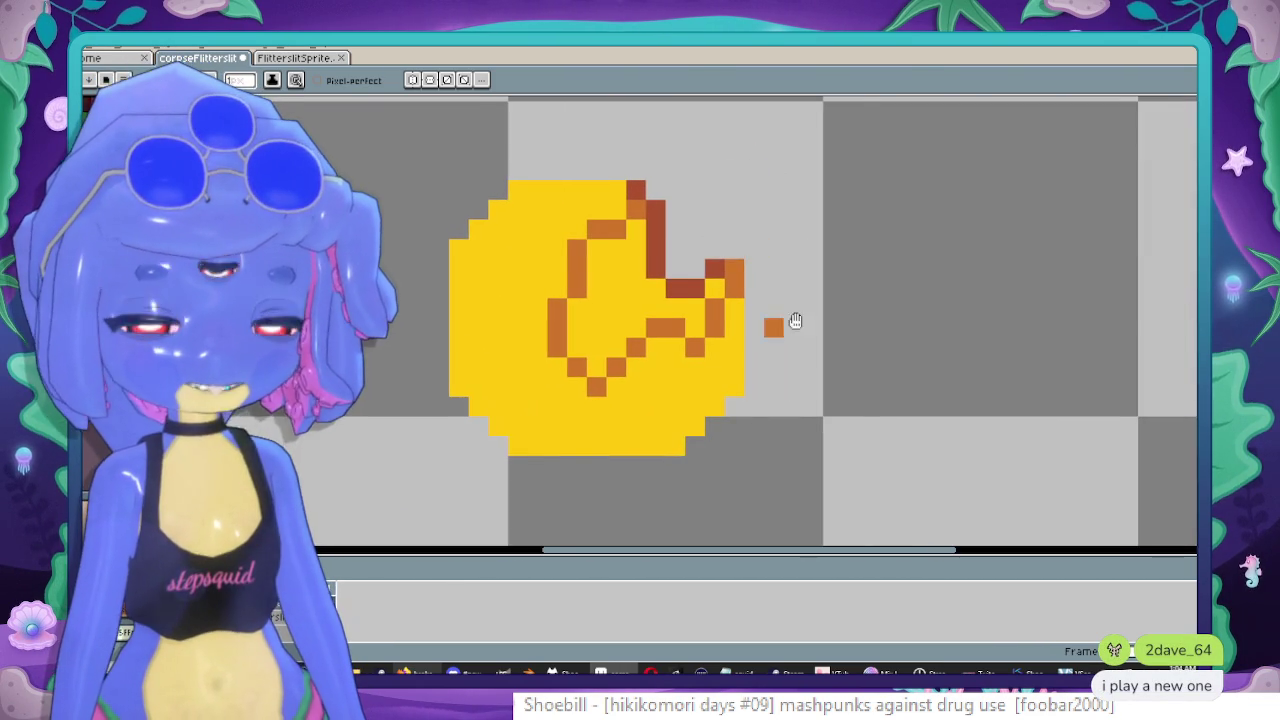
scroll(794, 323, "left", 1)
scroll(817, 285, "down", 1)
scroll(760, 270, "up", 1)
scroll(720, 260, "left", 1)
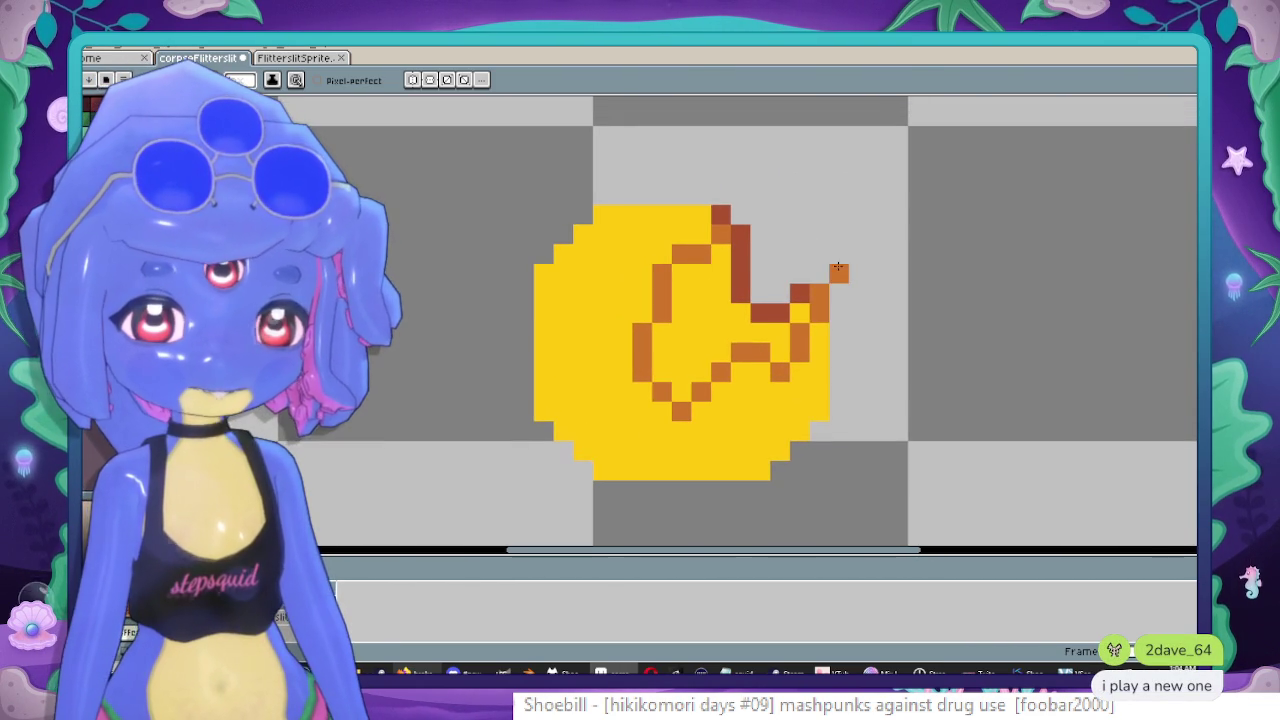
scroll(705, 255, "up", 1)
key("ctrl+Tab")
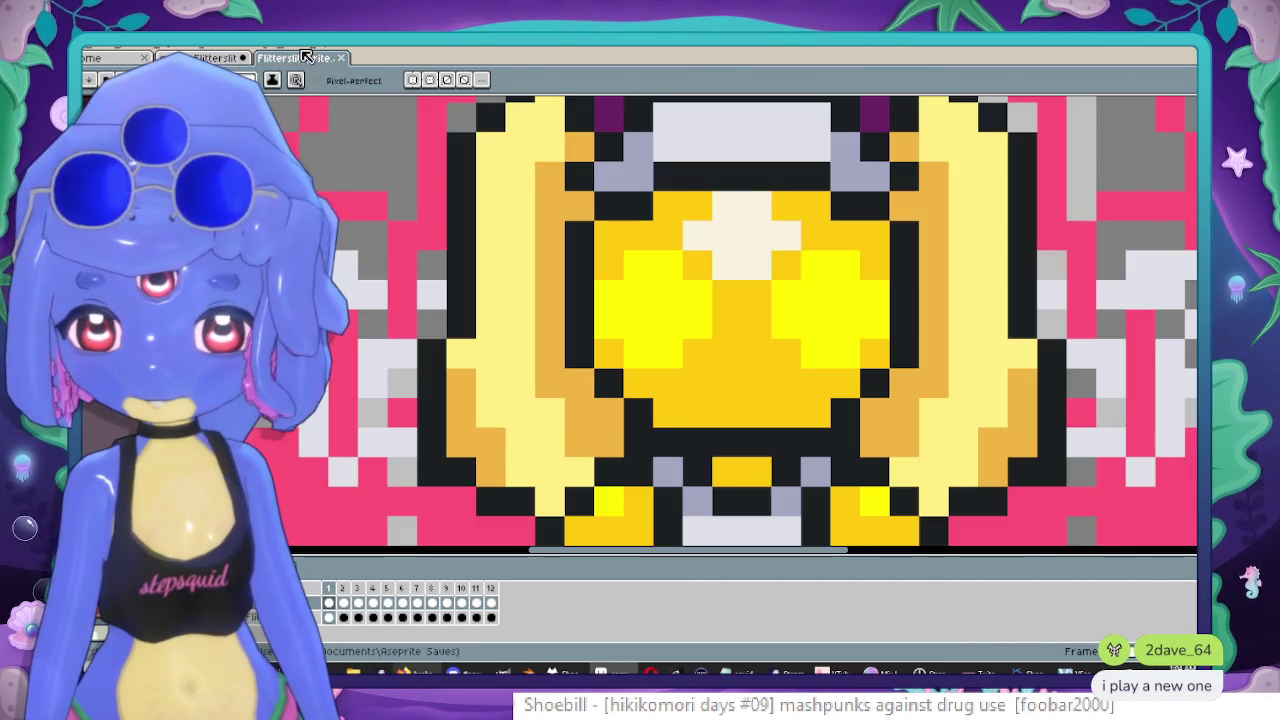
Sample bright yellow from the reference sprite and paint a highlight on the coin's left.
key("i")
left_click(687, 296)
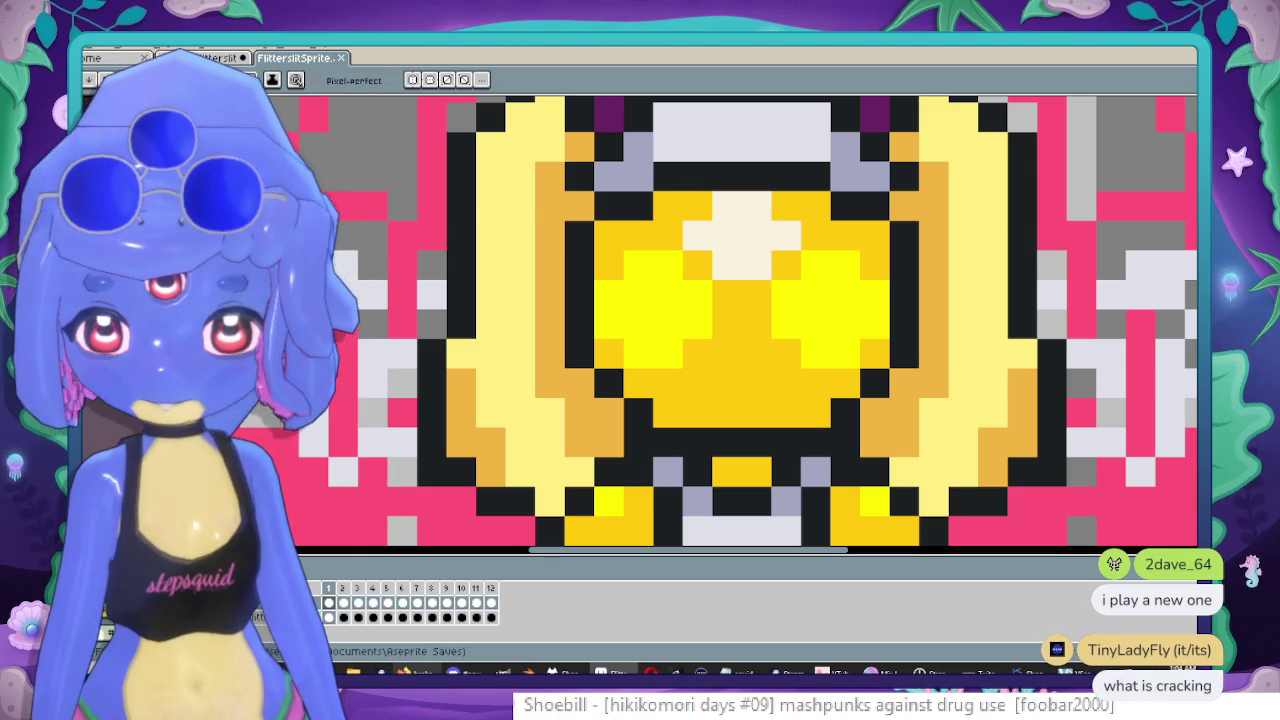
key("ctrl+shift+Tab")
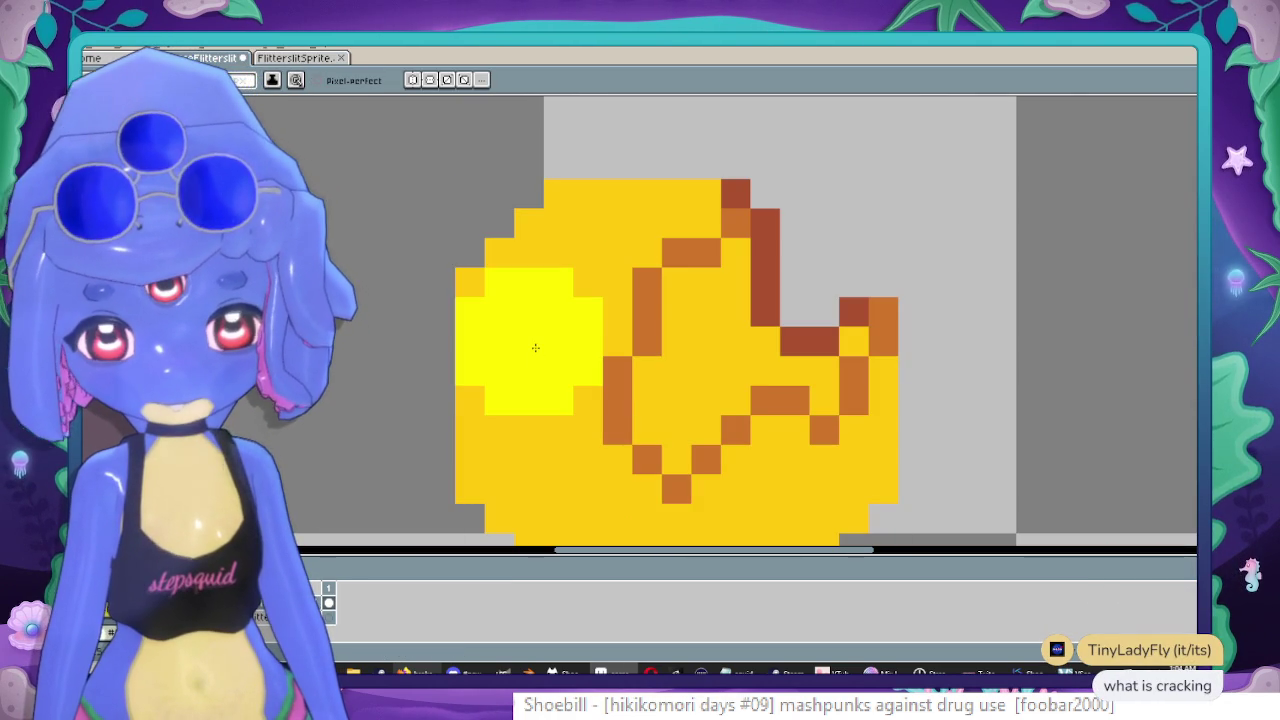
left_click(535, 347)
scroll(666, 223, "left", 3)
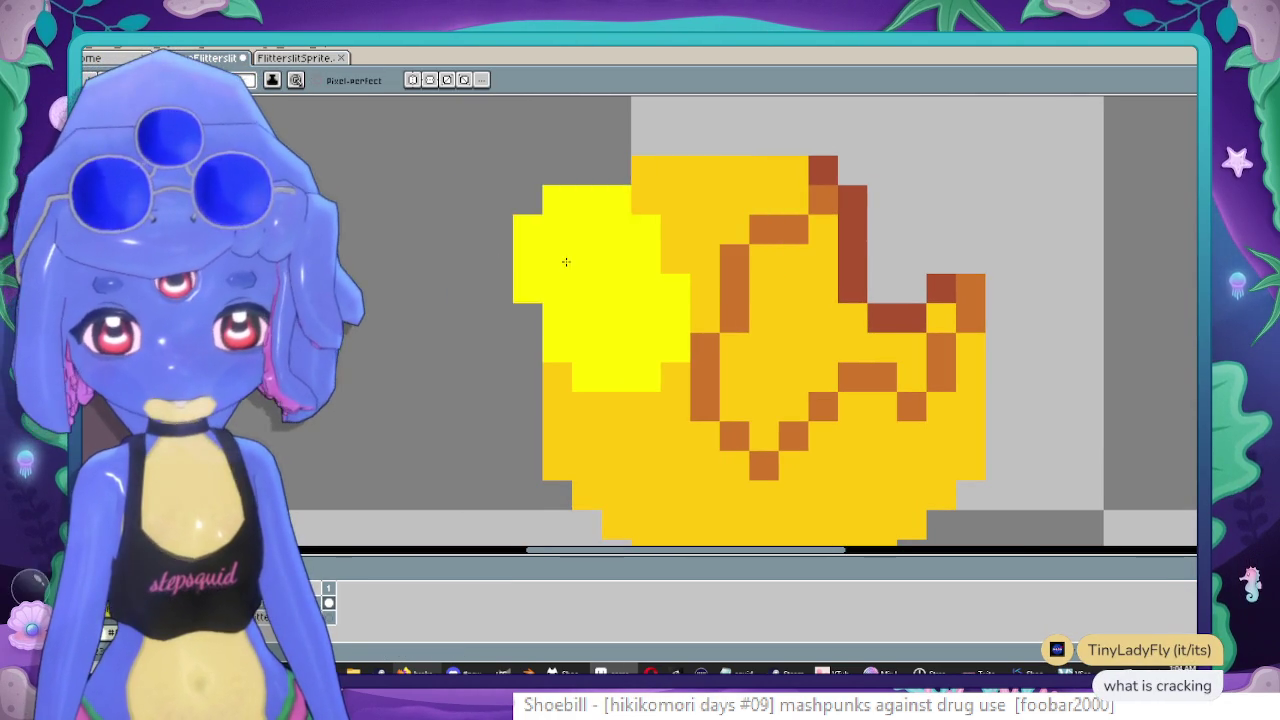
key("ctrl+Tab")
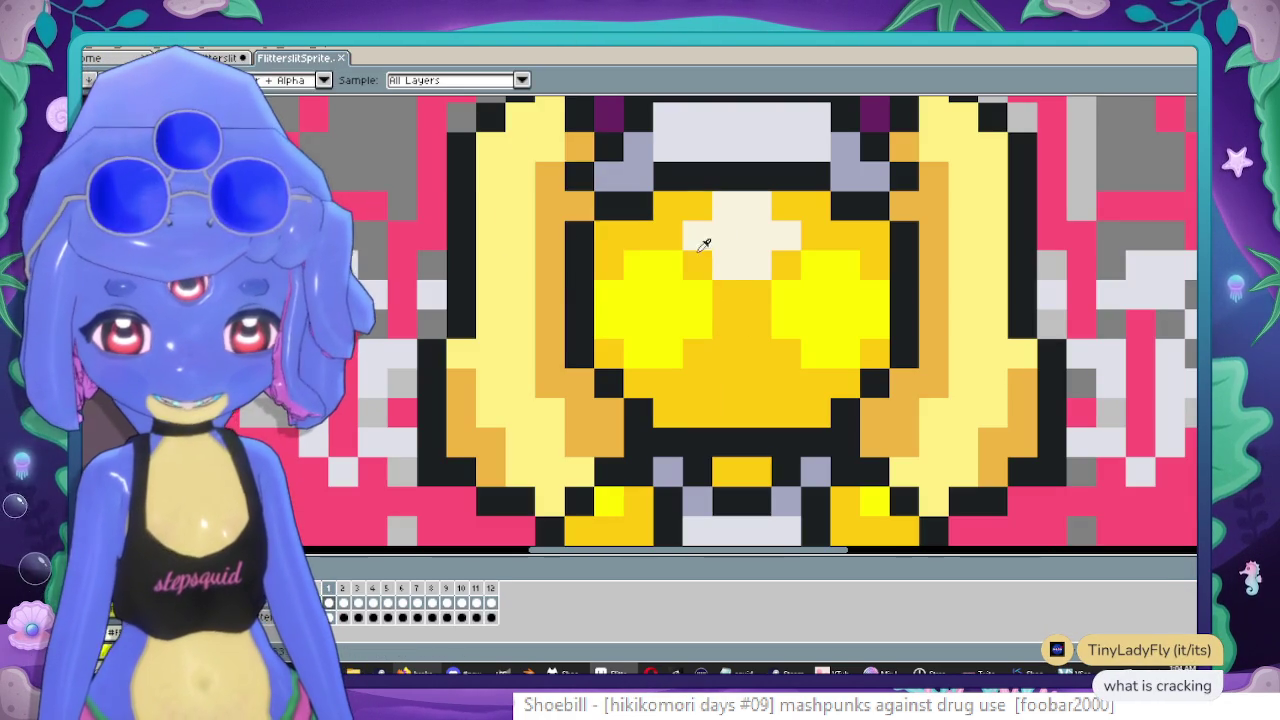
key("ctrl+Tab")
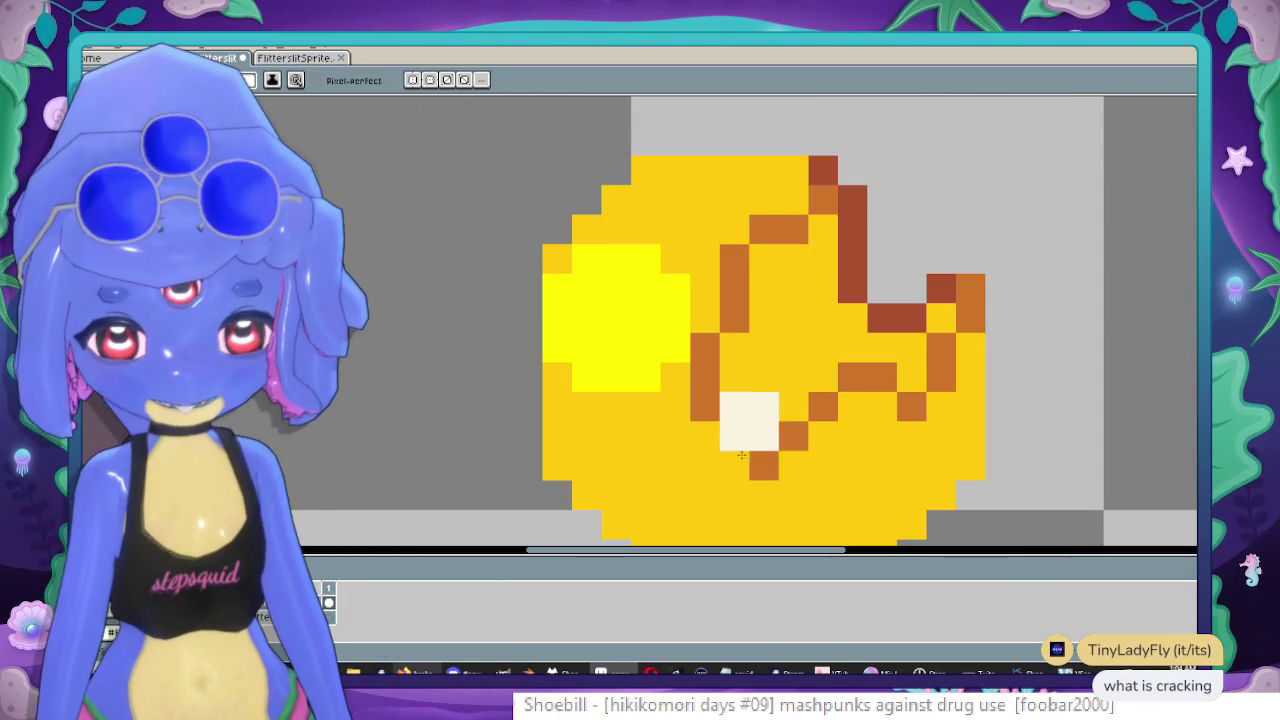
Paint cream highlight pixels on the coin's lower left and along a top row.
scroll(698, 476, "down", 3)
left_click_drag(610, 282, 673, 335)
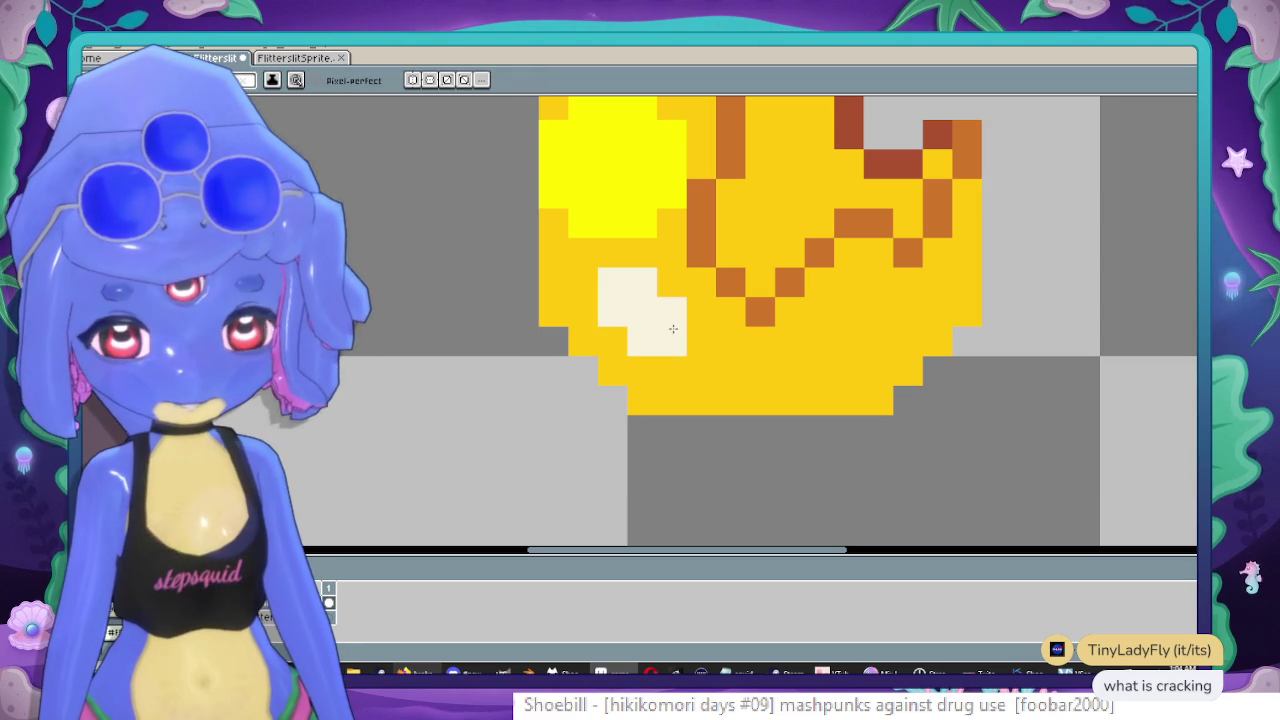
scroll(930, 275, "up", 3)
scroll(900, 300, "down", 2)
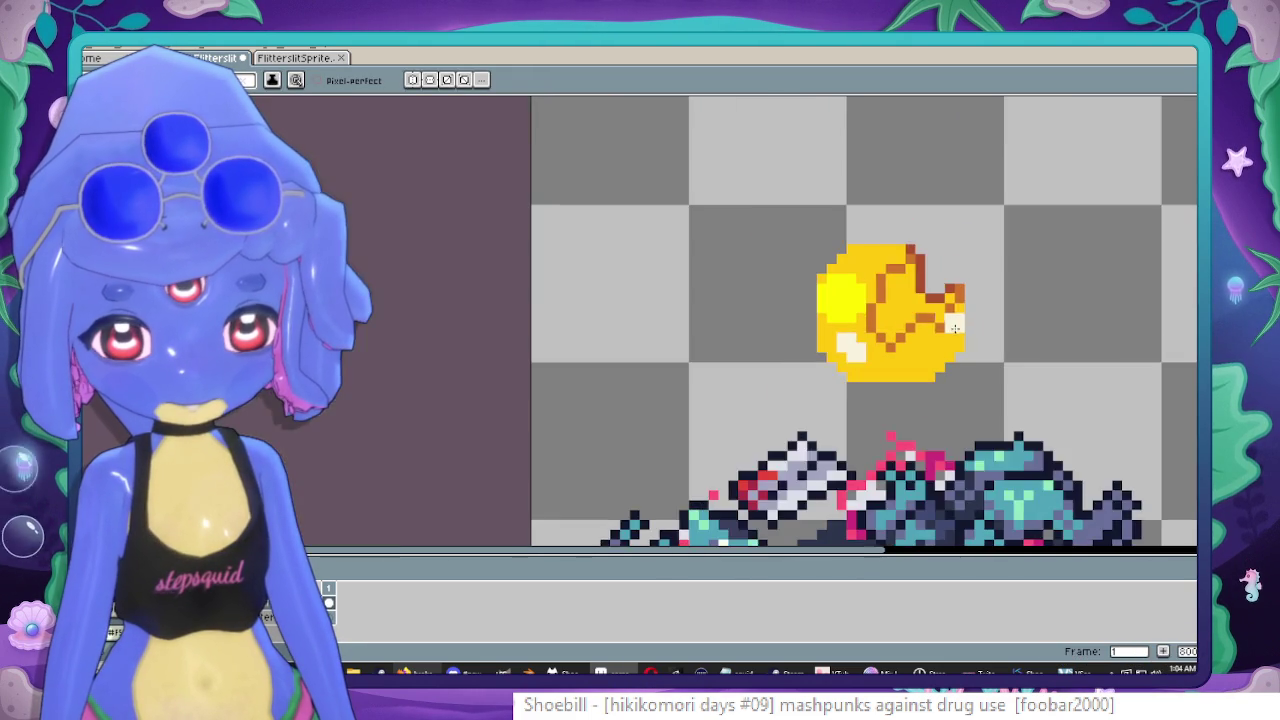
scroll(936, 346, "up", 1)
scroll(936, 346, "up", 1)
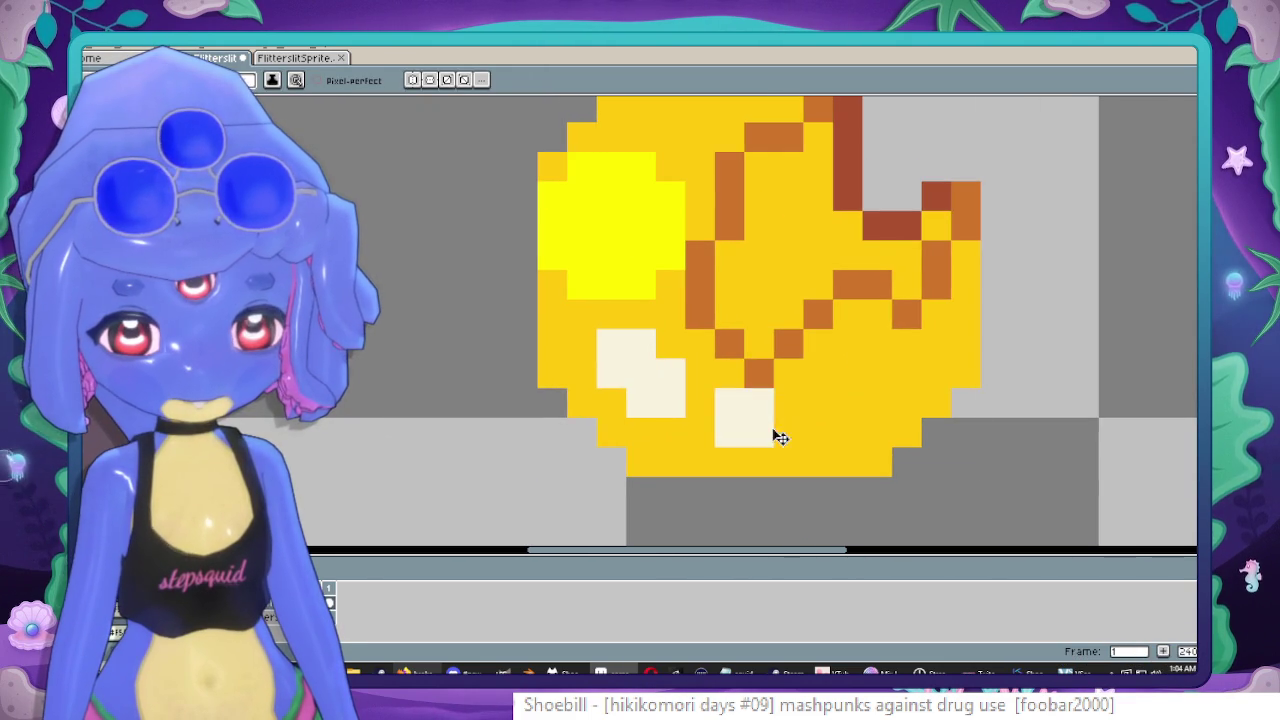
scroll(724, 165, "up", 2)
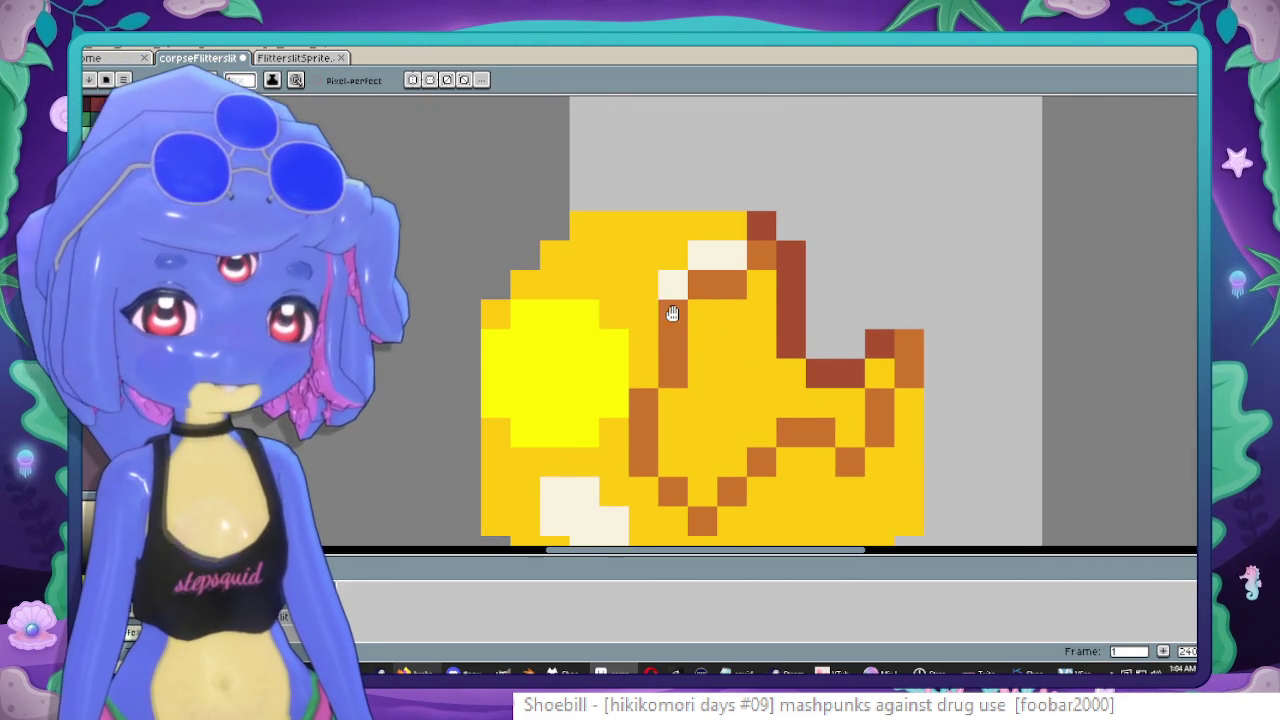
scroll(700, 270, "left", 1)
left_click_drag(725, 264, 696, 264)
Turn a stray cream pixel yellow using the coin's sampled yellow.
key("alt")
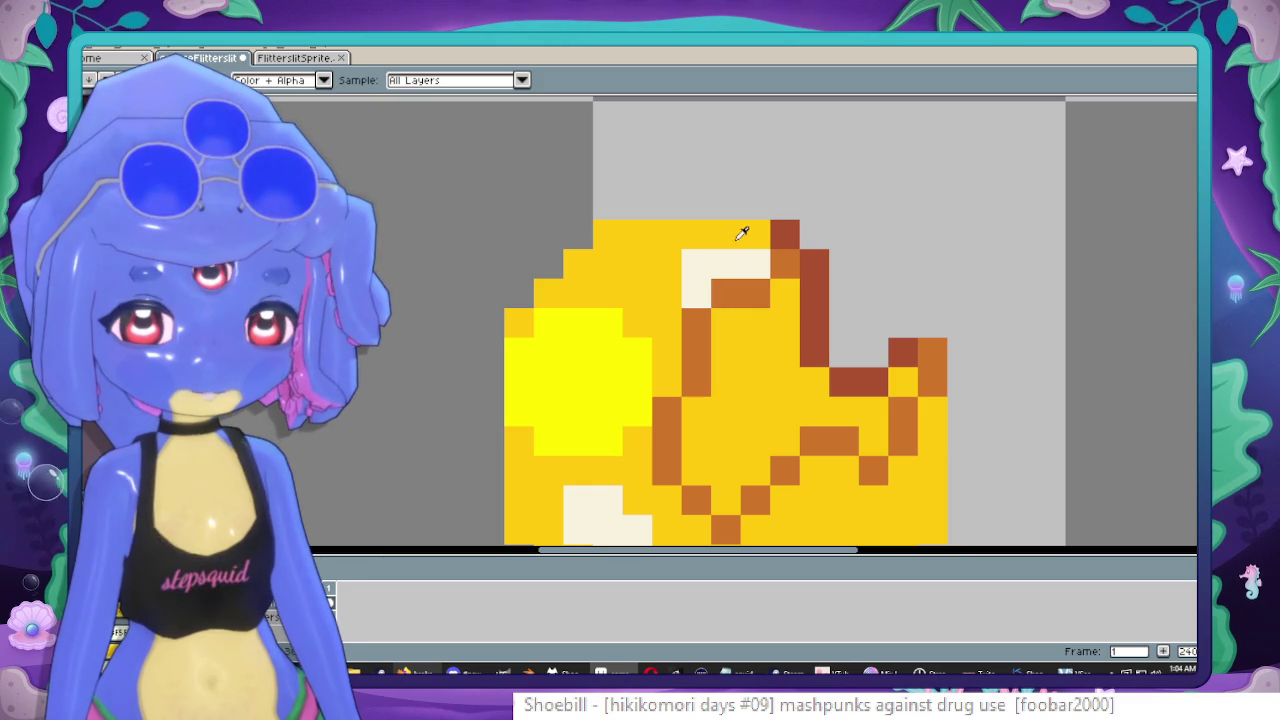
left_click(742, 233, "alt")
left_click(755, 264)
Select the coin's mid-yellow area with the Magic Wand.
scroll(680, 340, "down", 1)
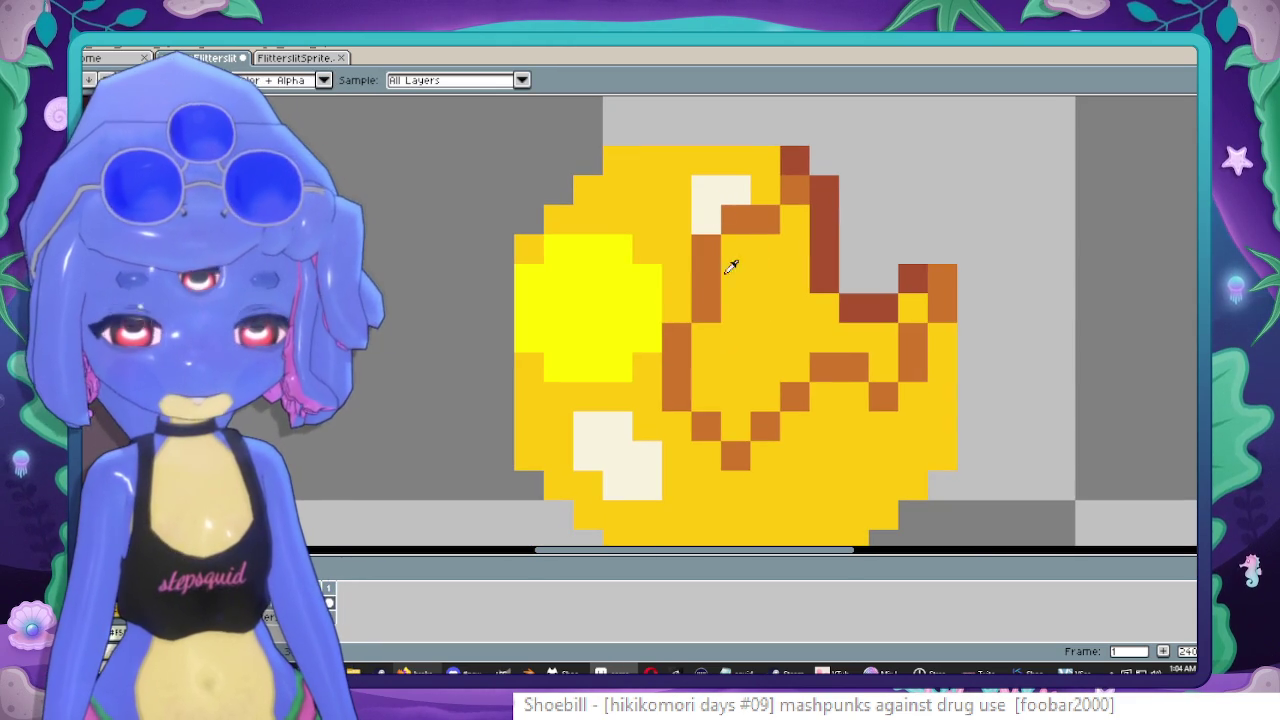
scroll(636, 276, "down", 1)
key("w")
left_click(849, 389)
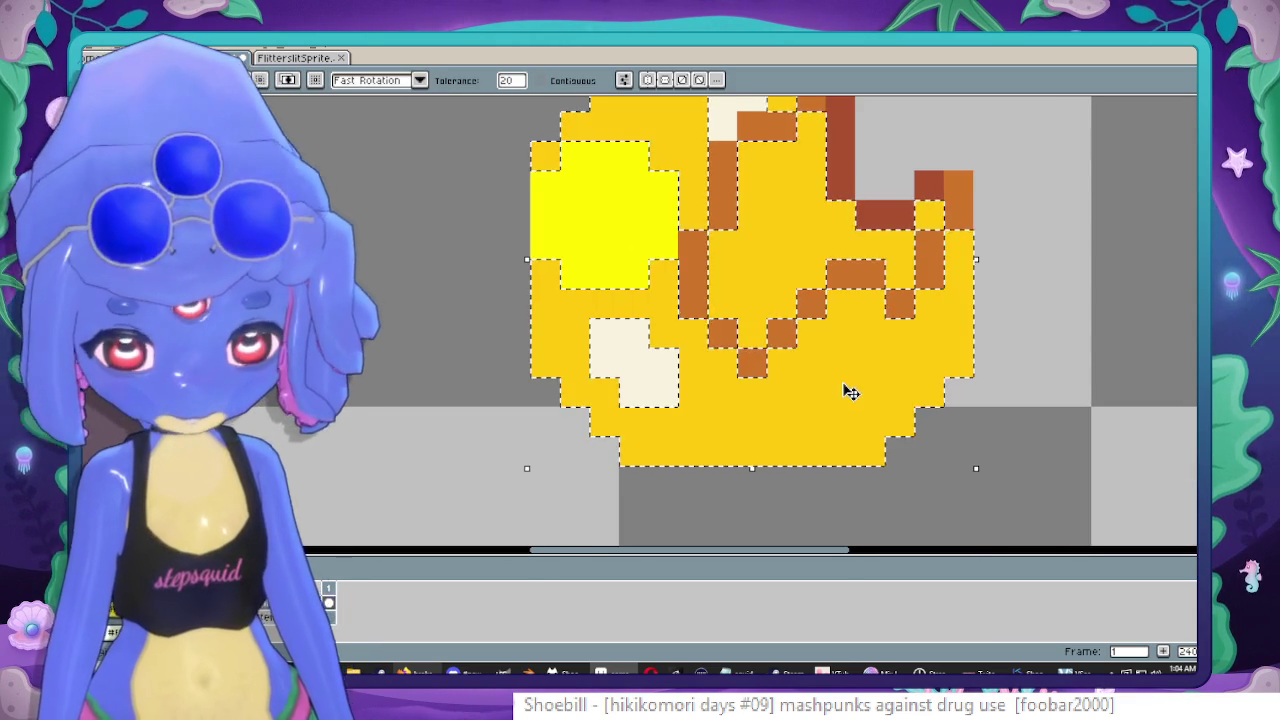
Pencil the selected lower area of the coin bright yellow.
key("b")
left_click(664, 384)
left_click_drag(664, 384, 840, 360)
left_click_drag(700, 340, 870, 362)
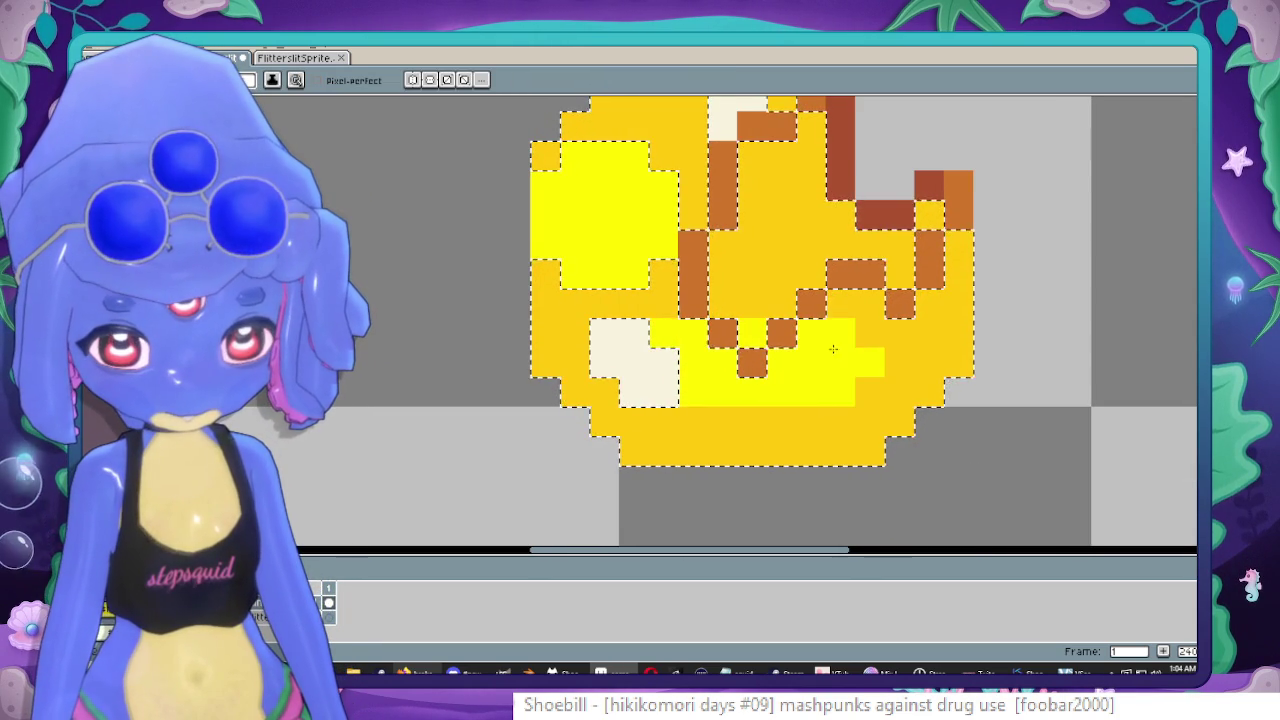
left_click_drag(625, 422, 845, 420)
scroll(980, 303, "down", 3)
scroll(1000, 297, "up", 2)
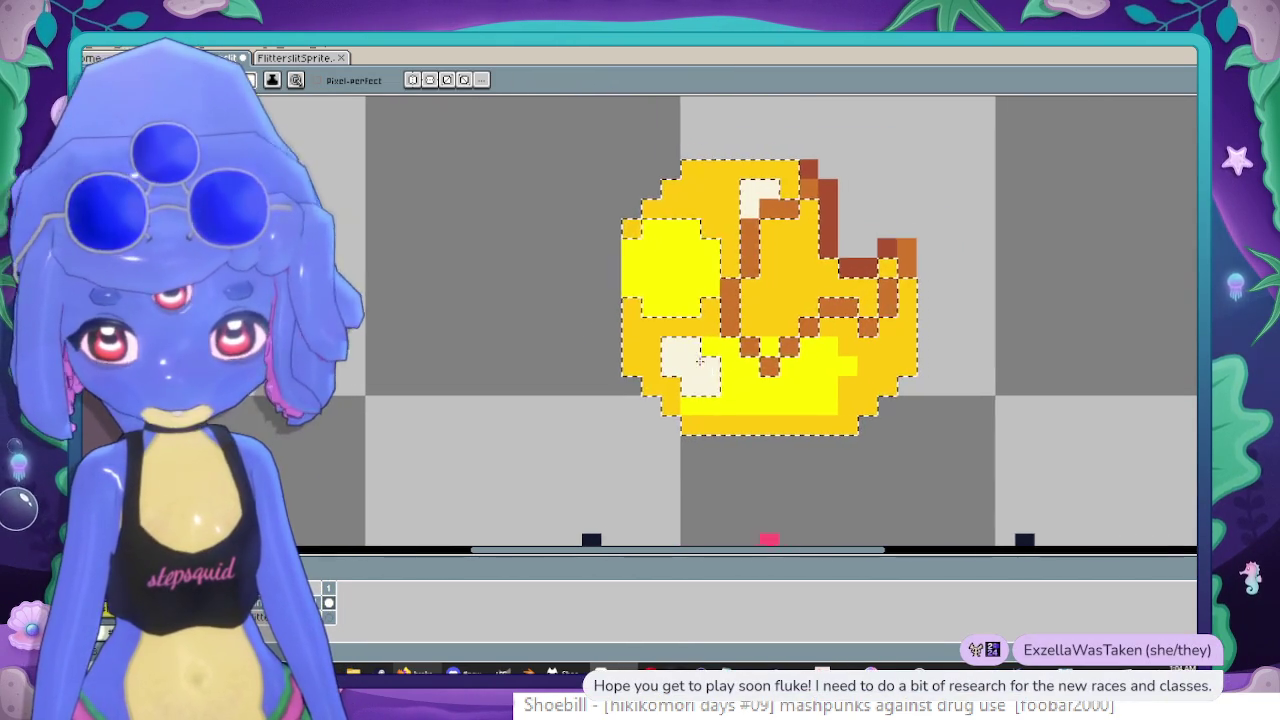
Deselect and fill the coin's central area inside the brown lines with tan.
key("ctrl+d")
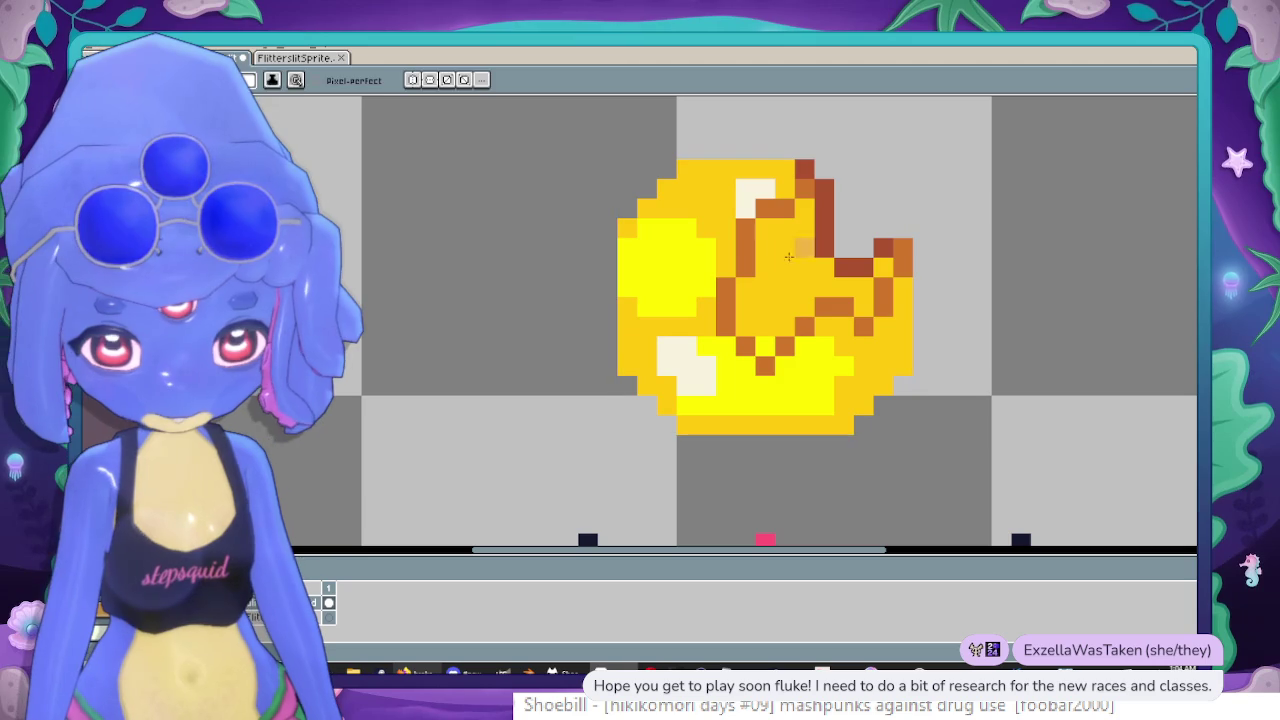
key("w")
left_click(785, 279)
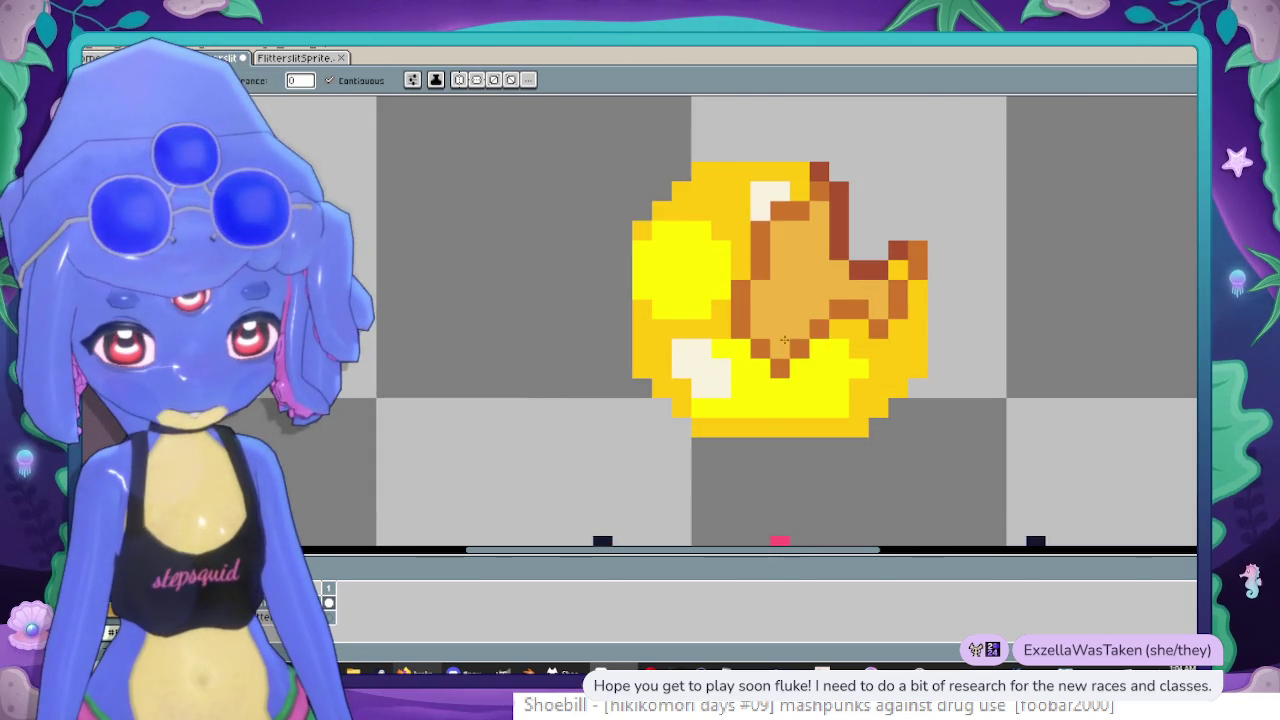
scroll(785, 341, "down", 3)
scroll(900, 295, "up", 1)
scroll(886, 309, "up", 1)
scroll(766, 355, "up", 3)
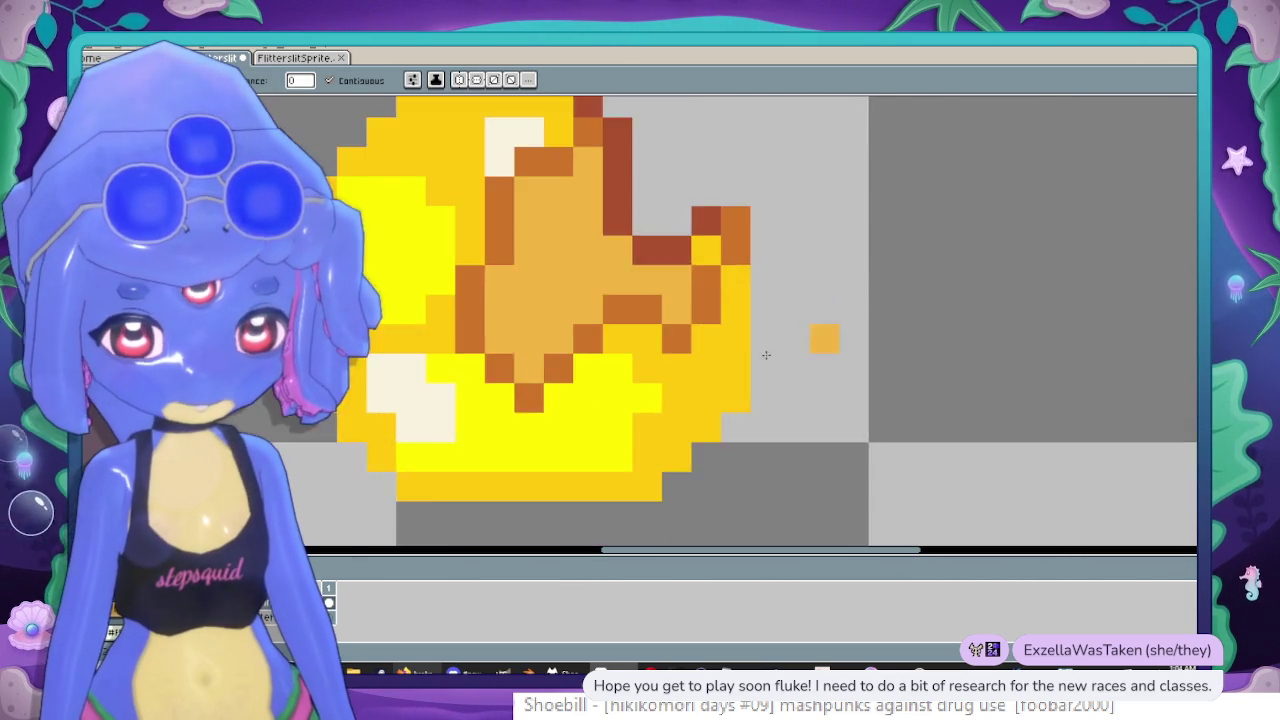
scroll(766, 355, "up", 1)
scroll(700, 340, "down", 1)
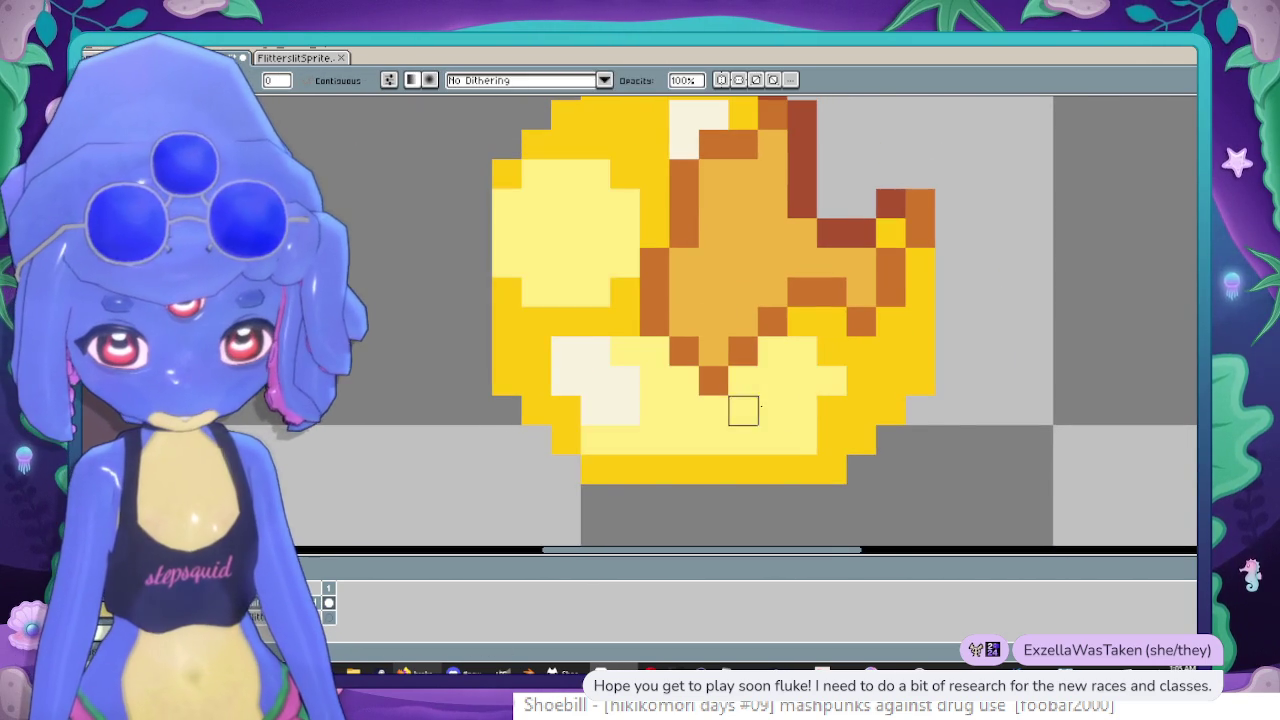
Fill the coin's lower bright-yellow patch with pale yellow.
scroll(737, 409, "down", 1)
scroll(837, 409, "up", 1)
left_click(761, 395)
scroll(761, 395, "down", 3)
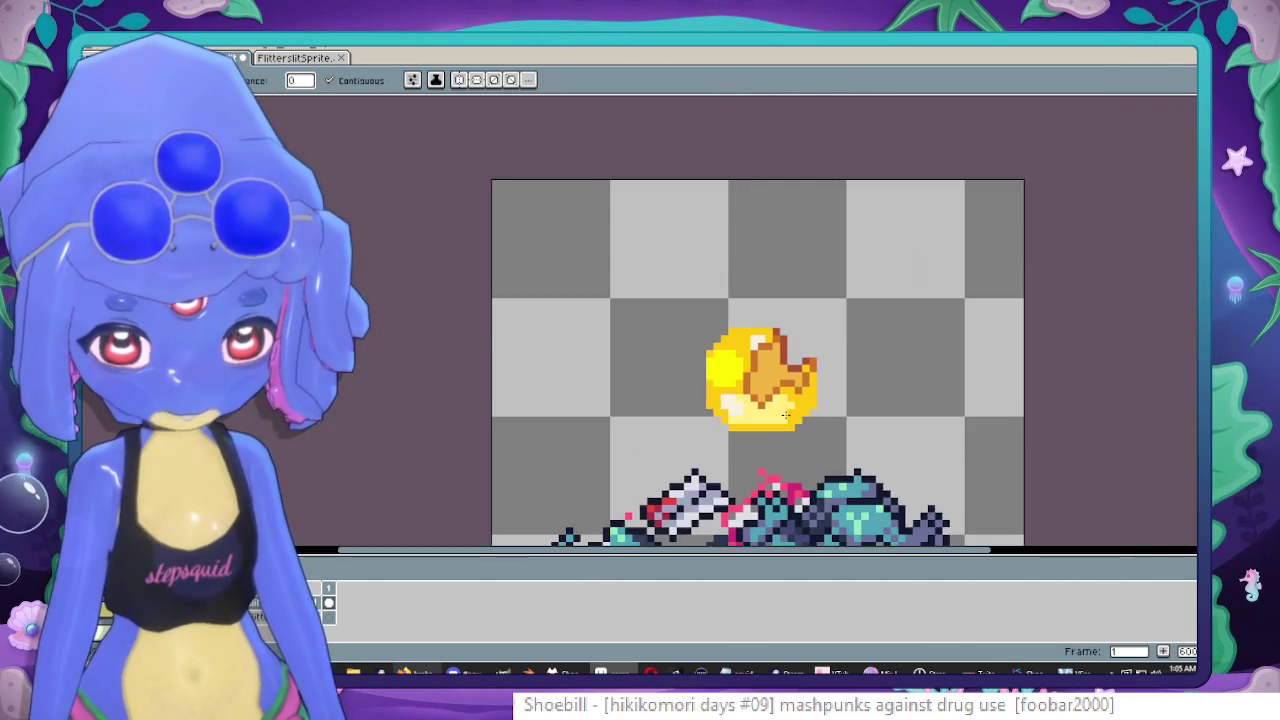
scroll(750, 398, "up", 2)
scroll(740, 400, "up", 1)
scroll(729, 403, "up", 1)
scroll(729, 403, "up", 1)
scroll(686, 394, "up", 1)
Undo two stray pencil strokes and recentre the coin in the view.
key("b")
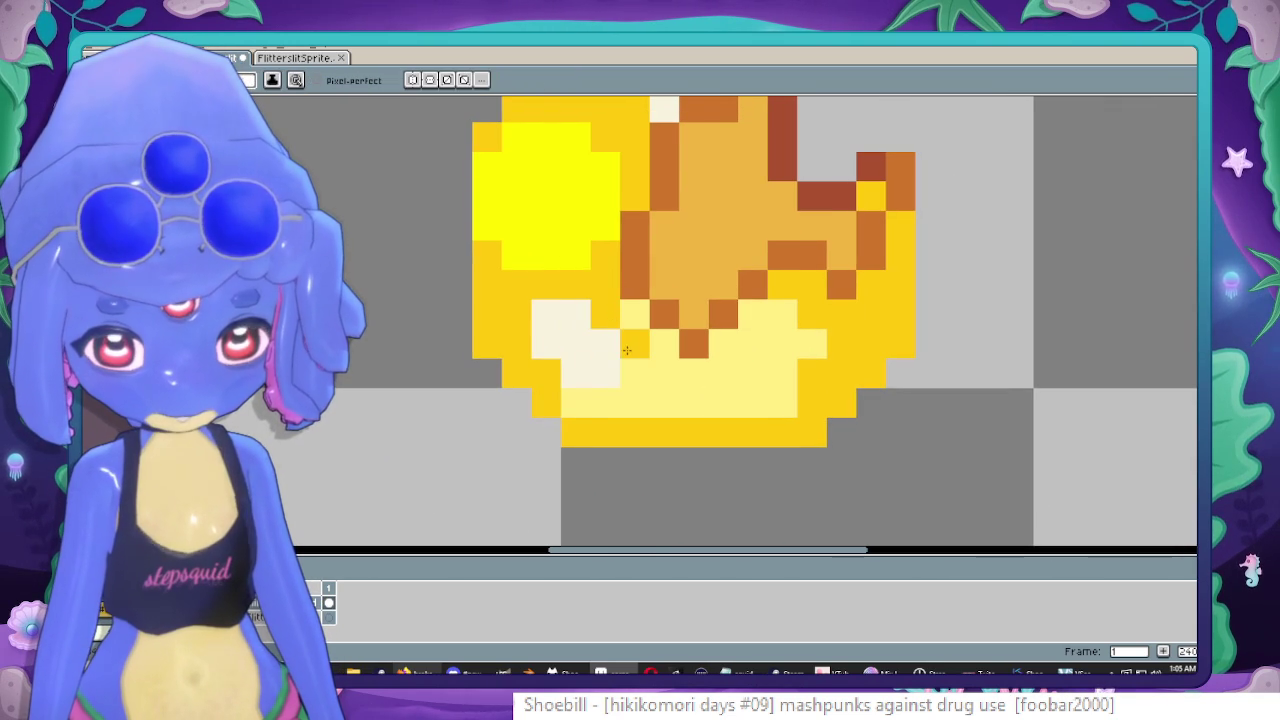
scroll(637, 372, "down", 3)
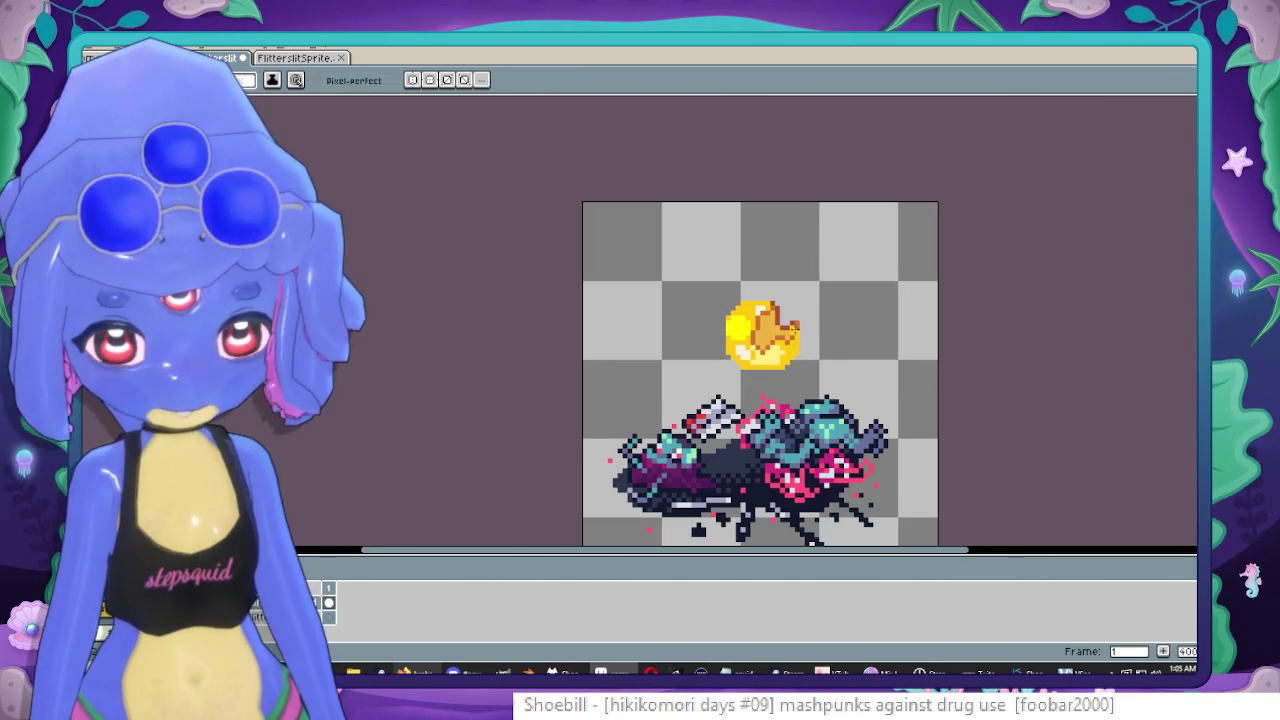
scroll(750, 345, "up", 1)
scroll(748, 348, "up", 1)
scroll(745, 352, "up", 1)
scroll(741, 357, "up", 2)
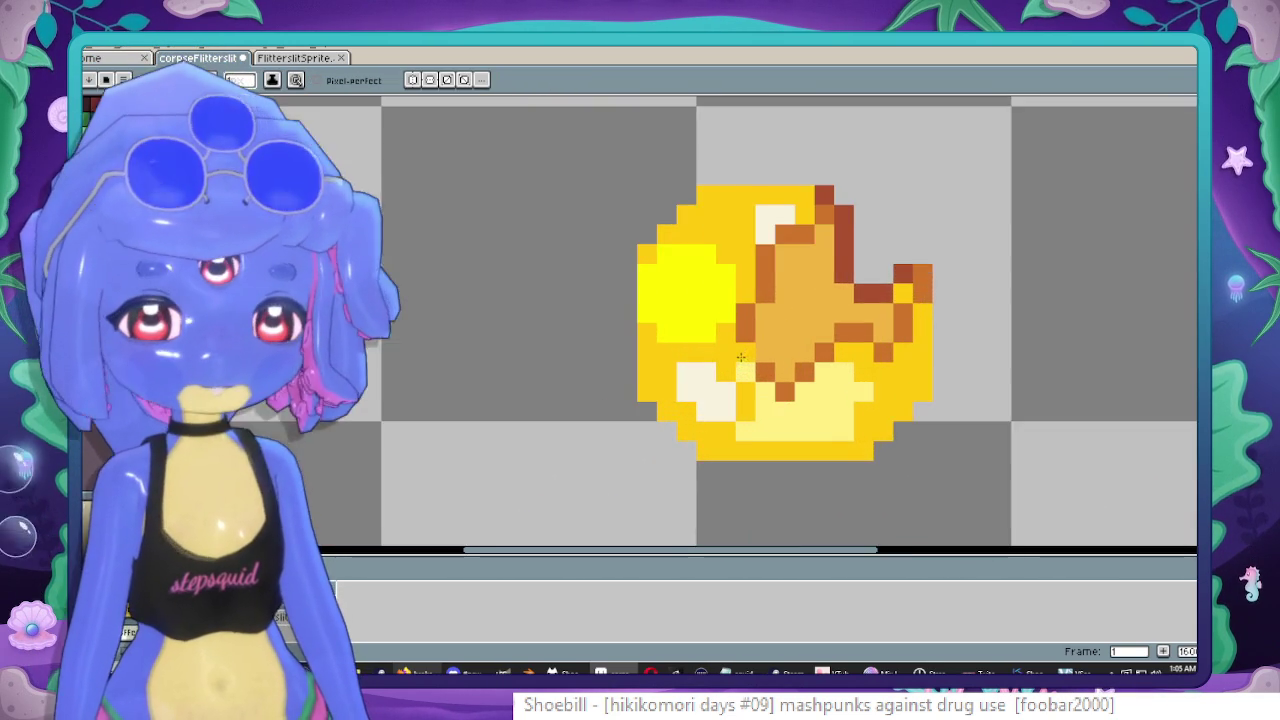
scroll(741, 357, "up", 1)
scroll(745, 350, "up", 1)
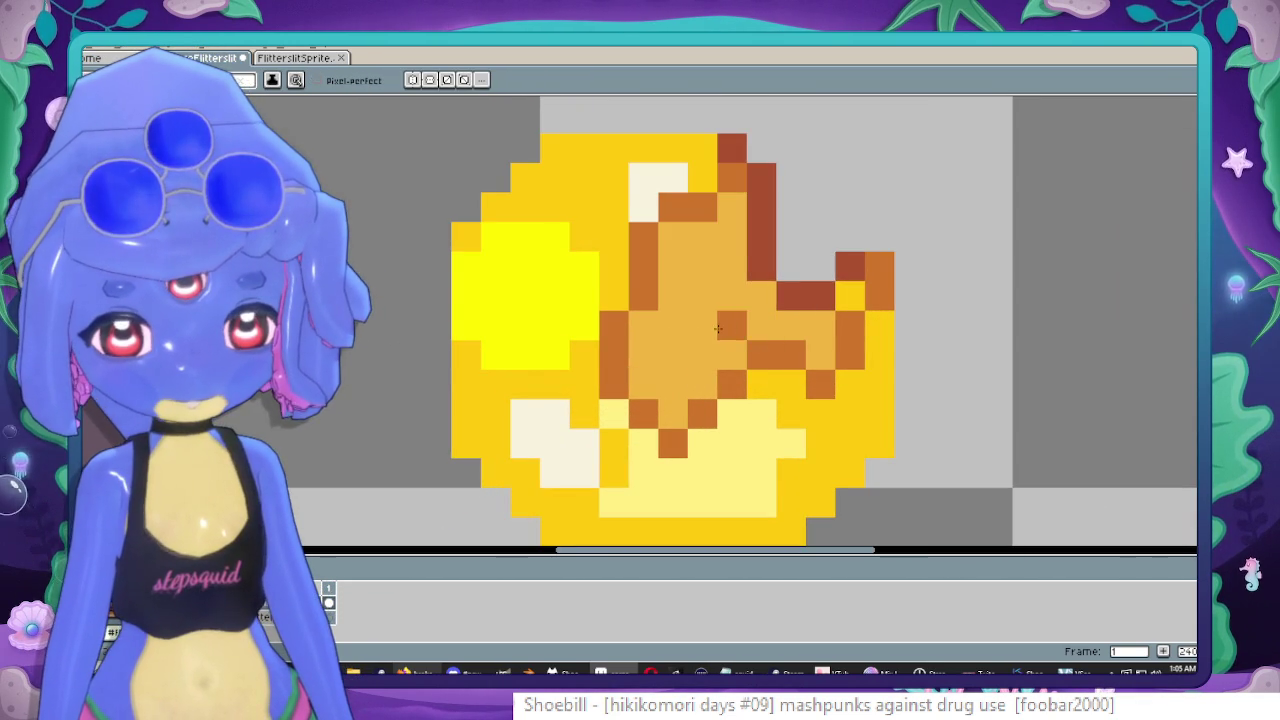
scroll(637, 360, "down", 3)
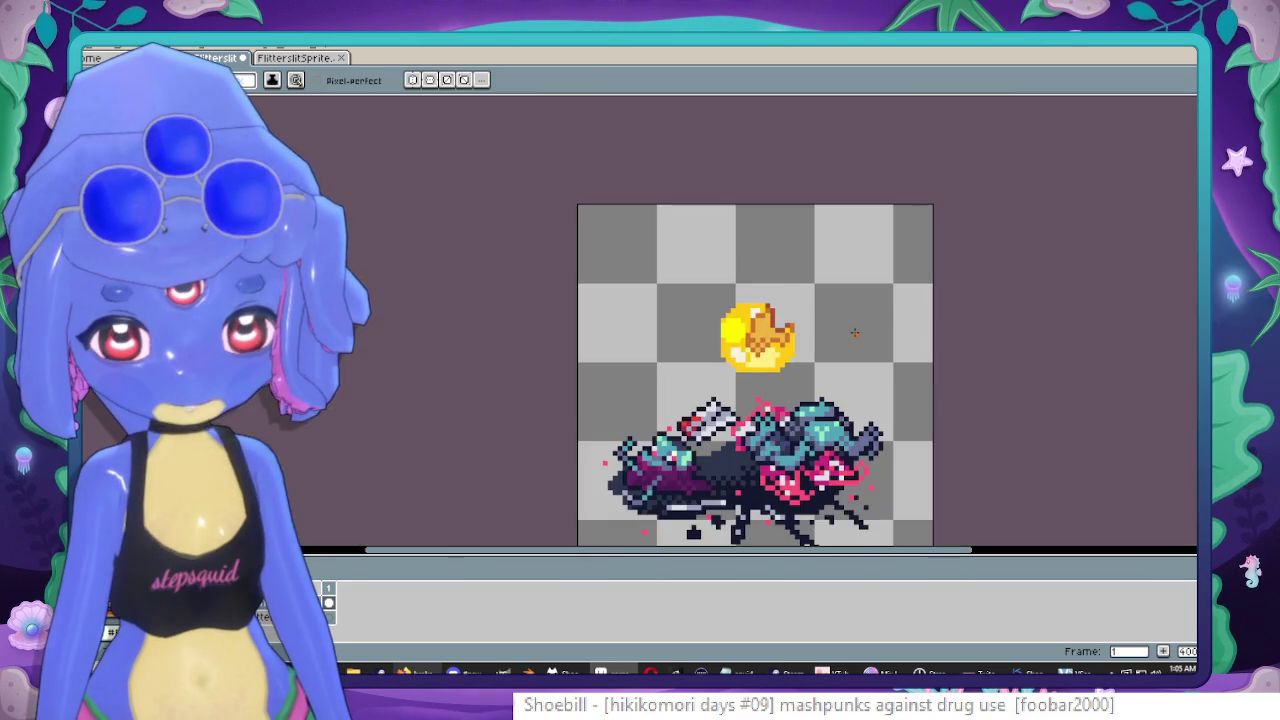
scroll(780, 335, "up", 3)
key("ctrl+z")
scroll(805, 318, "left", 1)
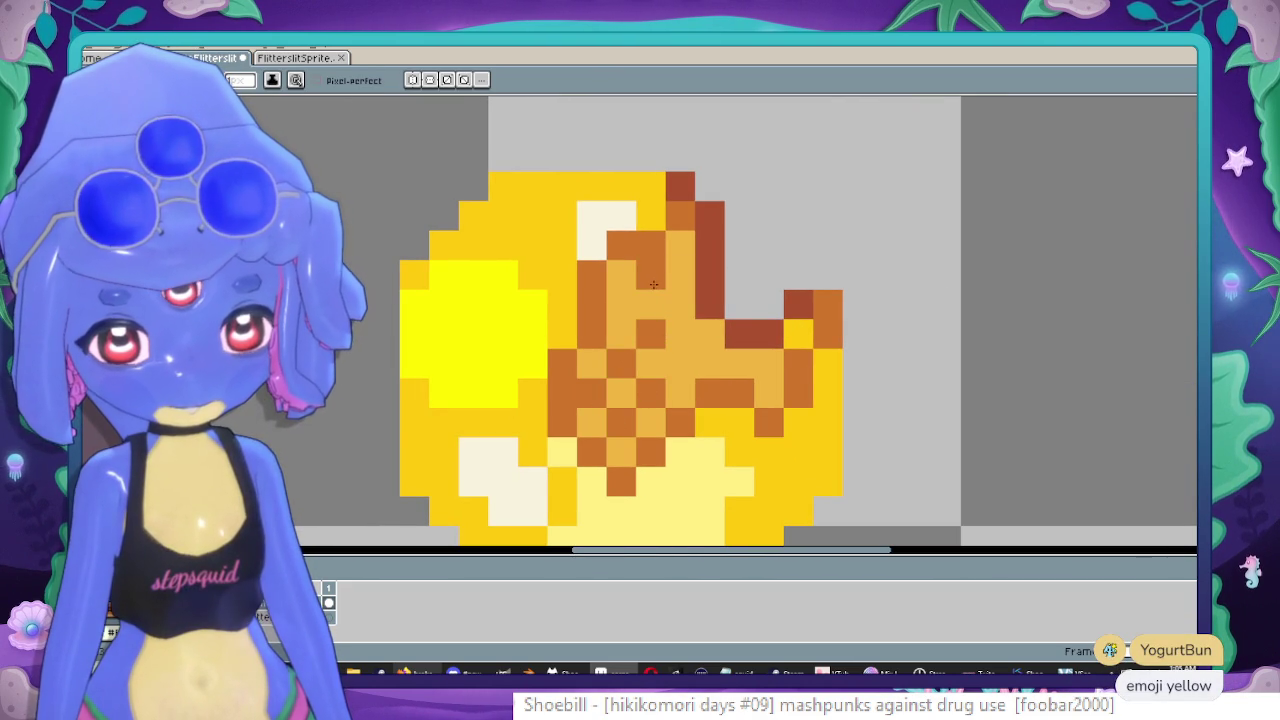
scroll(709, 356, "down", 3)
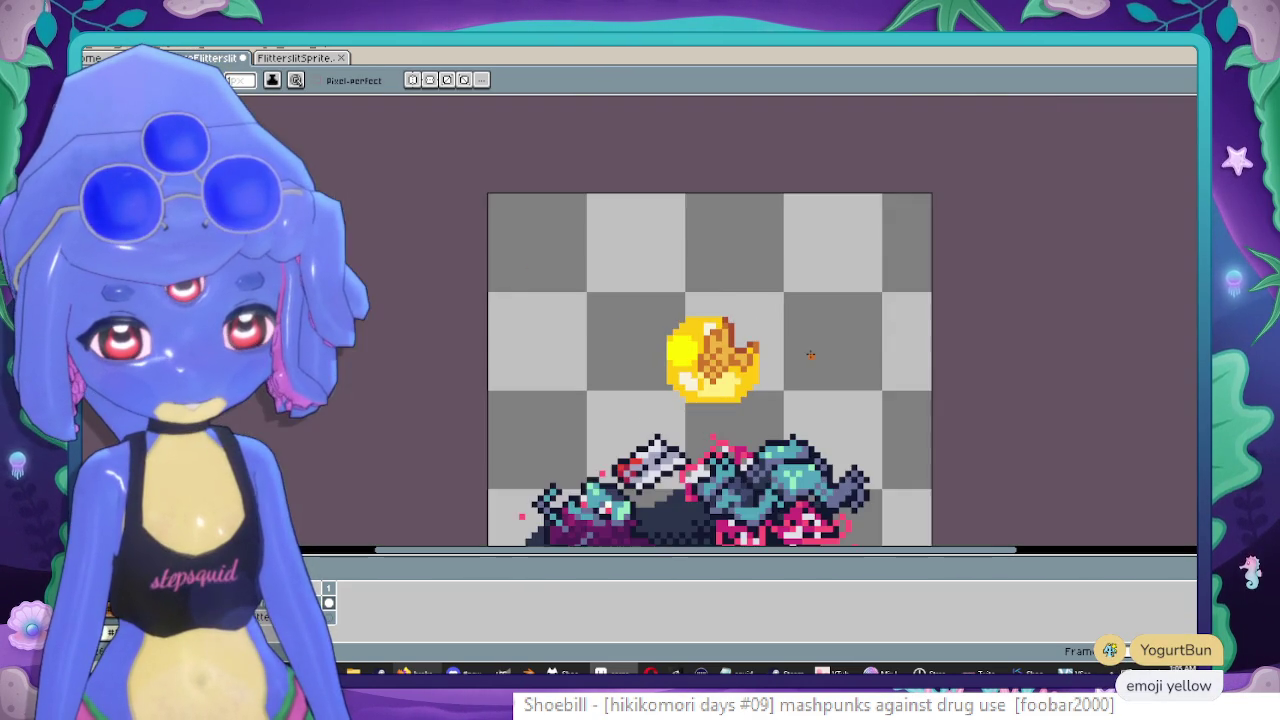
scroll(808, 351, "up", 2)
scroll(760, 350, "up", 1)
key("ctrl+z")
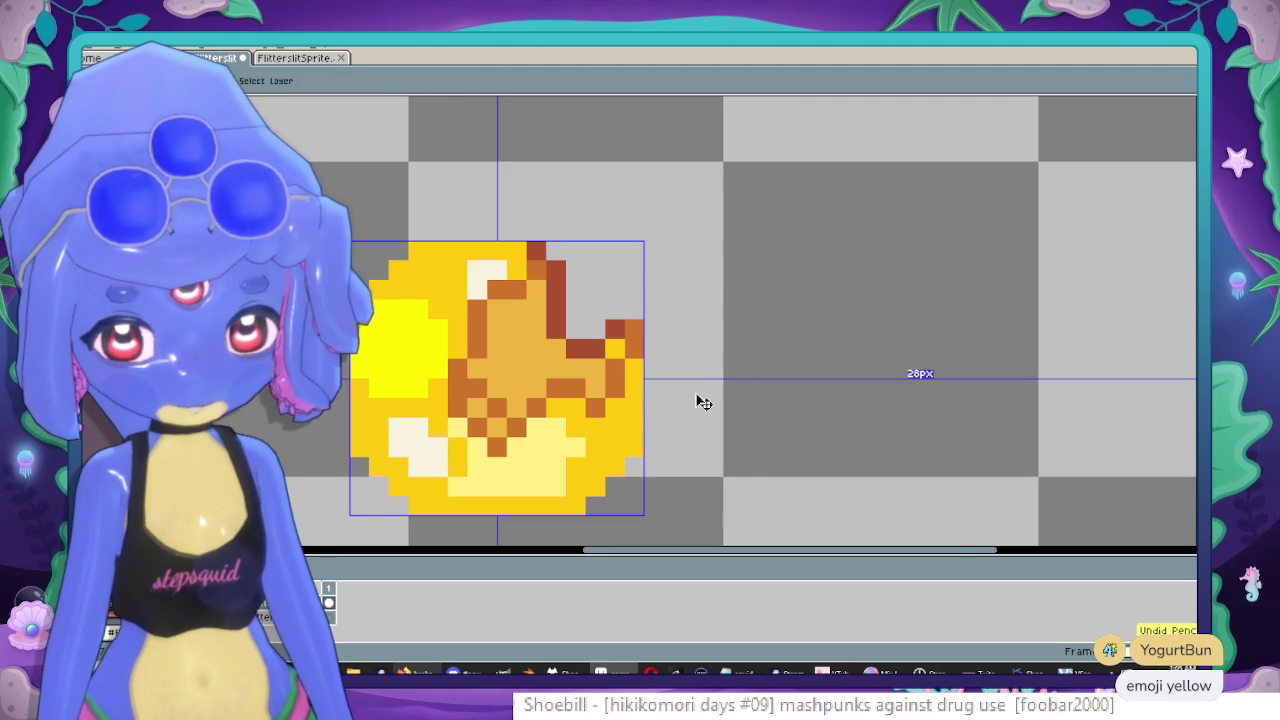
left_click_drag(614, 414, 802, 392)
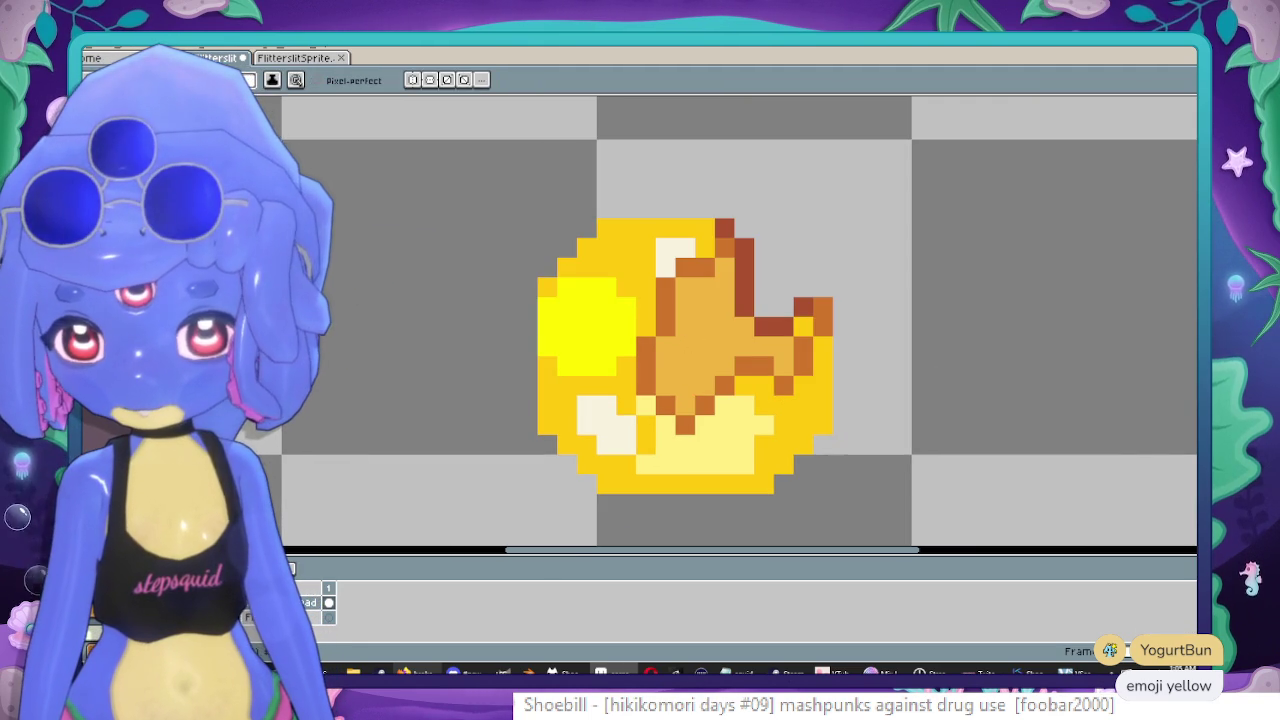
Add pale-yellow highlight pixels on the tan centre, undoing an overlong stroke.
left_click(724, 267)
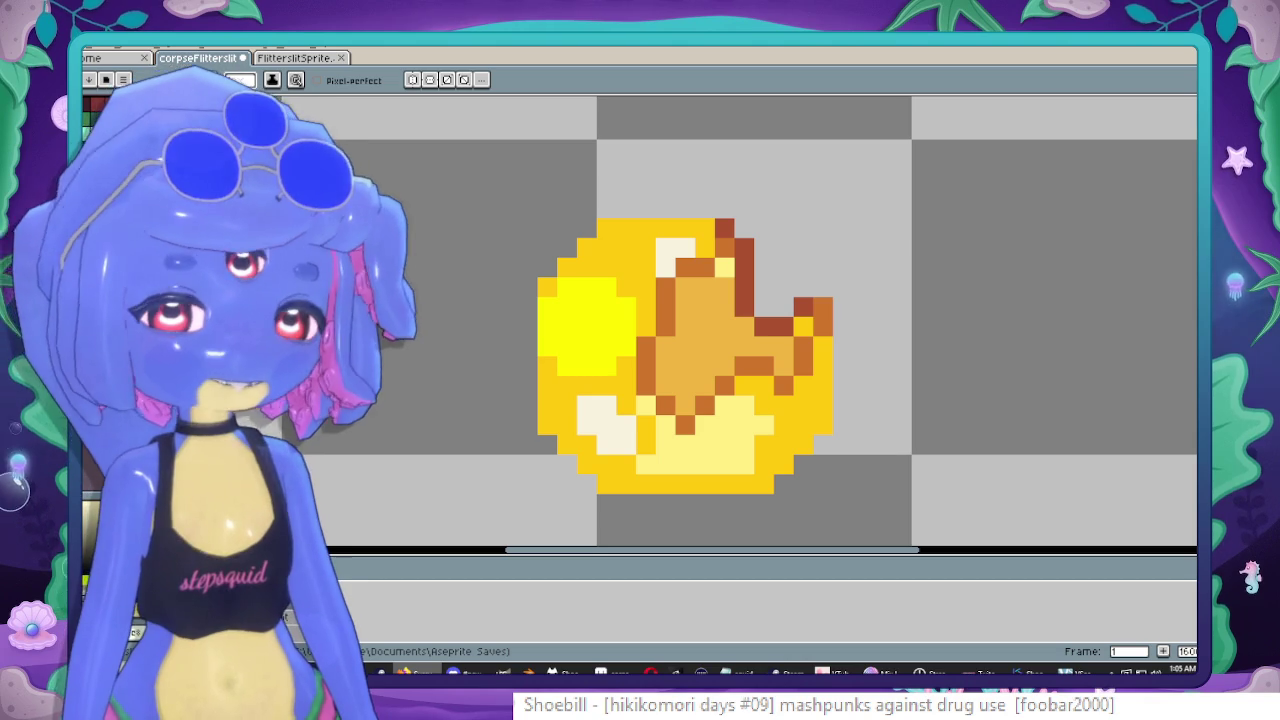
left_click(704, 307)
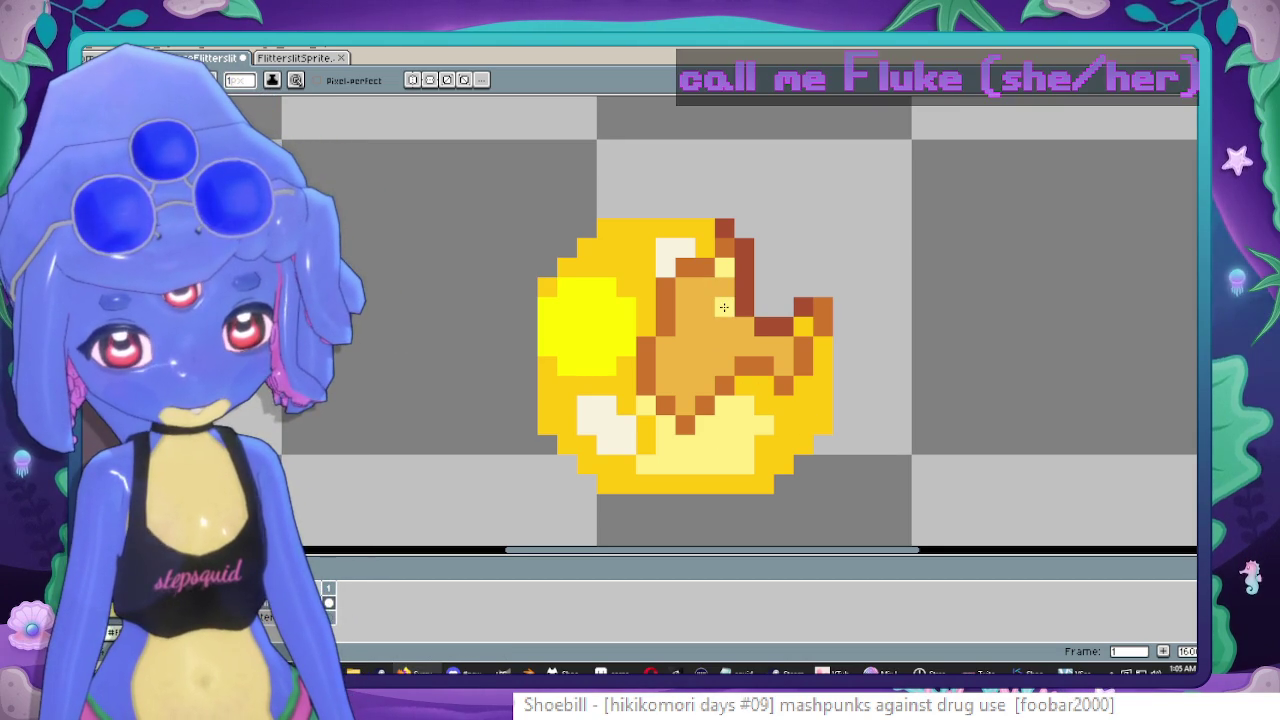
left_click_drag(762, 289, 809, 289)
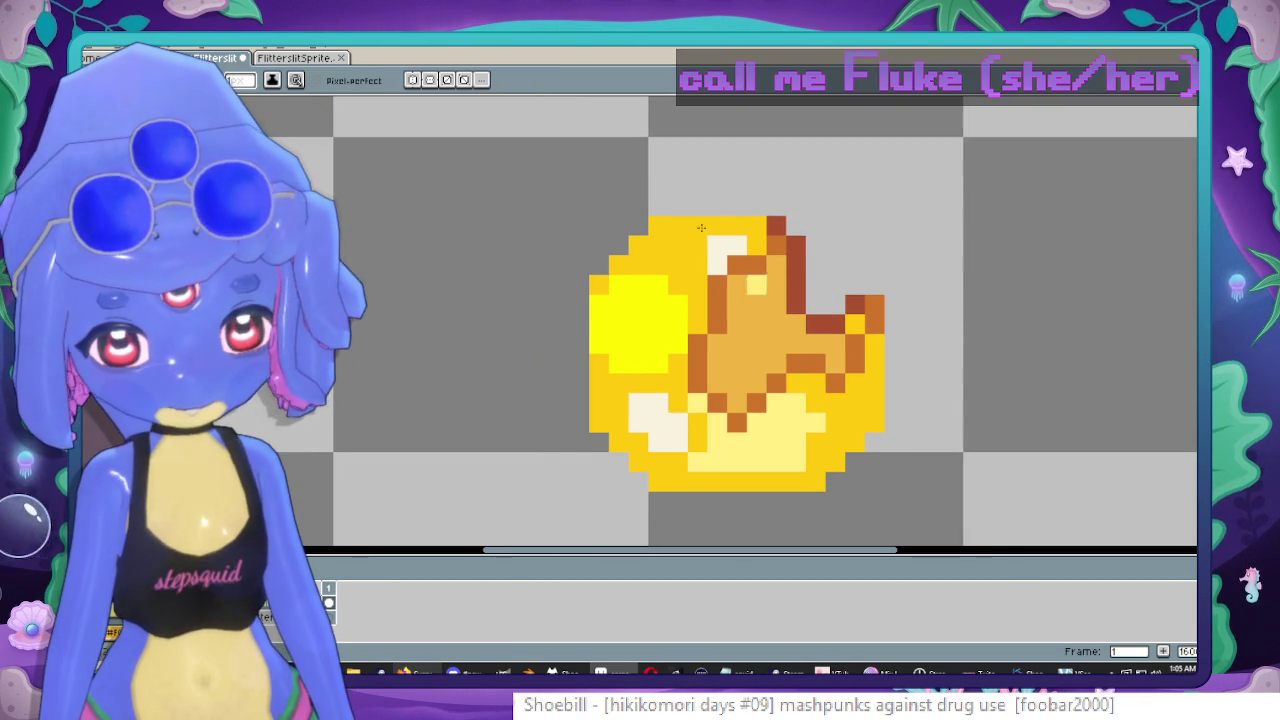
left_click_drag(717, 385, 734, 214)
key("ctrl+z")
key("g")
left_click(557, 84)
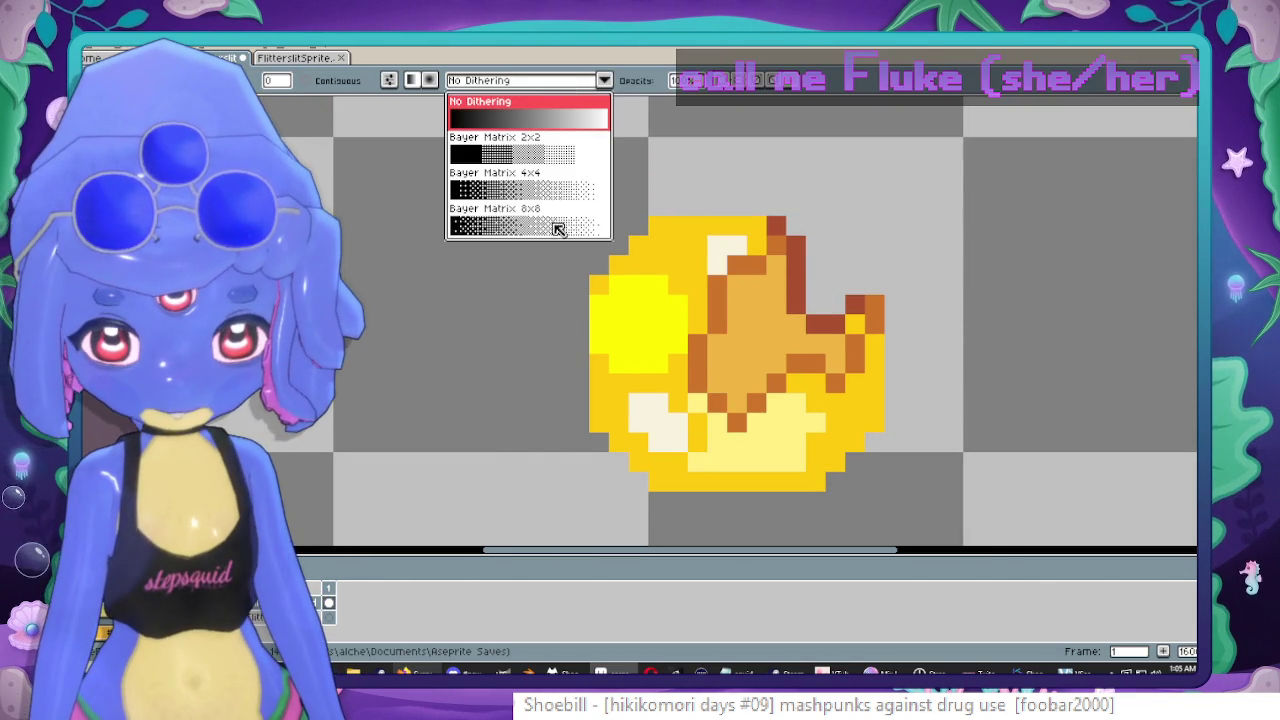
Fill the tan centre with a Bayer Matrix 2x2 dithered pale-yellow pattern, keeping tan below.
left_click(545, 133)
left_click(776, 265)
left_click(757, 324)
key("ctrl+Tab")
scroll(951, 251, "down", 2)
scroll(840, 263, "up", 2)
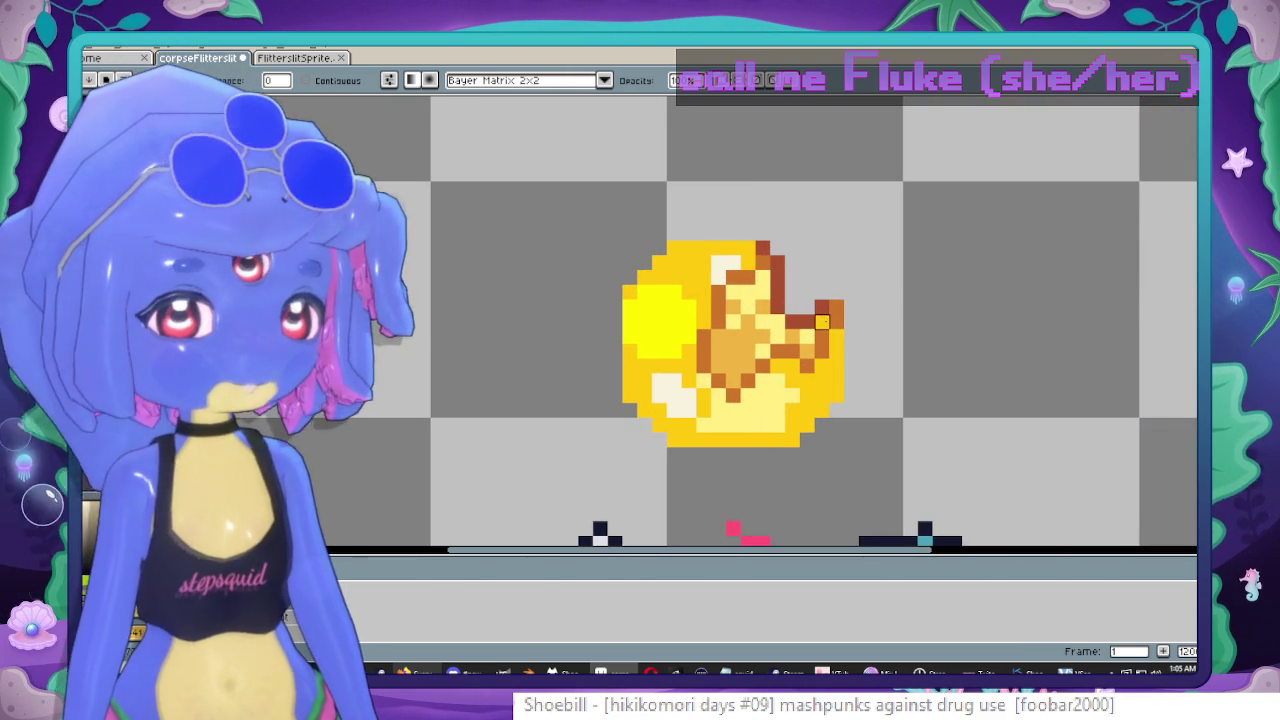
key("i")
key("g")
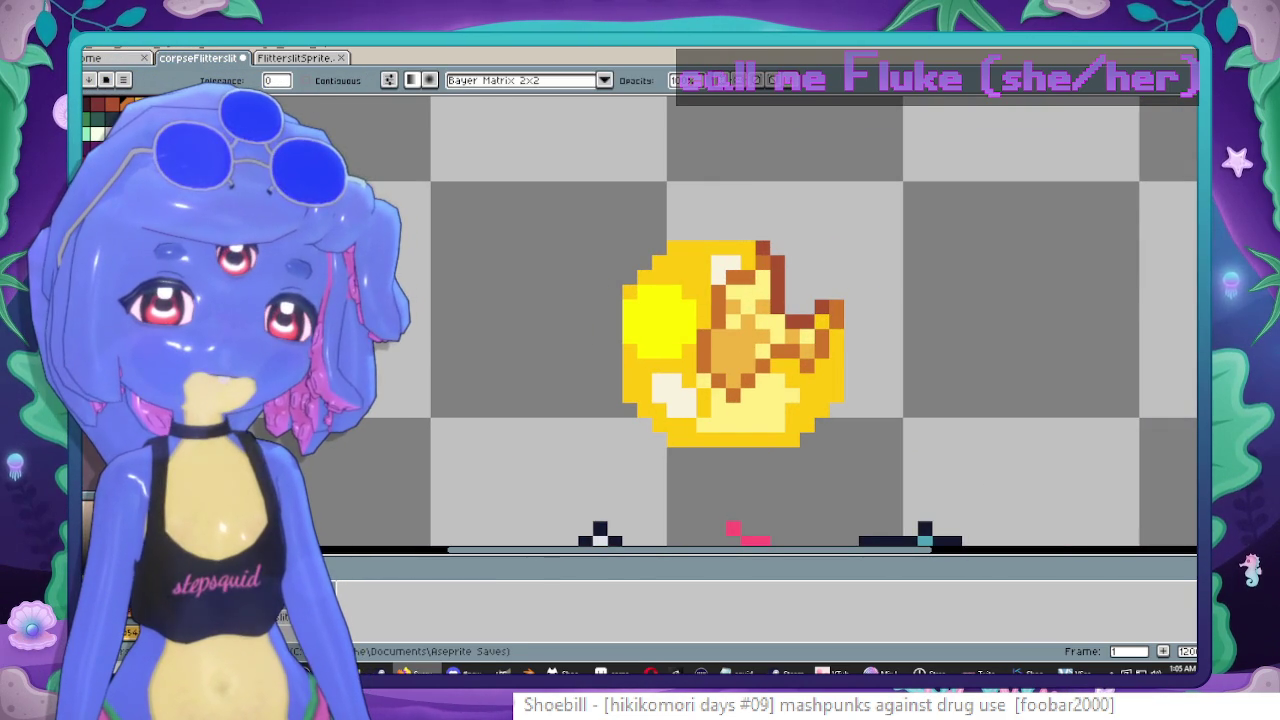
scroll(787, 354, "up", 3)
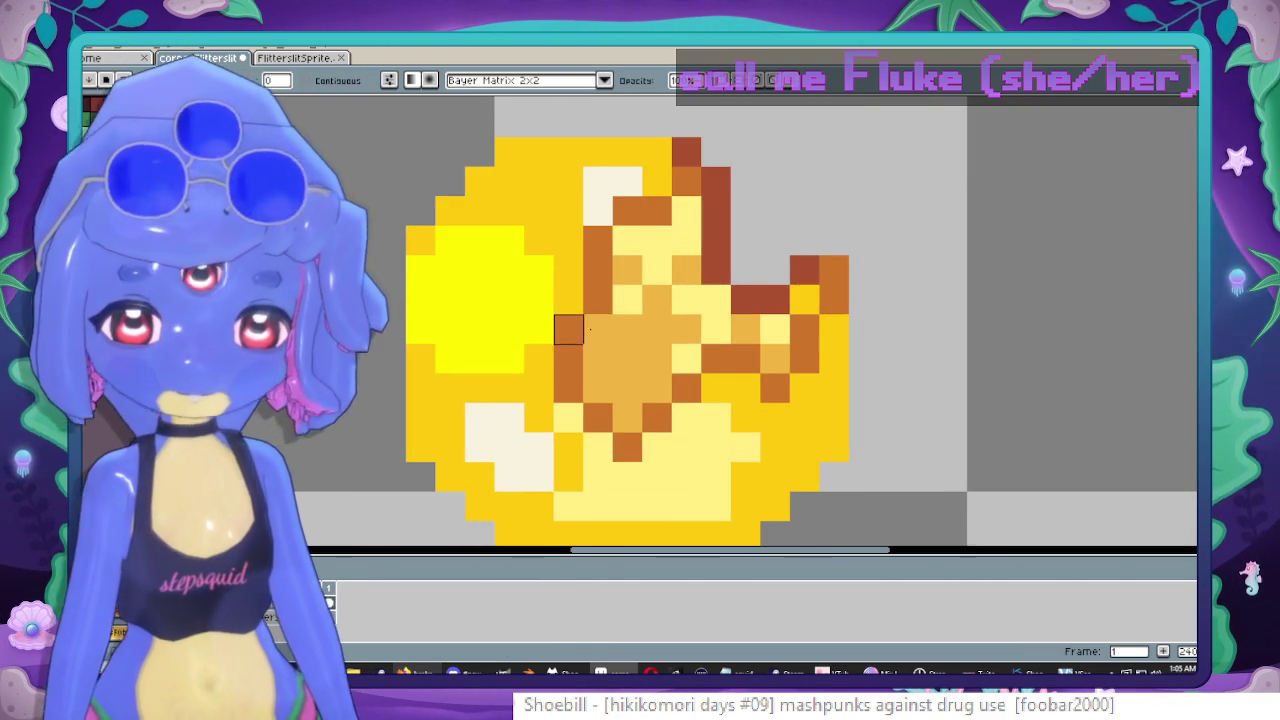
Place orange accent pixels on the coin, moving one misplaced pixel lower.
key("b")
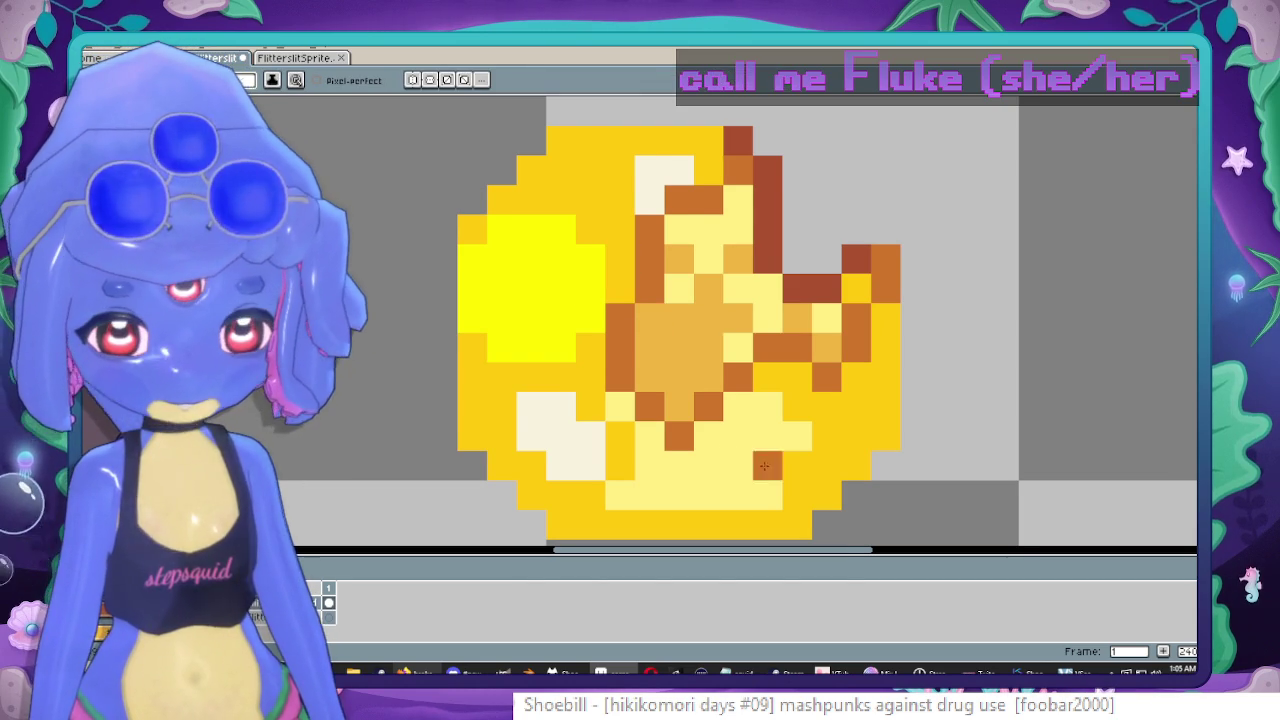
left_click_drag(768, 466, 758, 426)
left_click(757, 366)
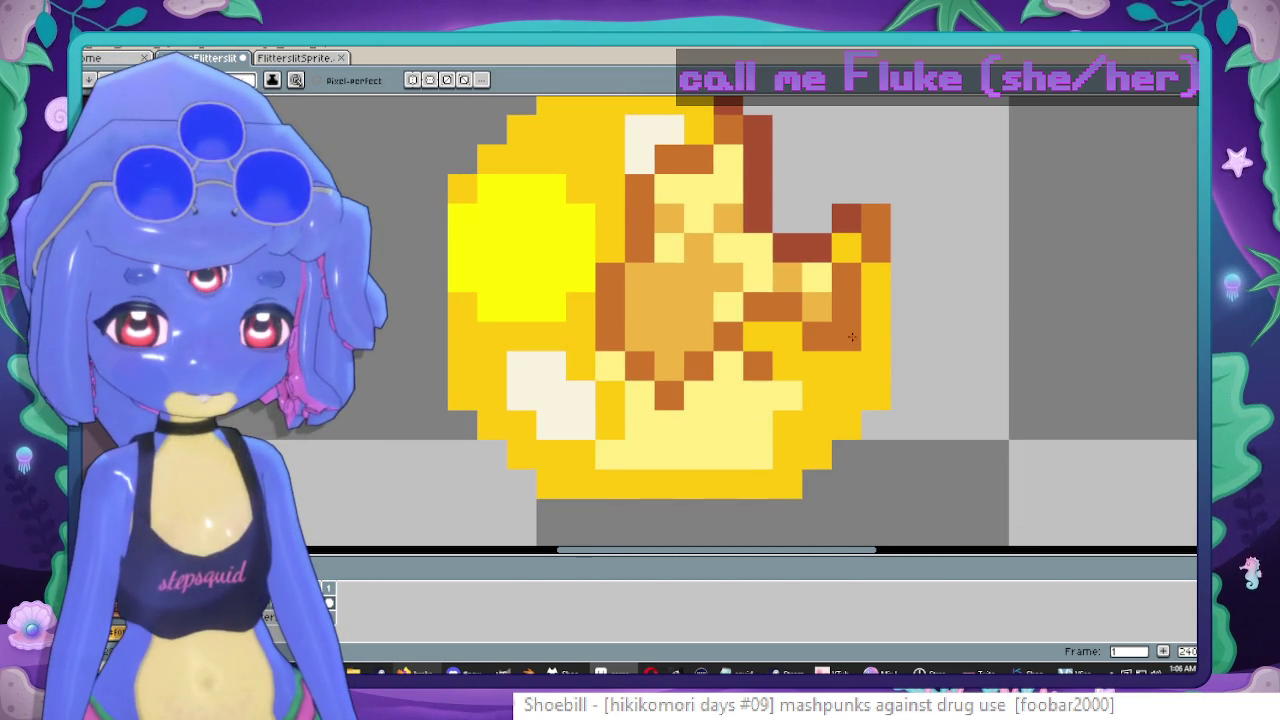
left_click(789, 423)
key("ctrl+z")
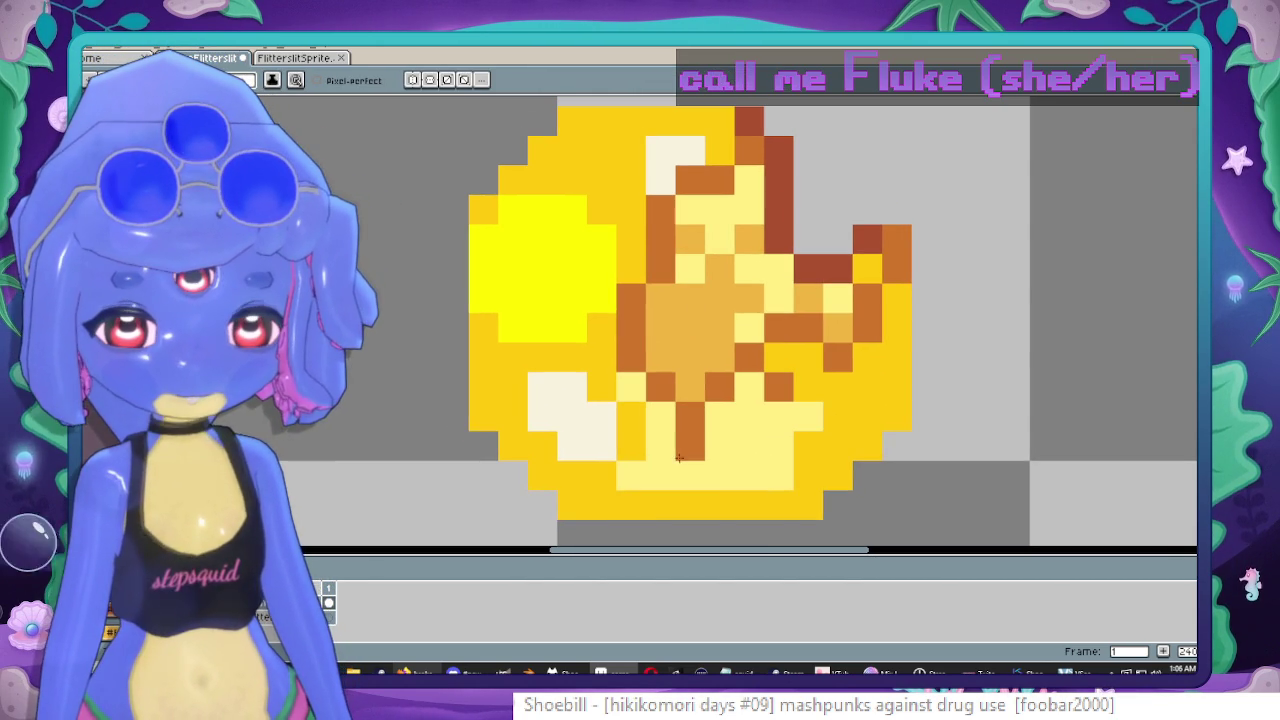
left_click(720, 445)
scroll(775, 470, "down", 5)
scroll(860, 400, "up", 2)
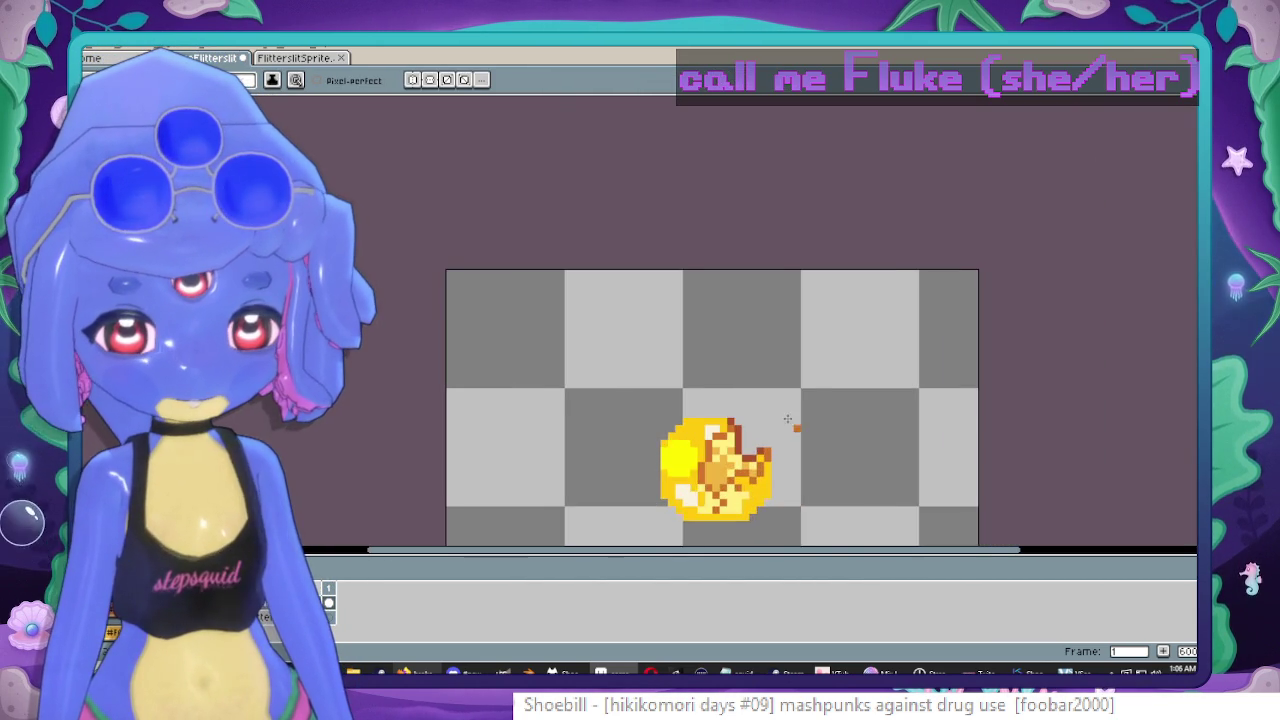
scroll(869, 296, "down", 1)
scroll(869, 296, "down", 1)
Scroll around the sprite to review the notched coin above the fallen body.
scroll(869, 296, "down", 1)
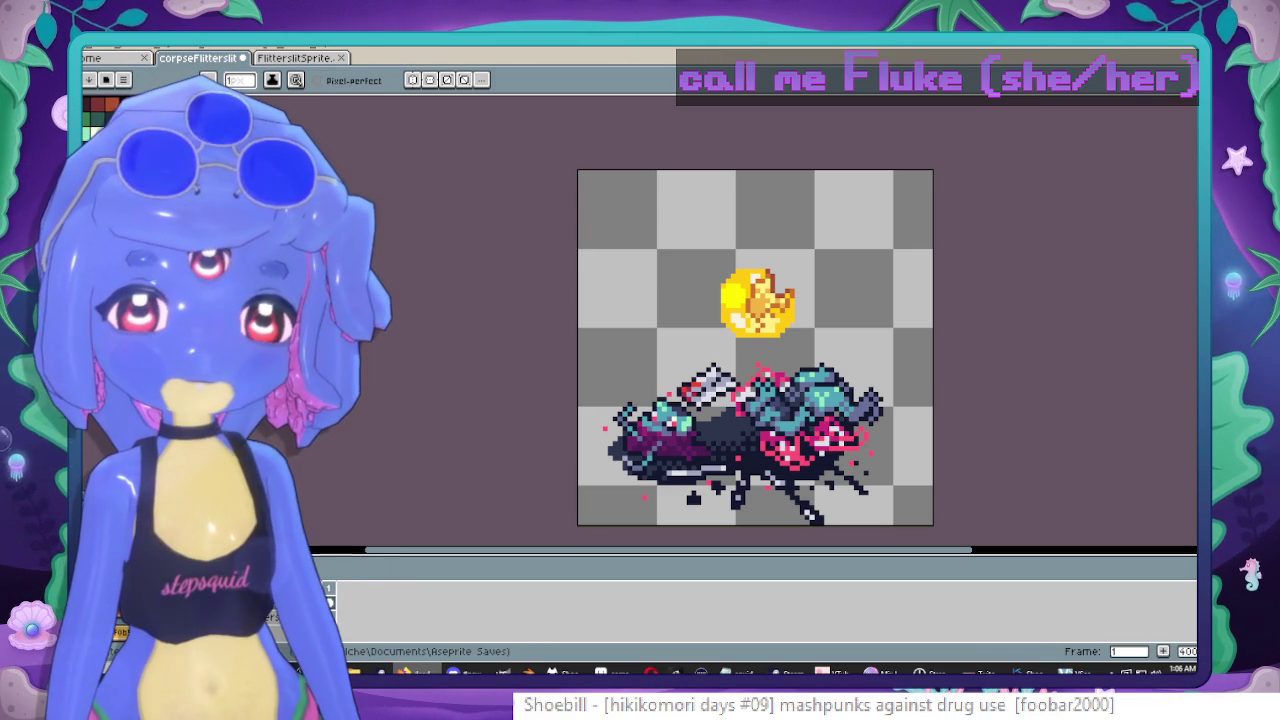
scroll(887, 153, "down", 1)
scroll(887, 153, "up", 1)
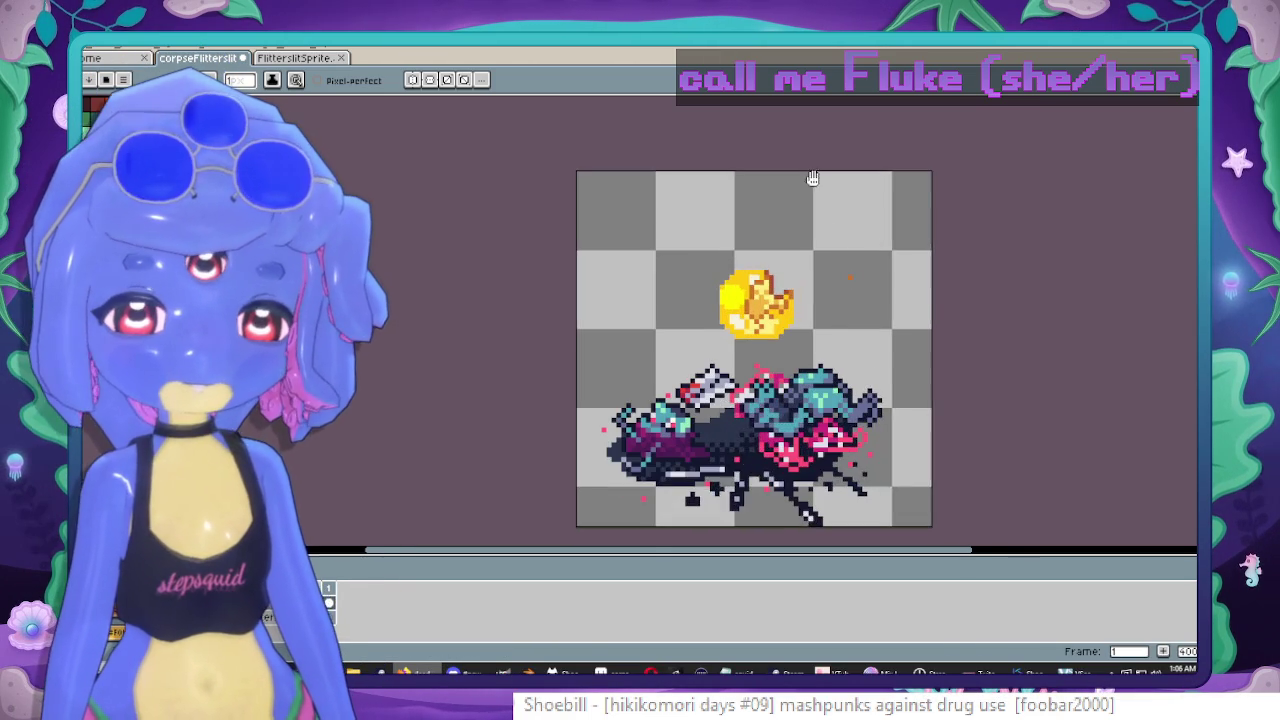
scroll(809, 180, "up", 1)
scroll(800, 223, "up", 1)
scroll(772, 249, "down", 2)
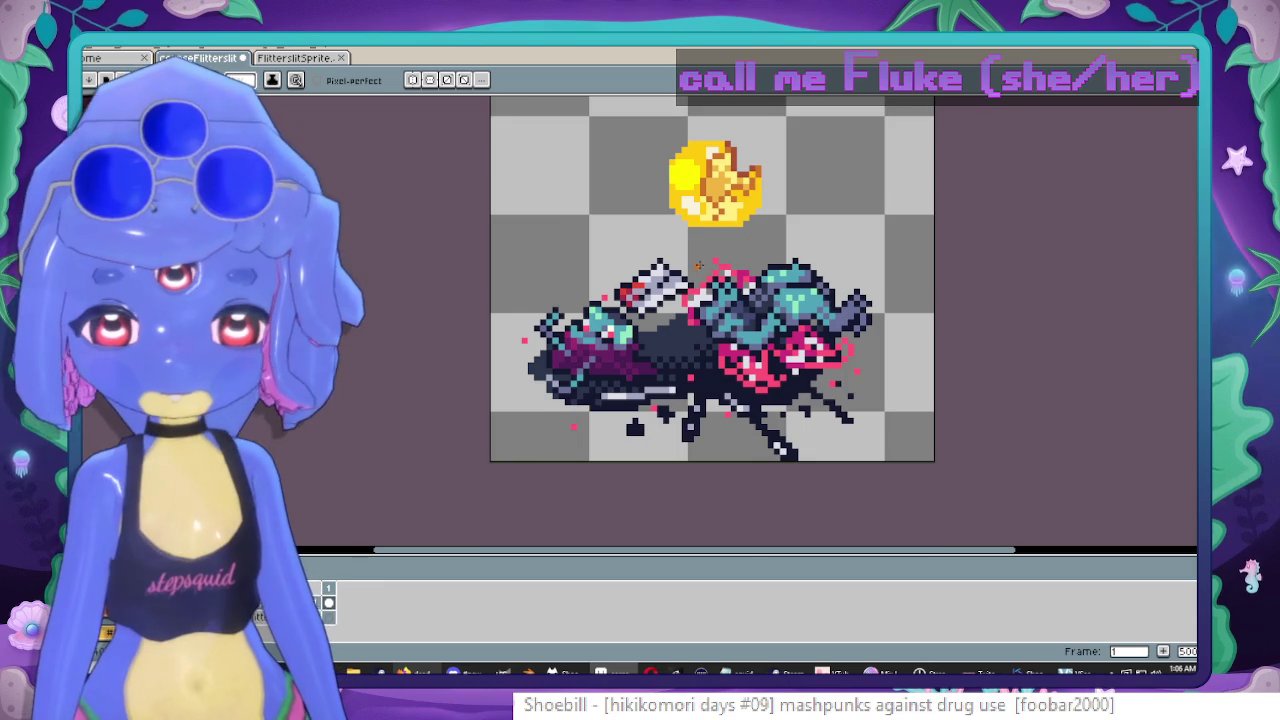
scroll(697, 266, "up", 2)
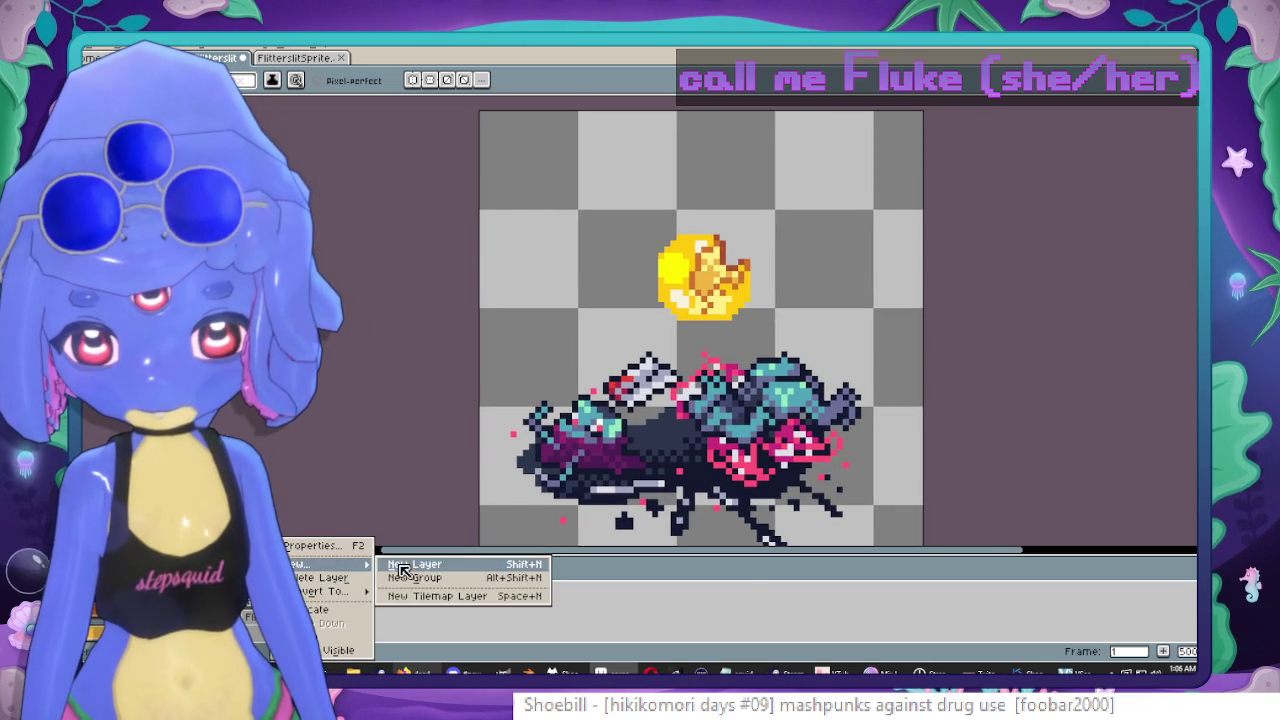
Add a new layer named Body.
left_click(420, 598)
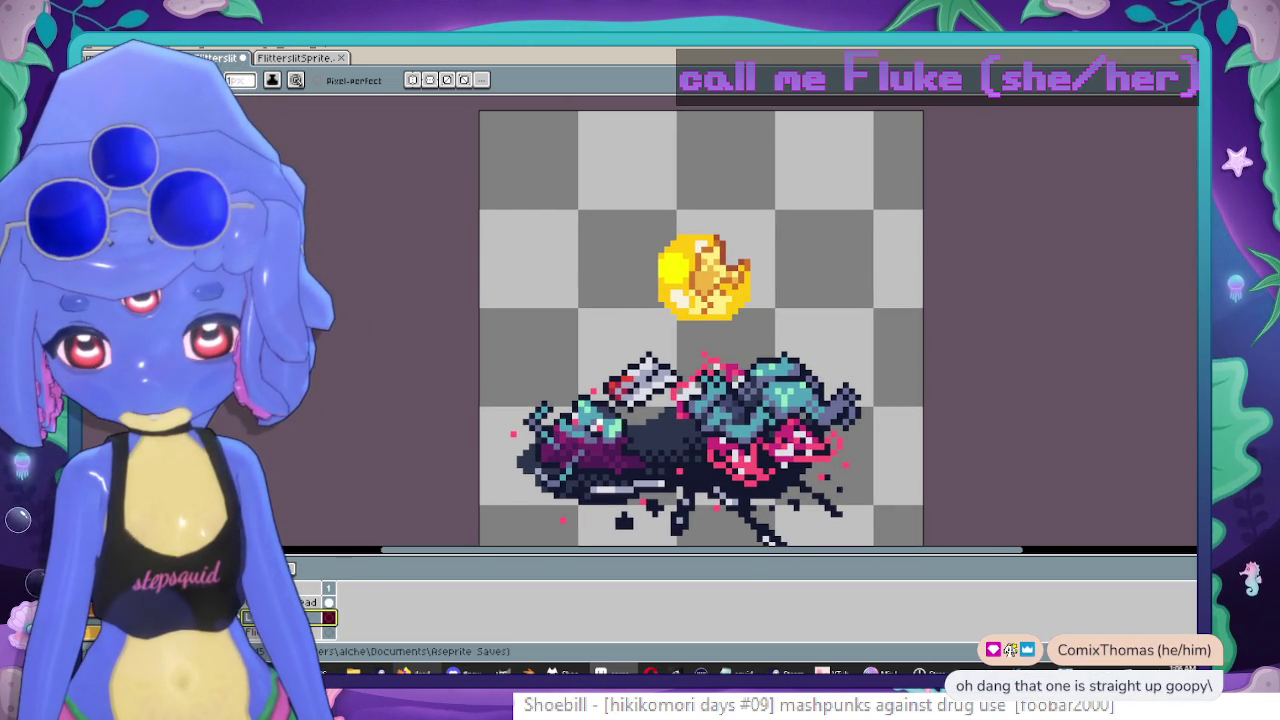
key("shift+p")
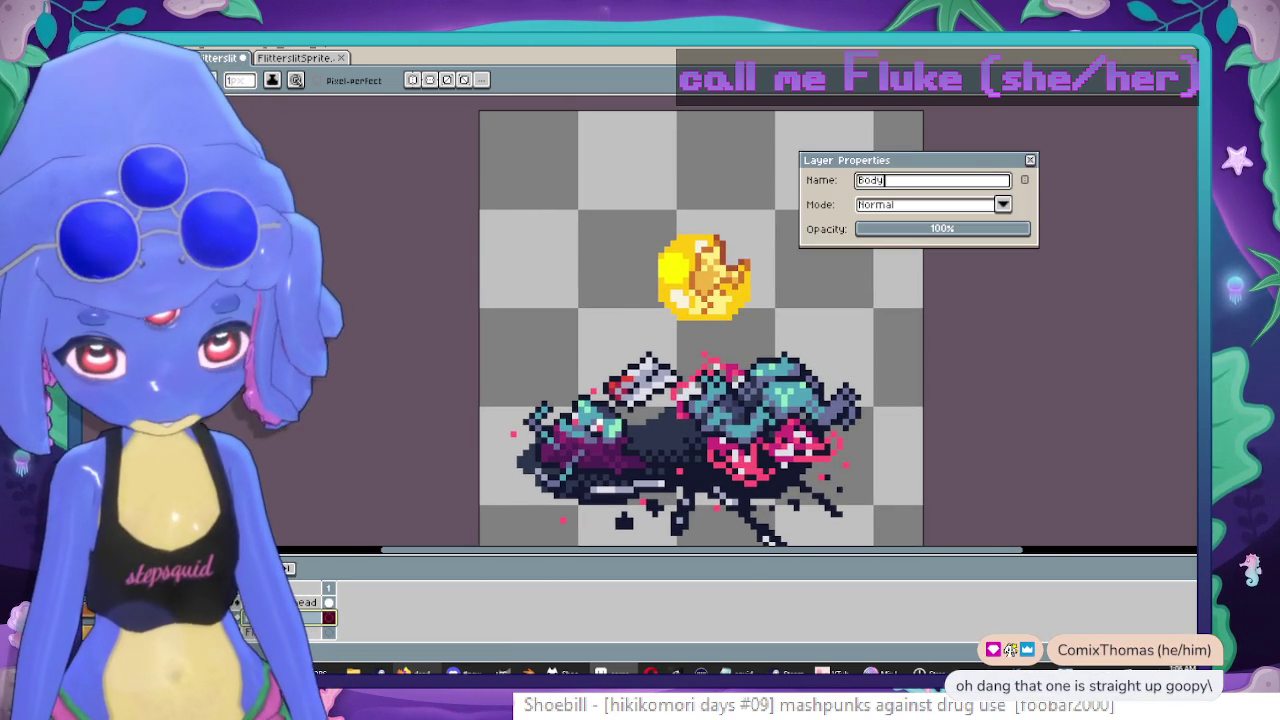
key("Return")
Marquee-select the gold coin and drag it up into the canvas's top-left corner.
left_click_drag(782, 328, 764, 286)
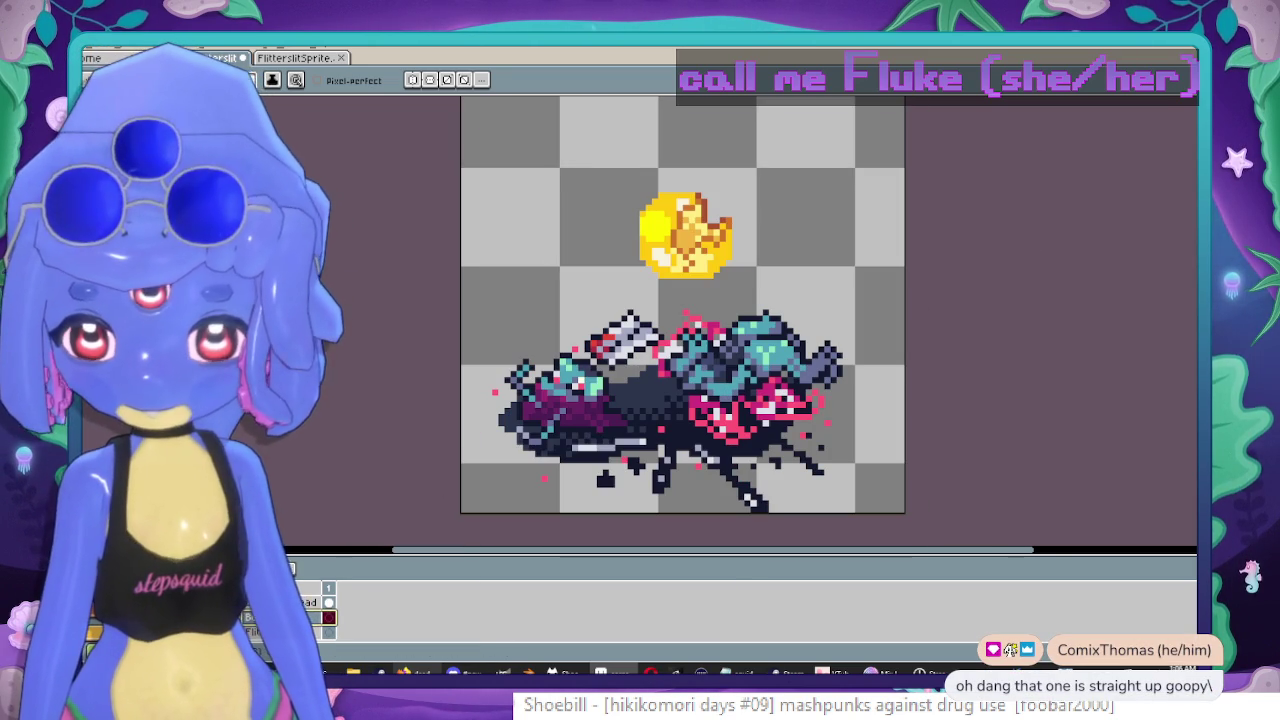
scroll(622, 213, "up", 1)
scroll(622, 213, "up", 1)
scroll(622, 213, "up", 1)
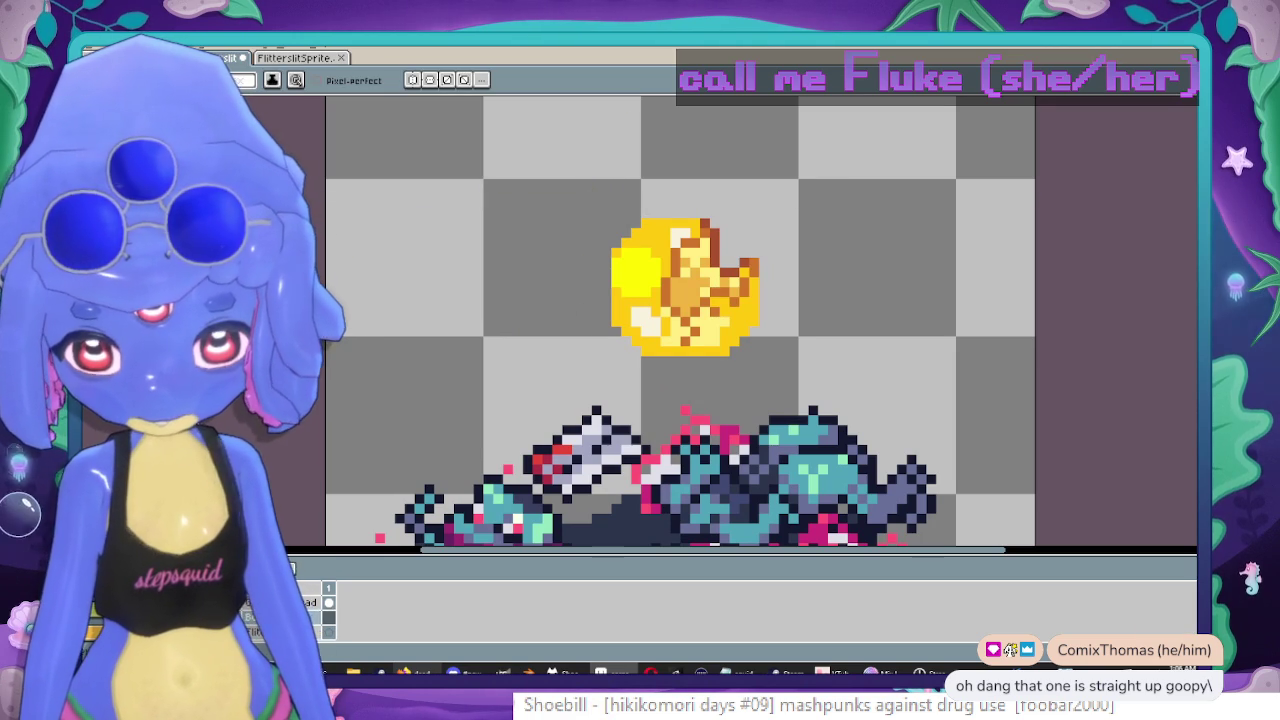
scroll(563, 240, "down", 1)
key("m")
left_click_drag(563, 203, 750, 396)
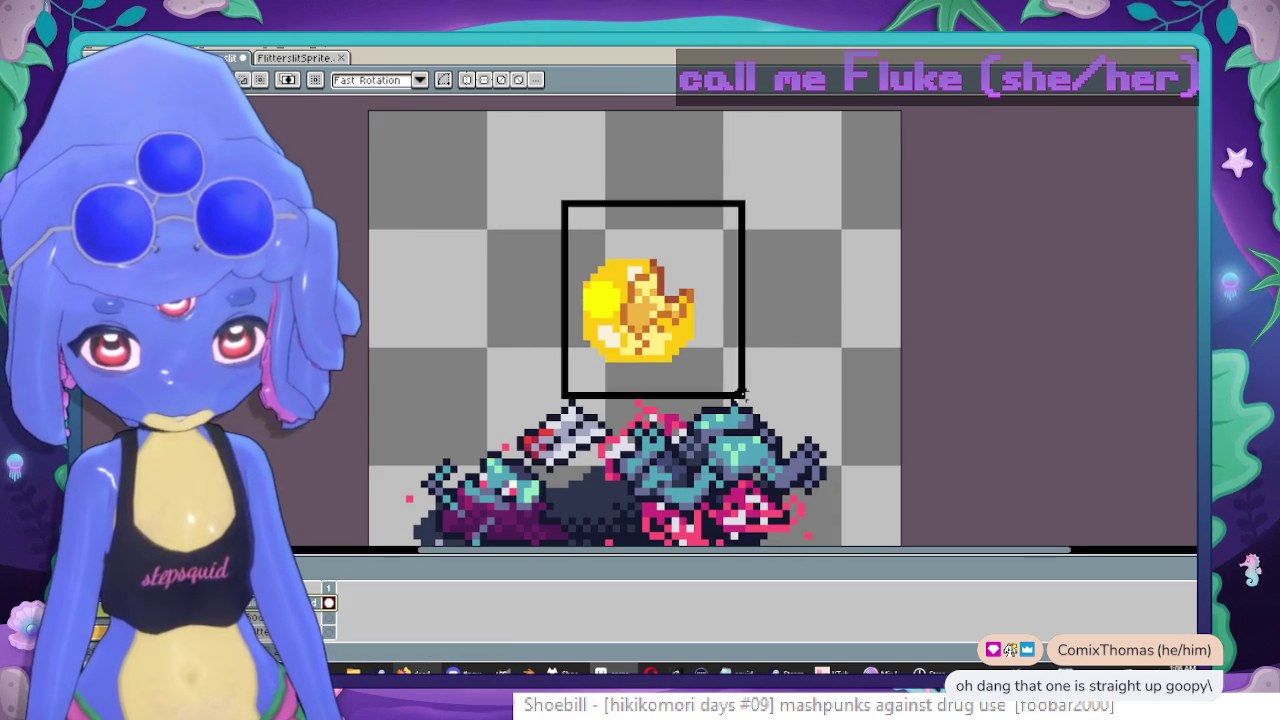
left_click_drag(652, 346, 486, 243)
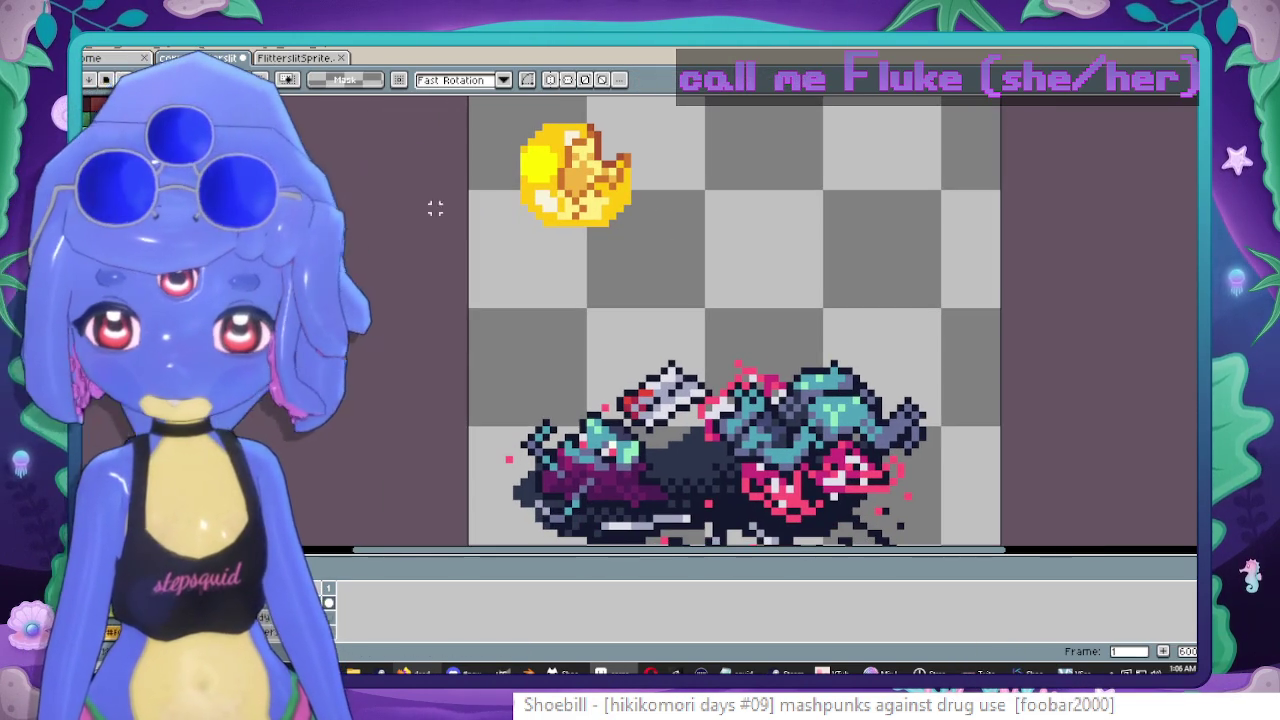
Return to the pencil, undo then redo the corpse drawing, and enlarge the brush.
scroll(458, 314, "up", 2)
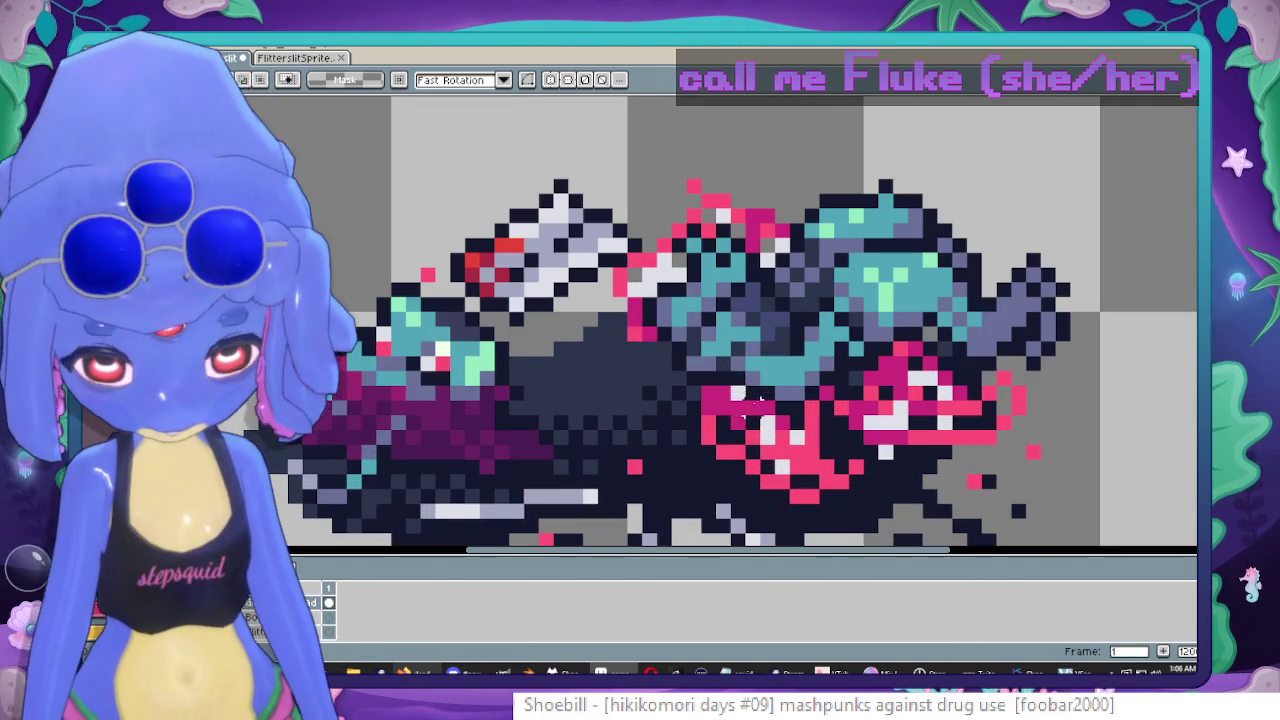
key("b")
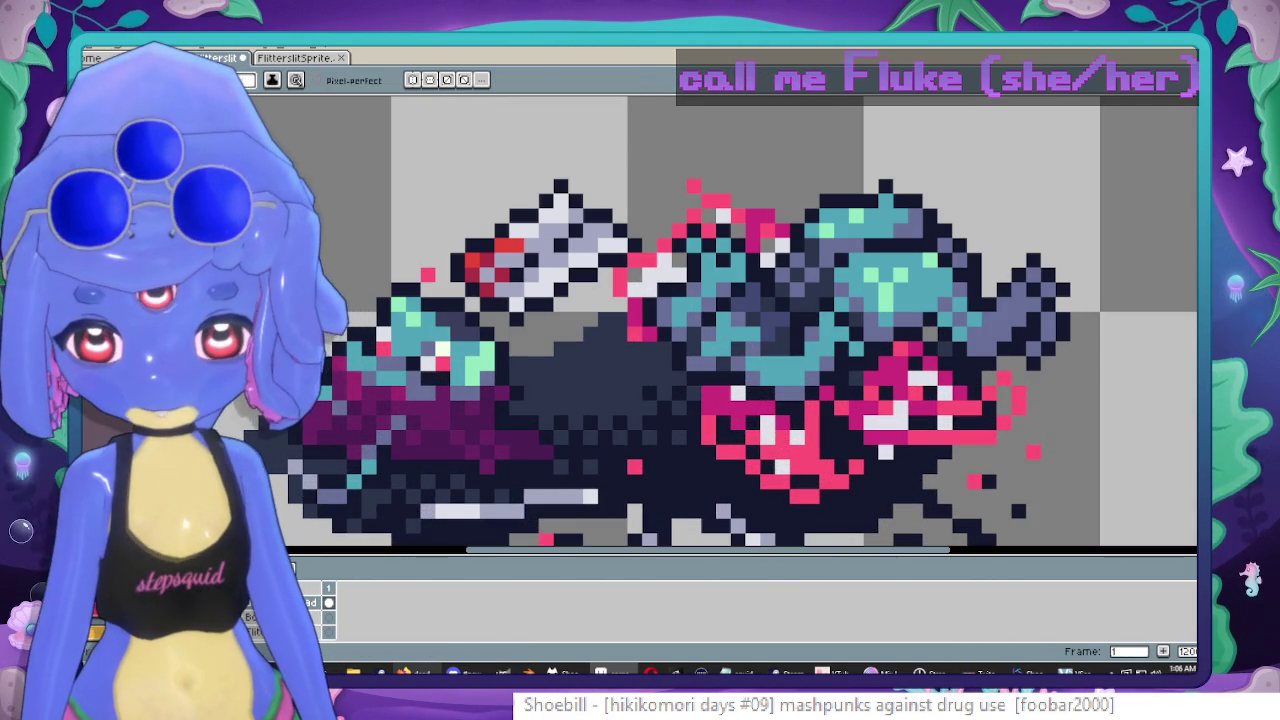
key("ctrl+z")
scroll(392, 507, "down", 3)
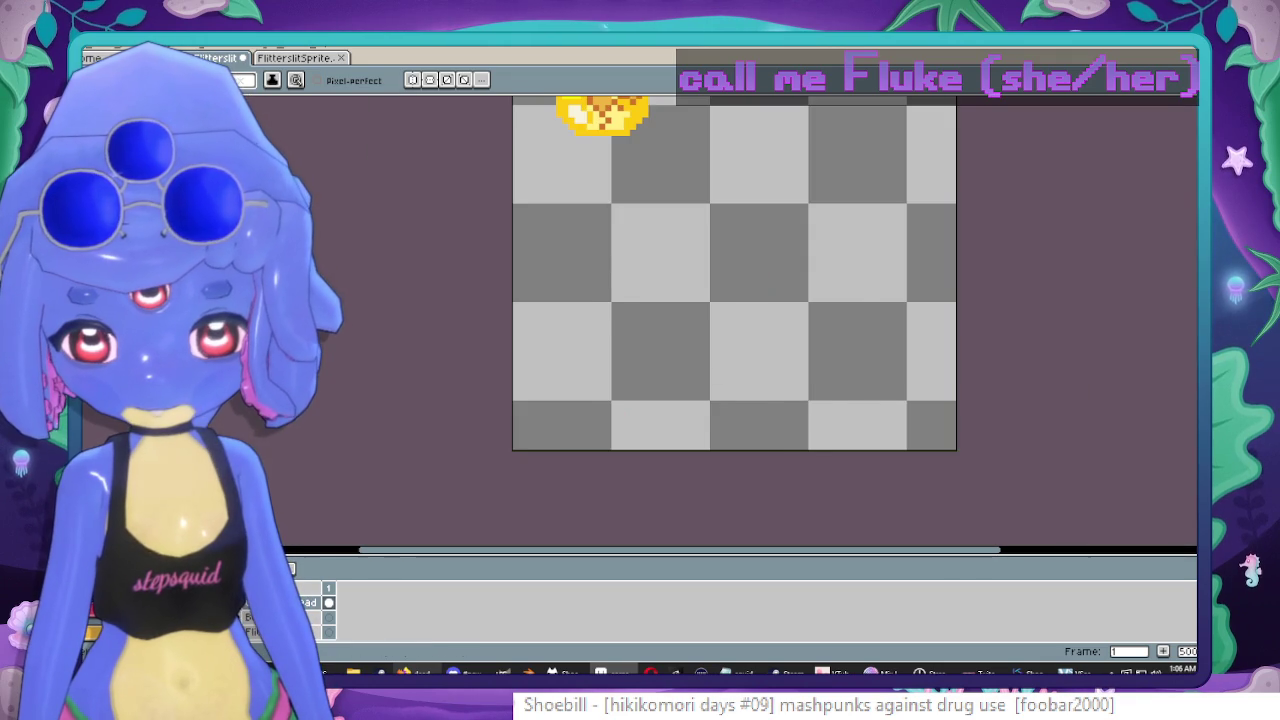
key("ctrl+y")
scroll(830, 100, "up", 1)
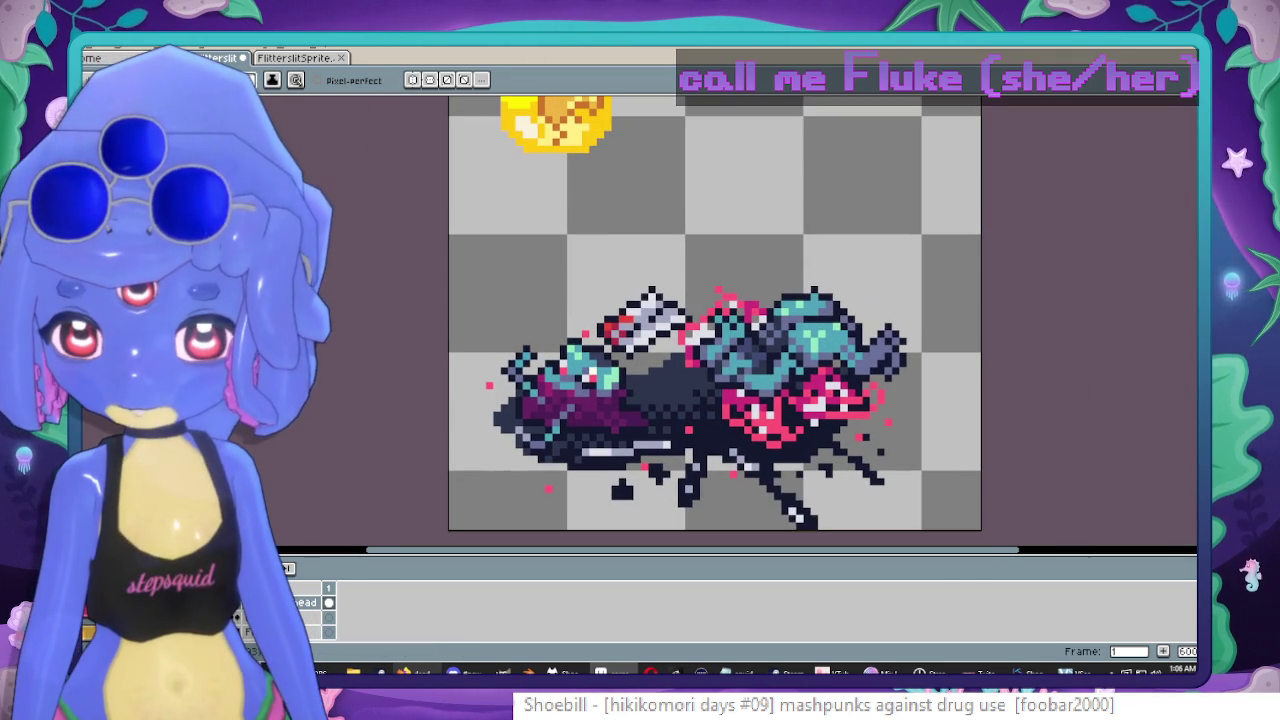
key("plus")
key("plus")
key("plus")
Paint a large yellow-green goop patch over the corpse's middle.
scroll(708, 380, "up", 1)
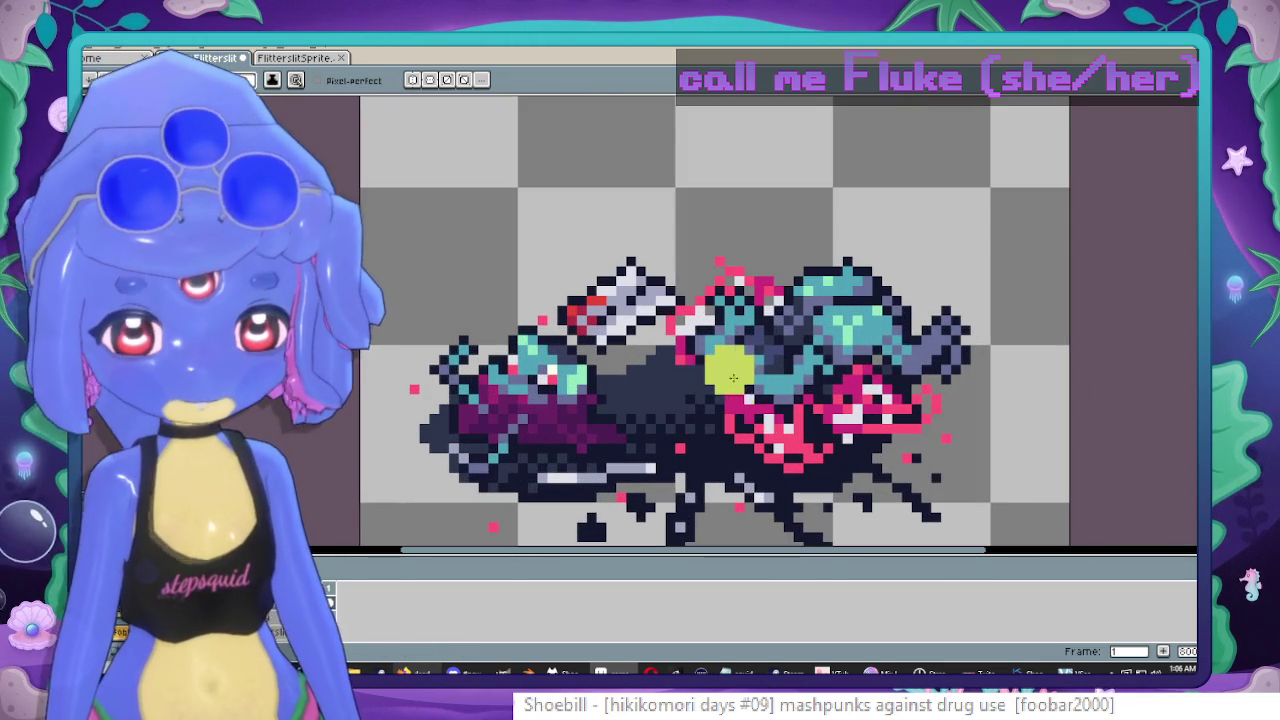
left_click_drag(734, 354, 684, 389)
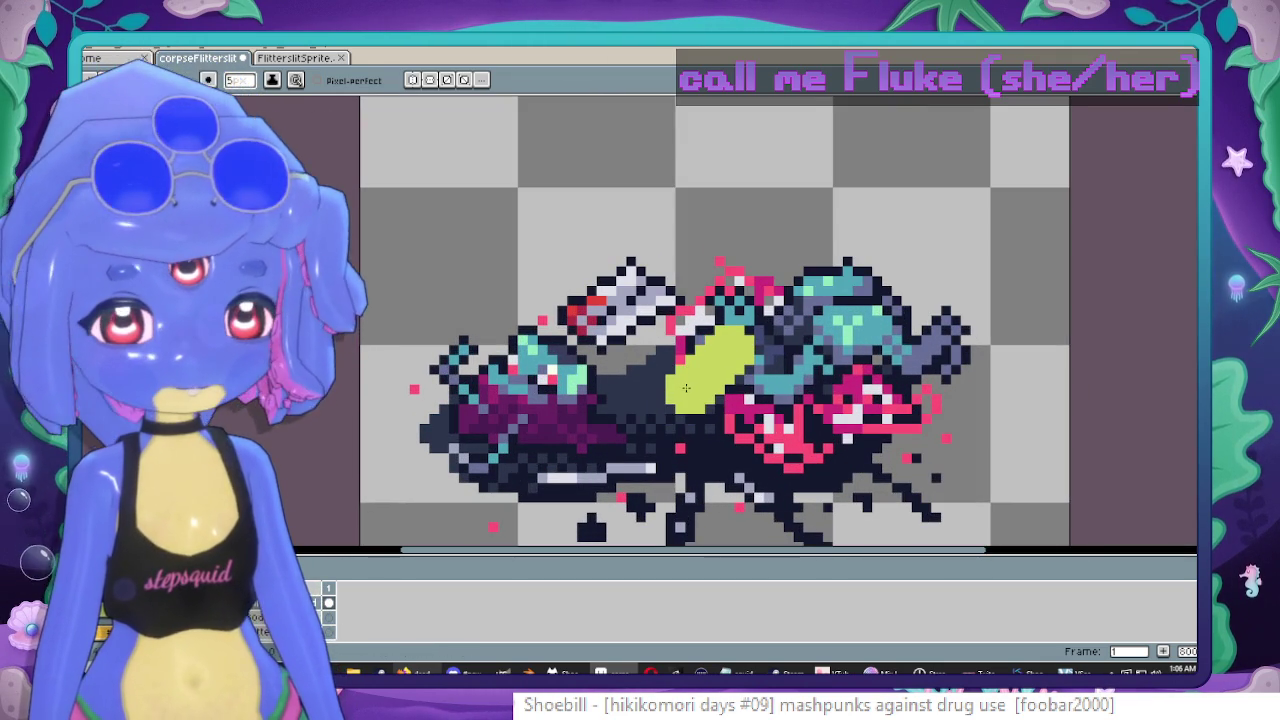
key("ctrl+z")
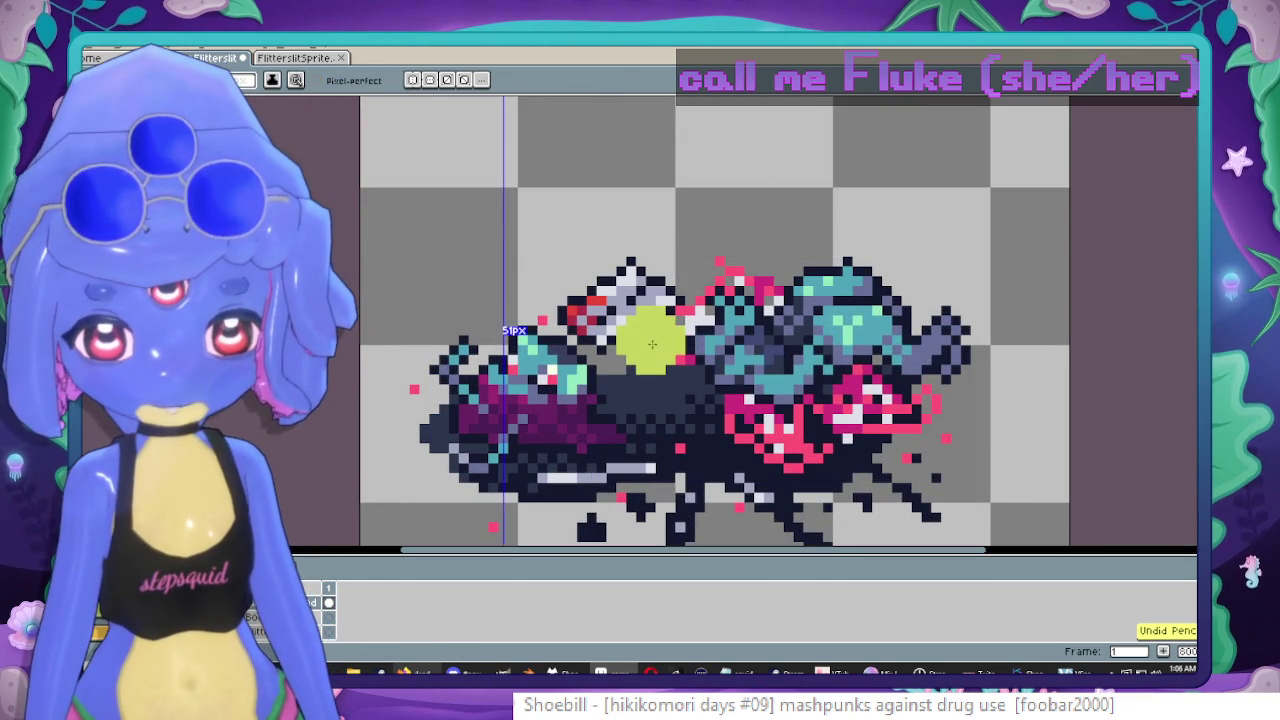
mouse_move(645, 335)
left_mouse_down()
mouse_move(641, 398)
mouse_move(667, 433)
mouse_move(689, 402)
left_mouse_up()
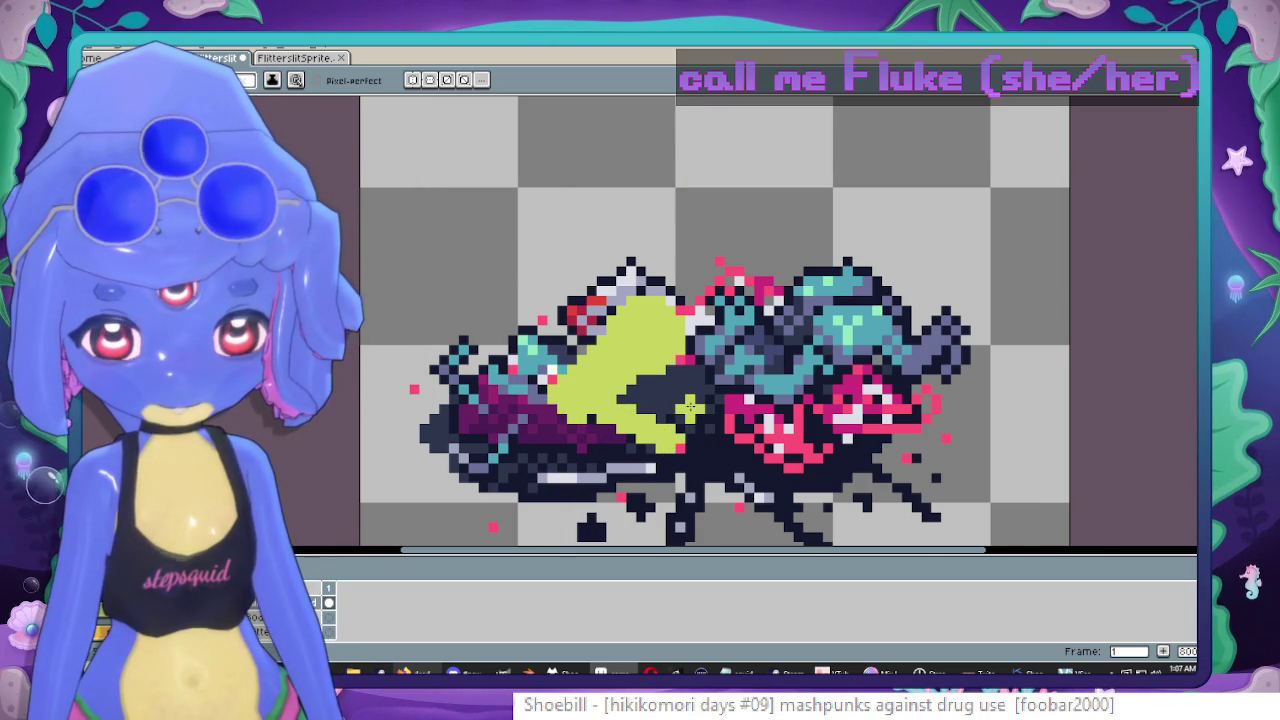
left_click_drag(689, 402, 701, 441)
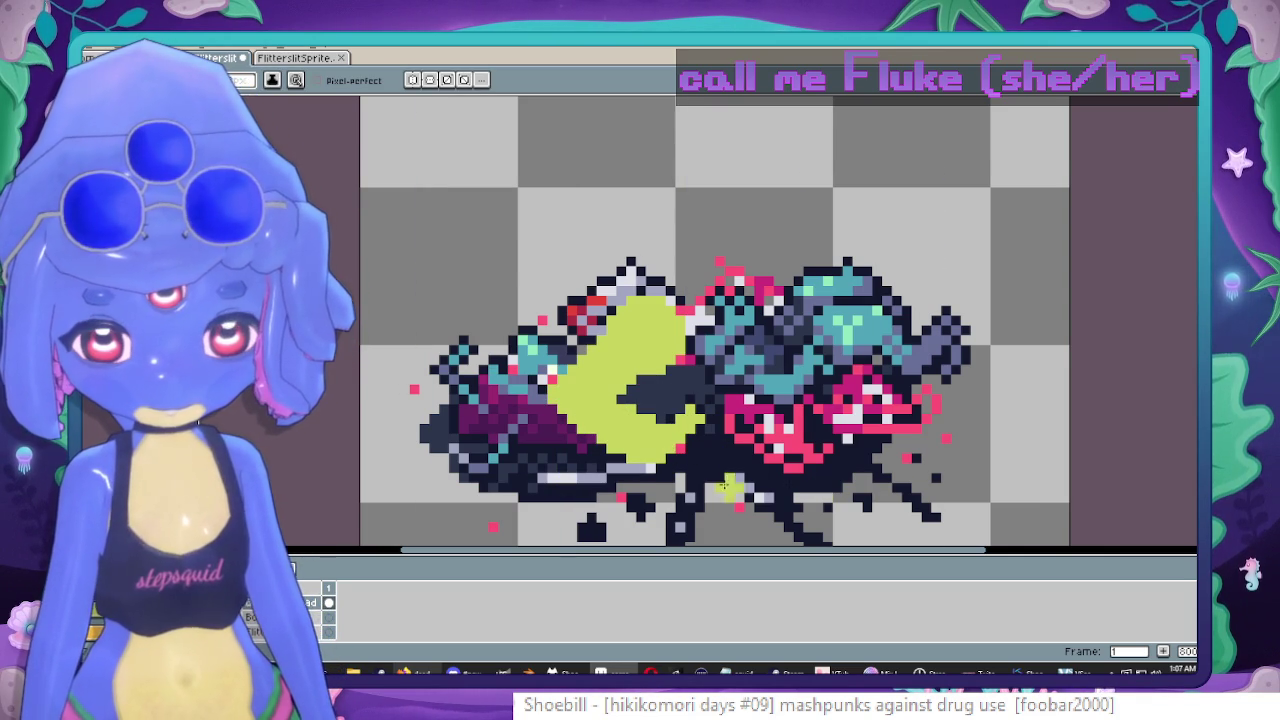
key("ctrl+z")
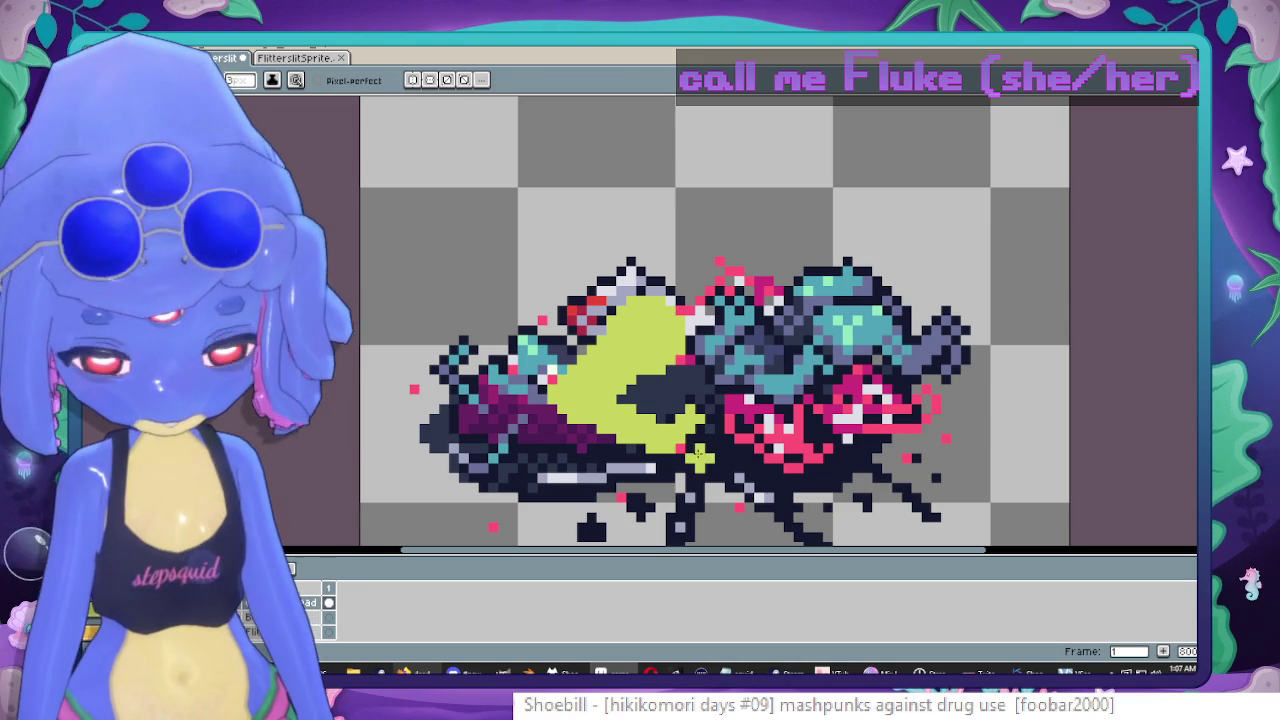
Add a short yellow-green drip trailing down below the goop patch.
key("m")
left_click_drag(690, 464, 596, 391)
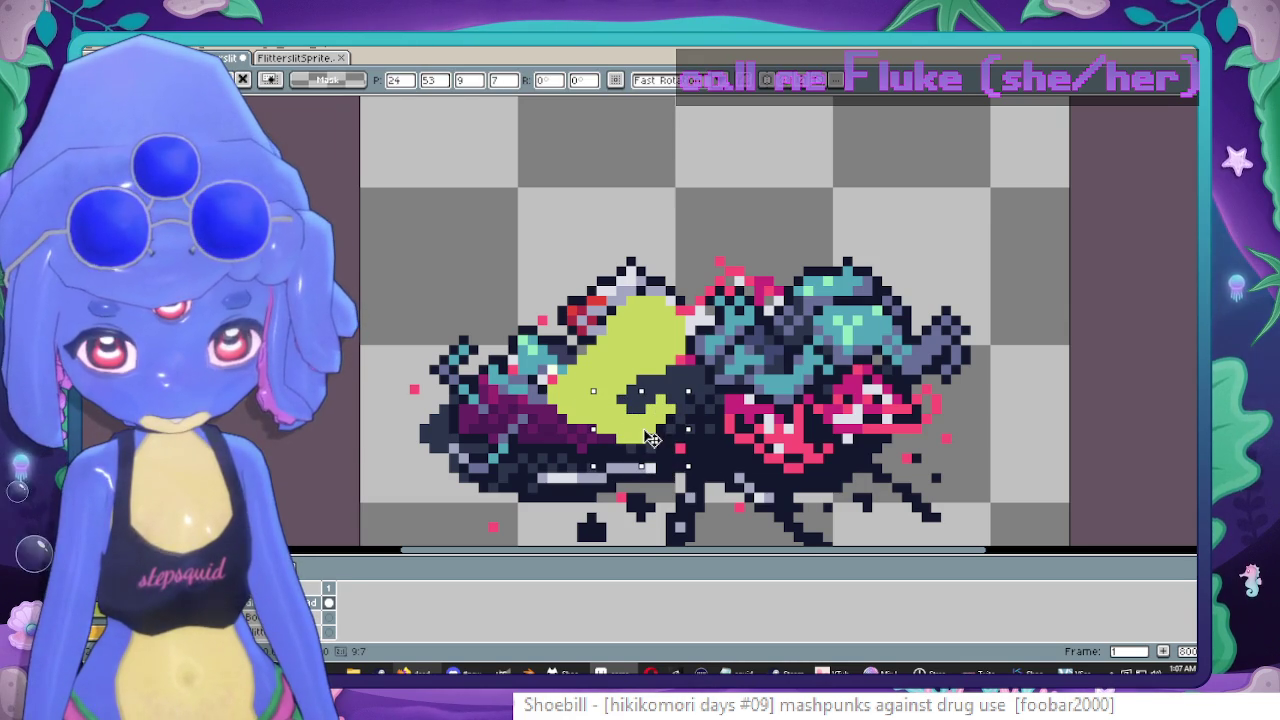
key("ctrl+d")
scroll(665, 420, "up", 2)
key("b")
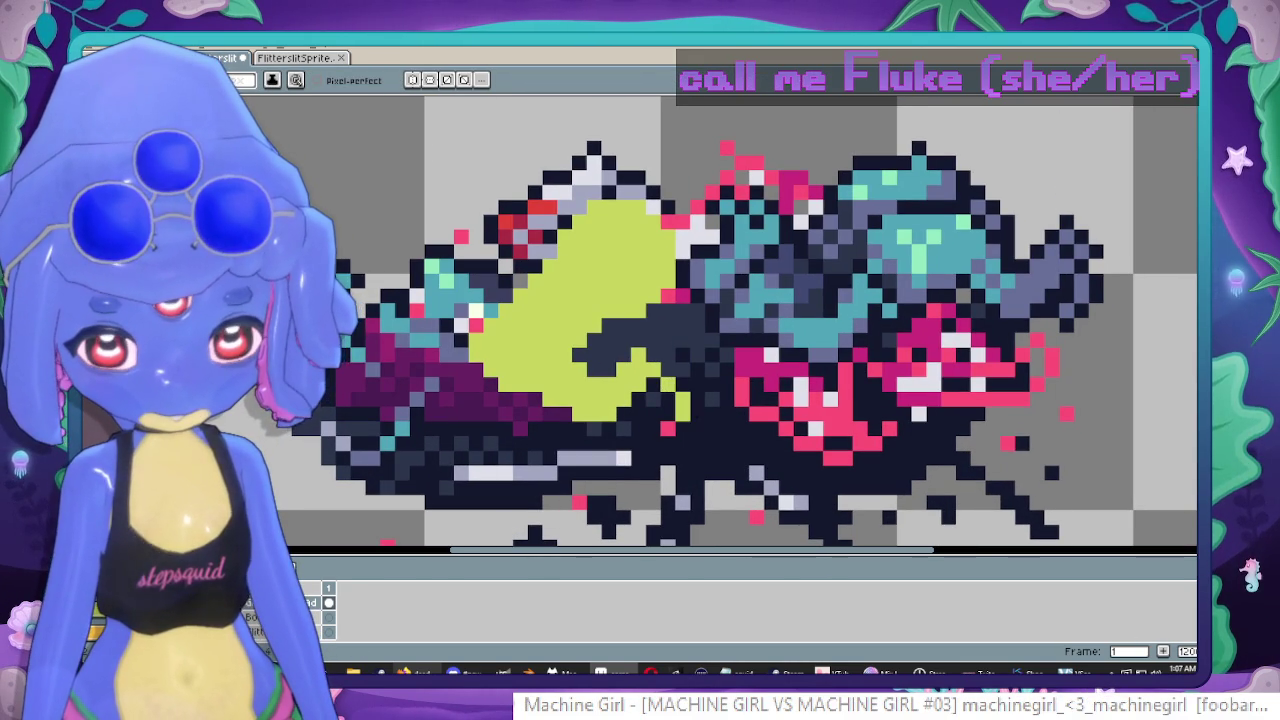
left_click_drag(691, 410, 712, 426)
key("ctrl+z")
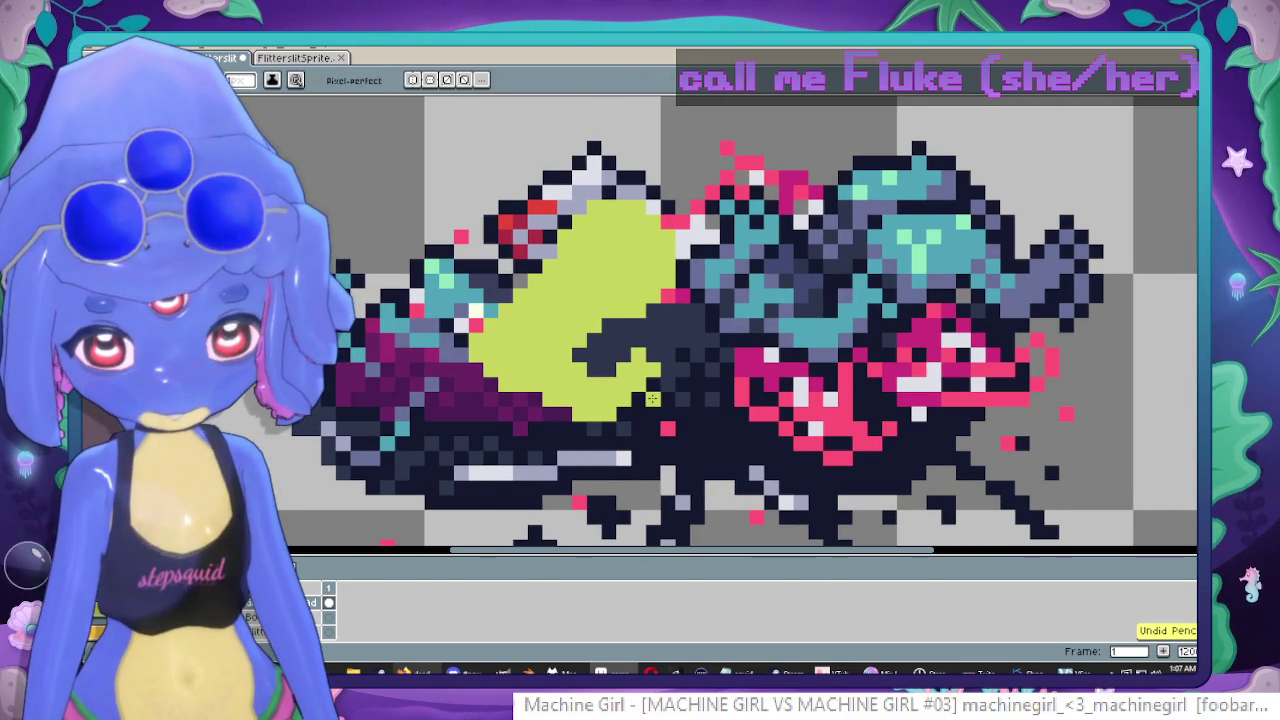
left_click_drag(667, 410, 663, 428)
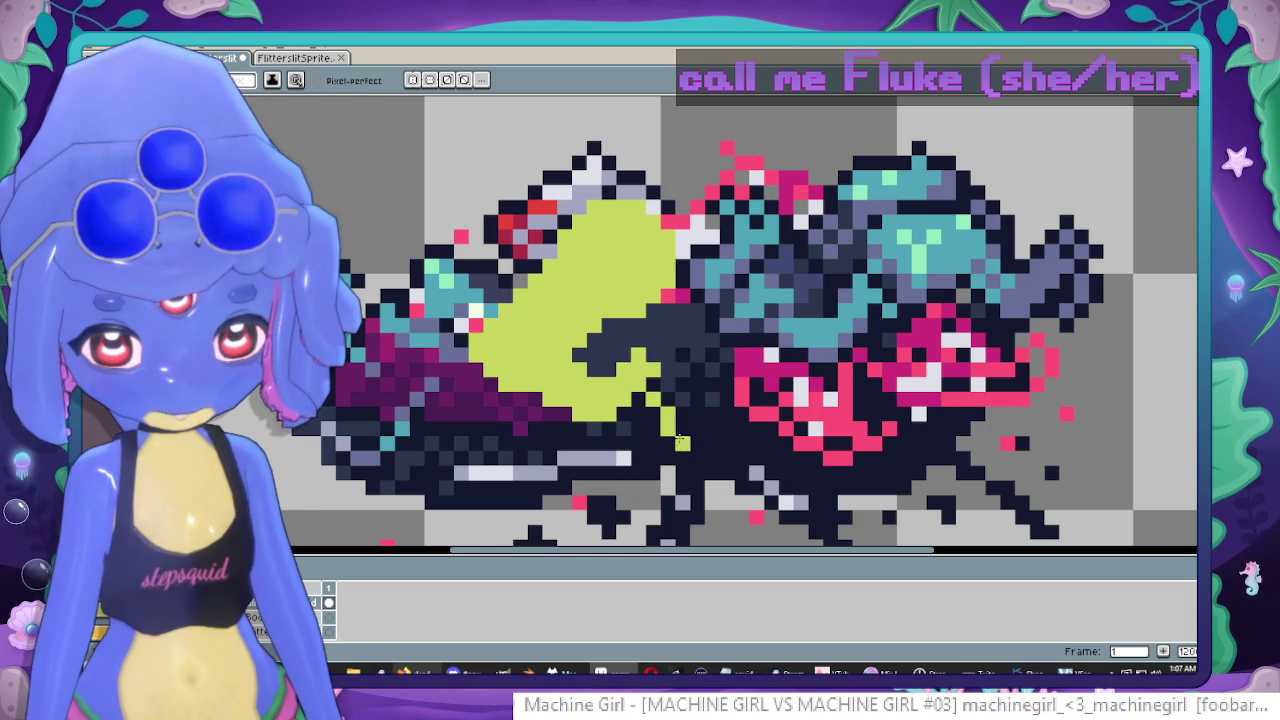
key("ctrl+z")
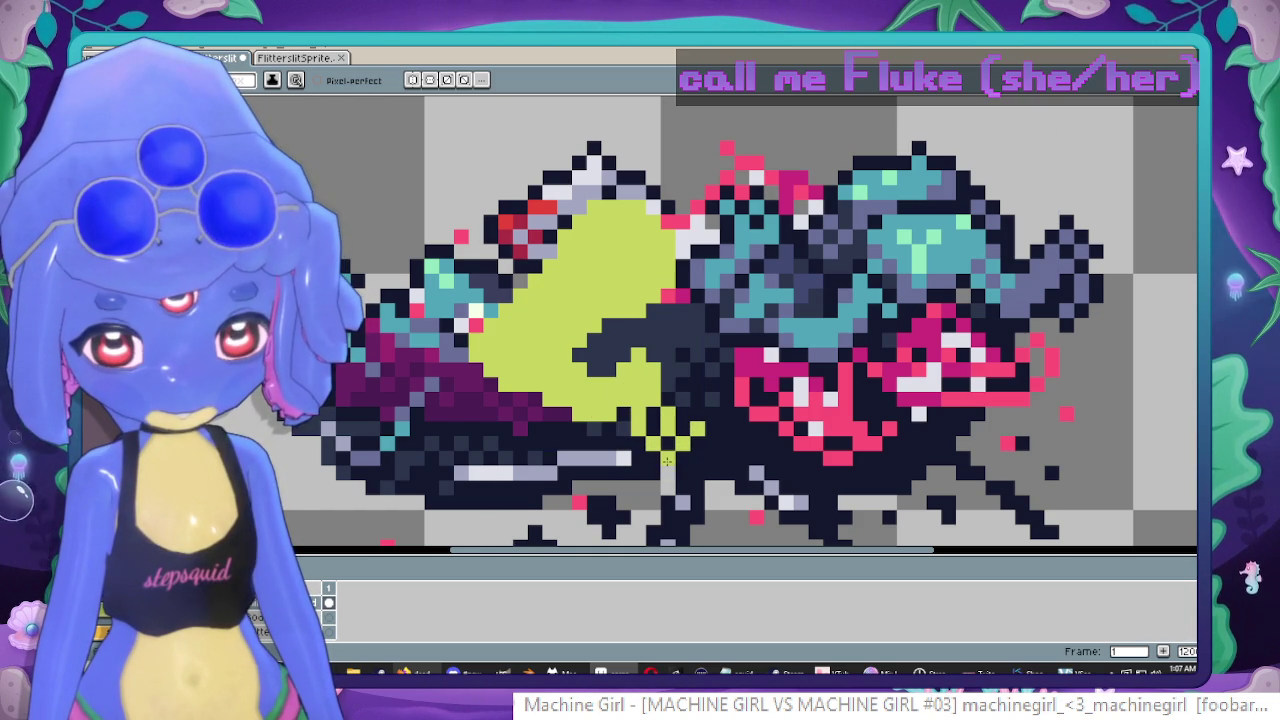
scroll(717, 407, "down", 6)
scroll(653, 405, "up", 2)
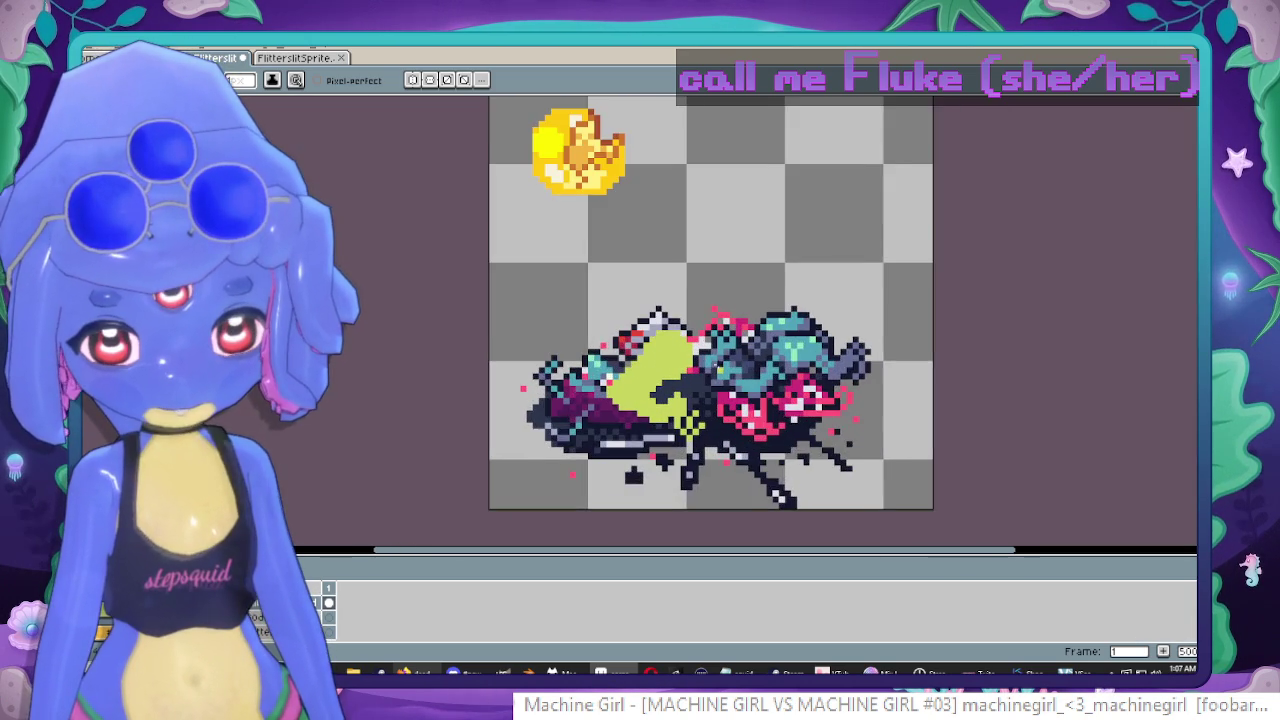
Recolour the dark pixels along the goop's edge yellow-green.
scroll(653, 405, "up", 2)
scroll(653, 405, "up", 1)
left_click_drag(627, 407, 652, 425)
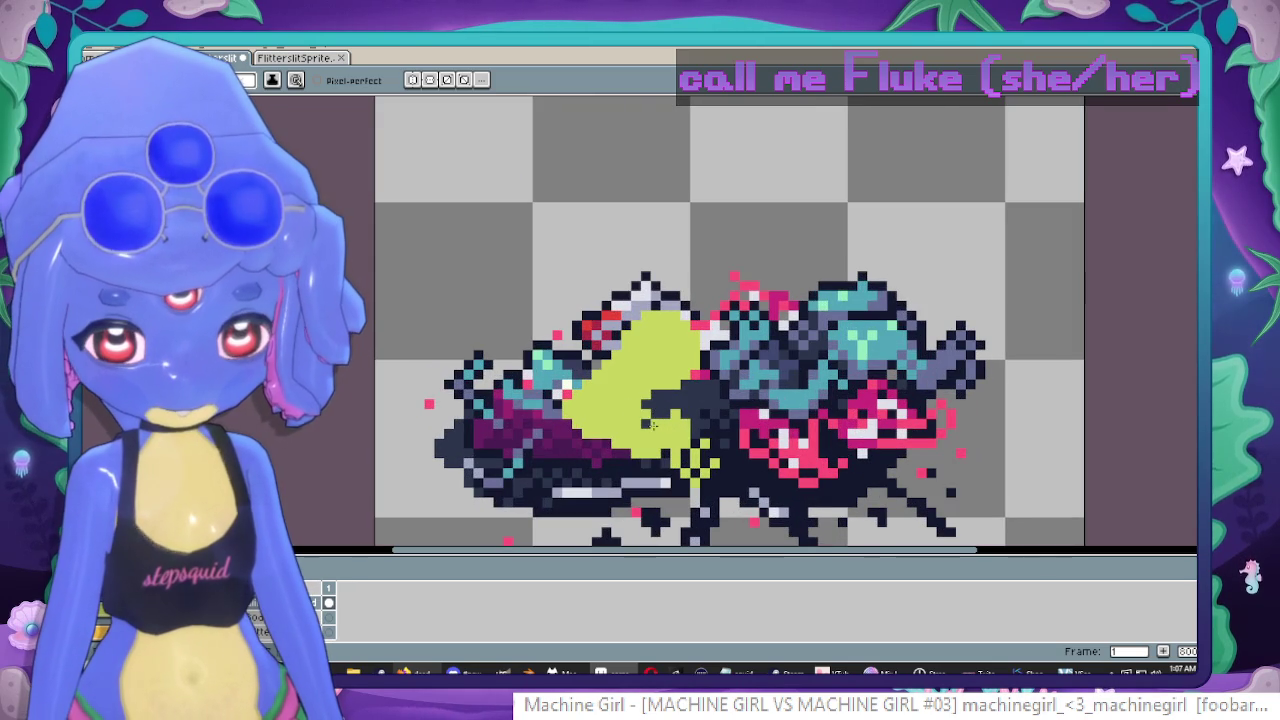
scroll(715, 424, "up", 1)
scroll(715, 424, "up", 1)
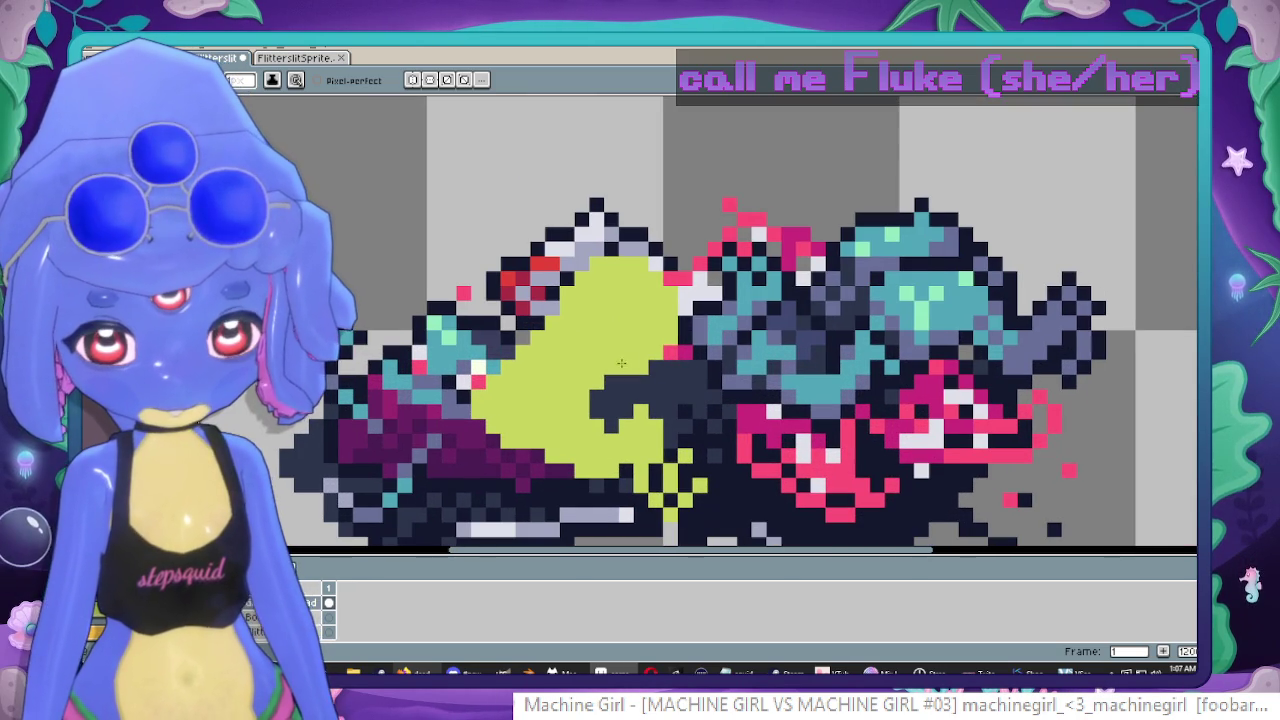
scroll(529, 404, "down", 1)
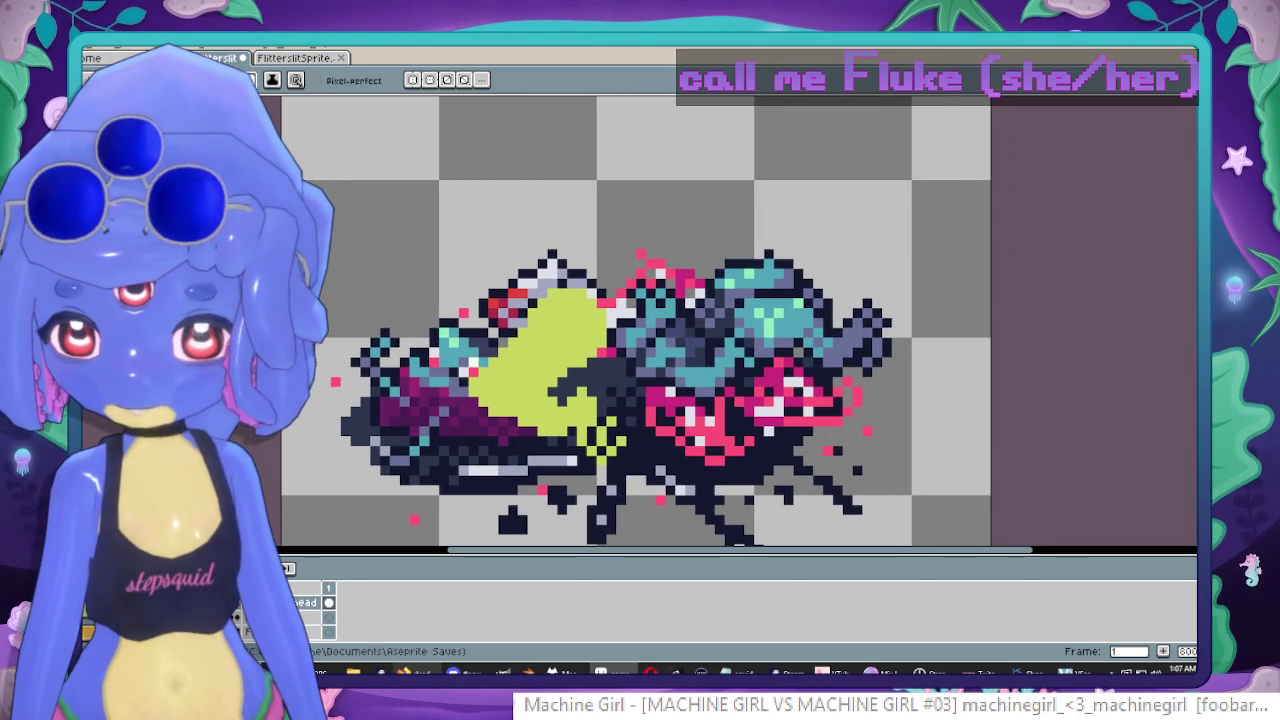
scroll(624, 343, "up", 1)
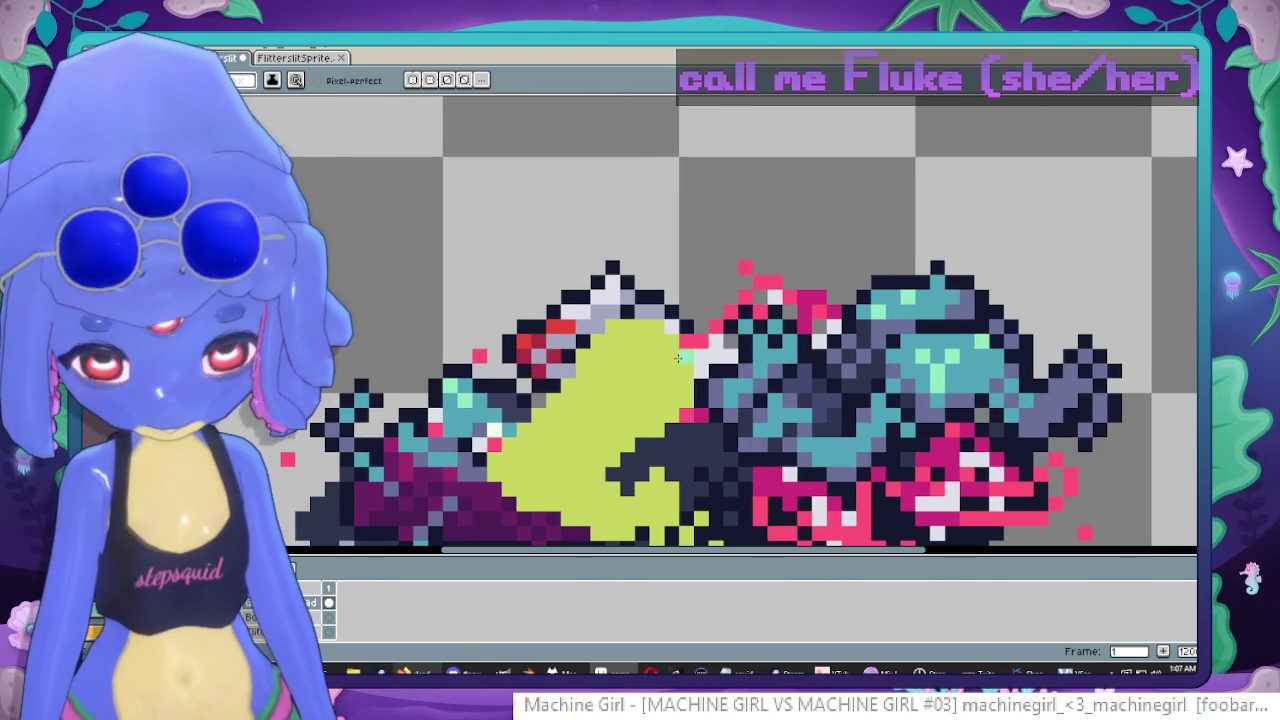
left_click_drag(640, 328, 690, 385)
key("ctrl+z")
Paint a tall light-green column up from the goop and erase stray pixels at its upper right.
left_click_drag(716, 378, 714, 385)
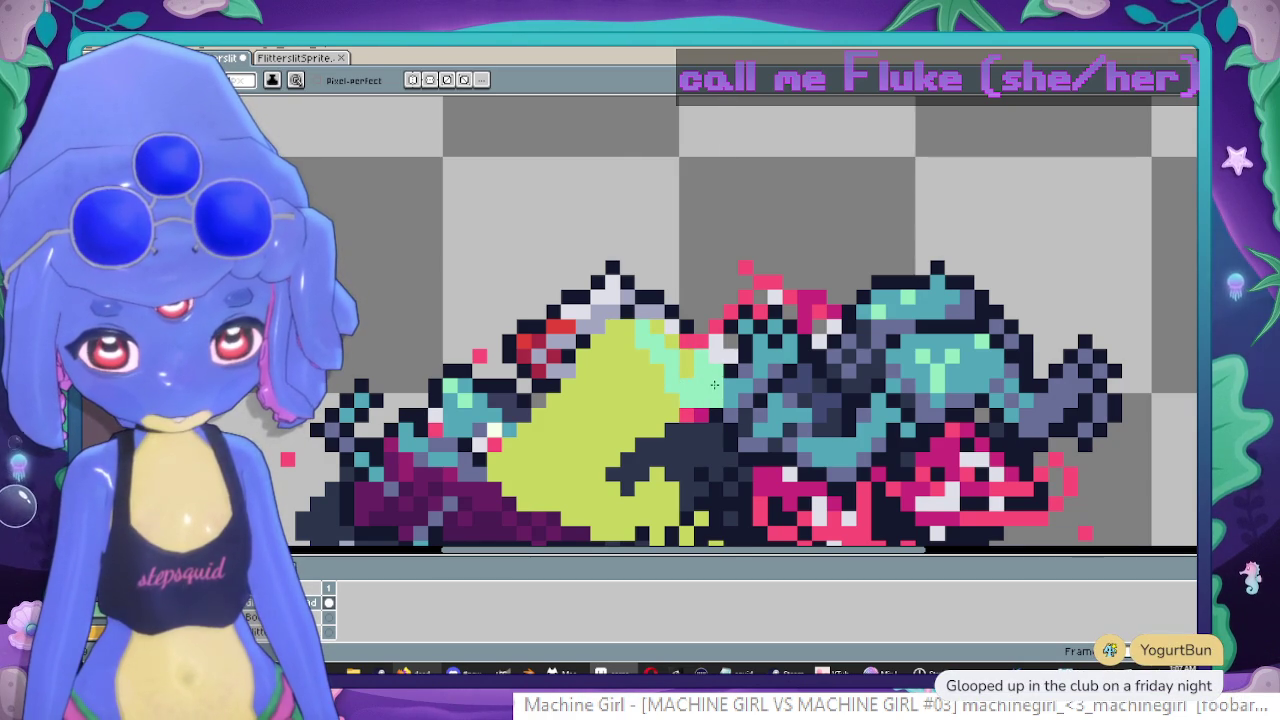
scroll(704, 390, "down", 2)
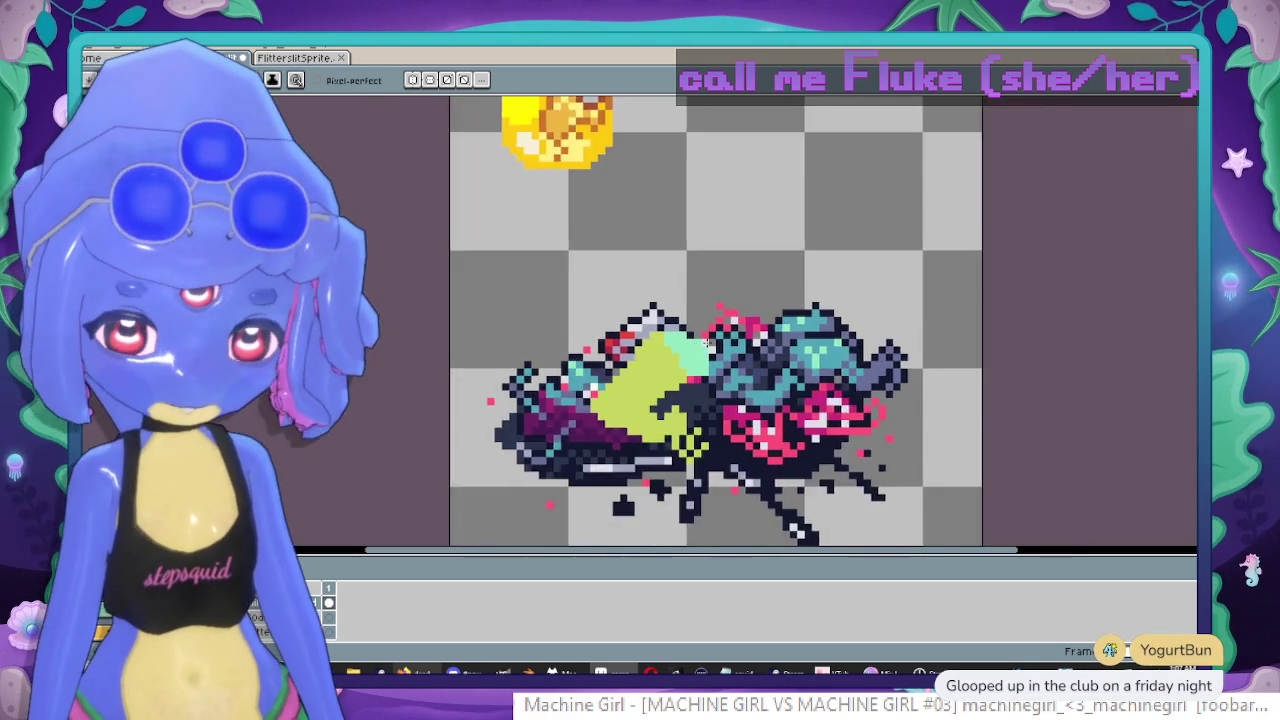
scroll(690, 350, "up", 1)
mouse_move(668, 292)
left_mouse_down()
mouse_move(701, 338)
mouse_move(708, 431)
left_mouse_up()
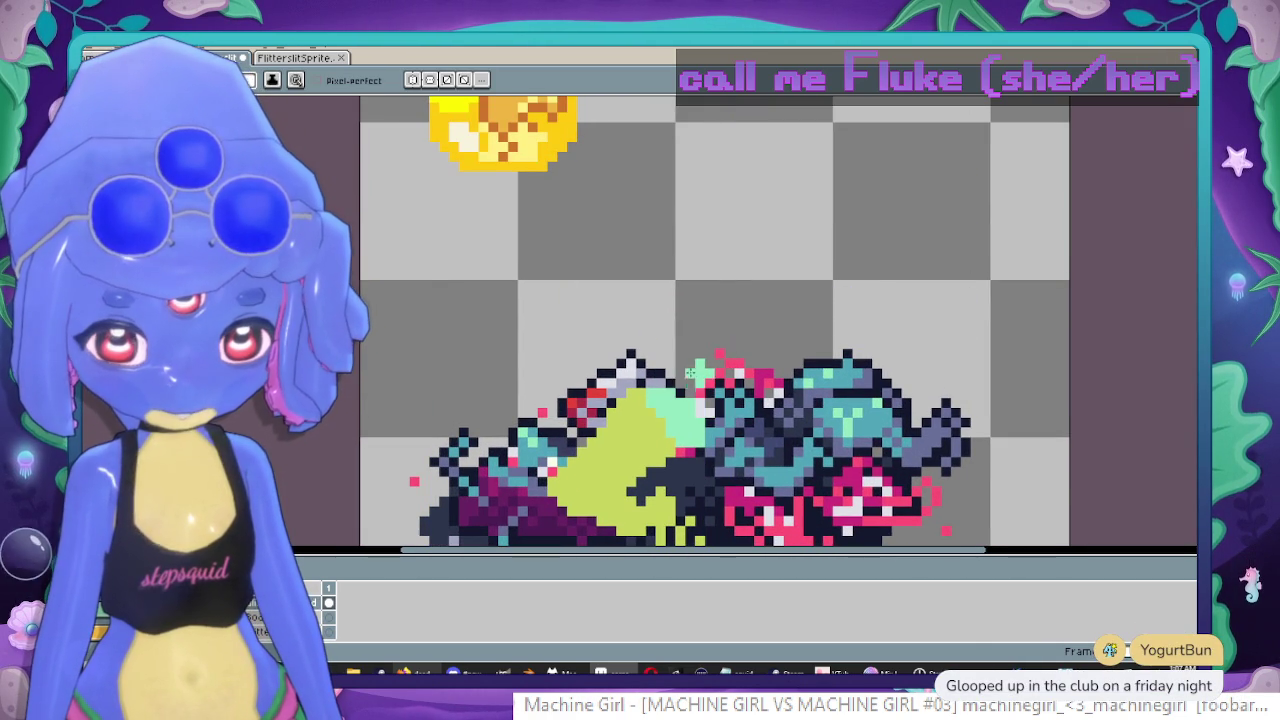
left_click_drag(660, 381, 692, 384)
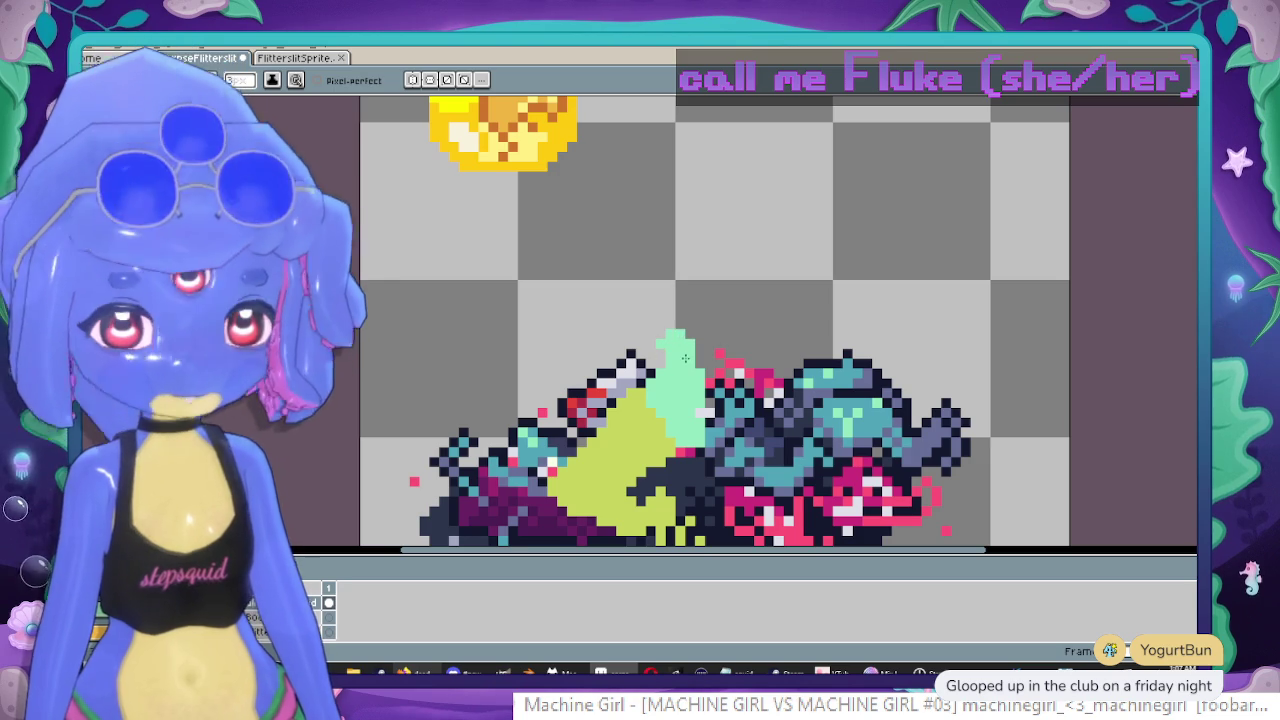
key("ctrl+z")
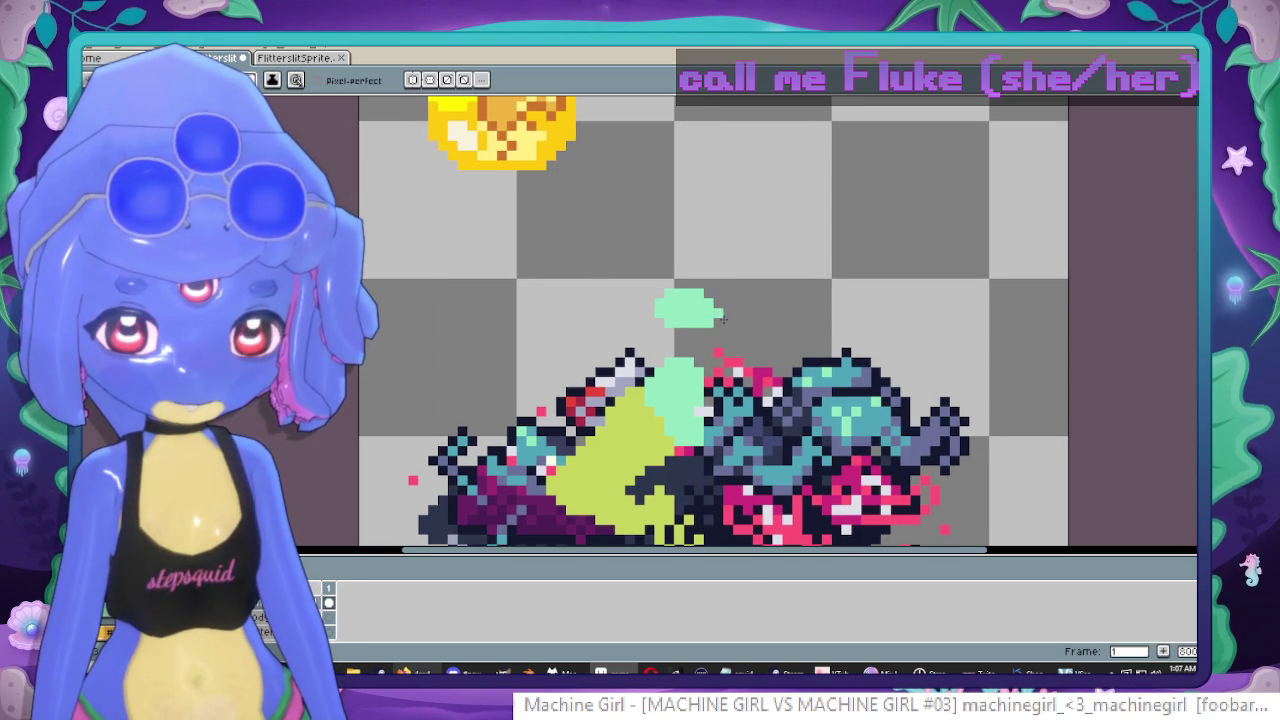
key("ctrl+z")
key("e")
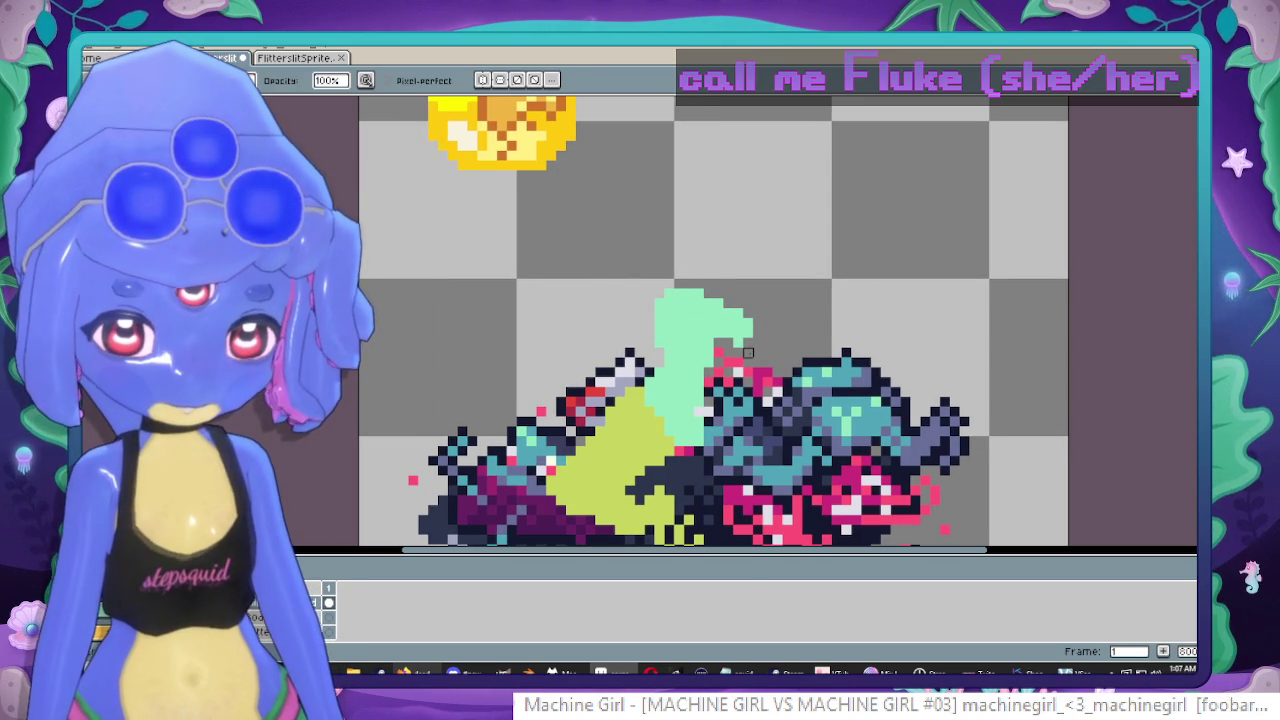
mouse_move(745, 300)
left_mouse_down()
mouse_move(735, 335)
mouse_move(790, 290)
left_mouse_up()
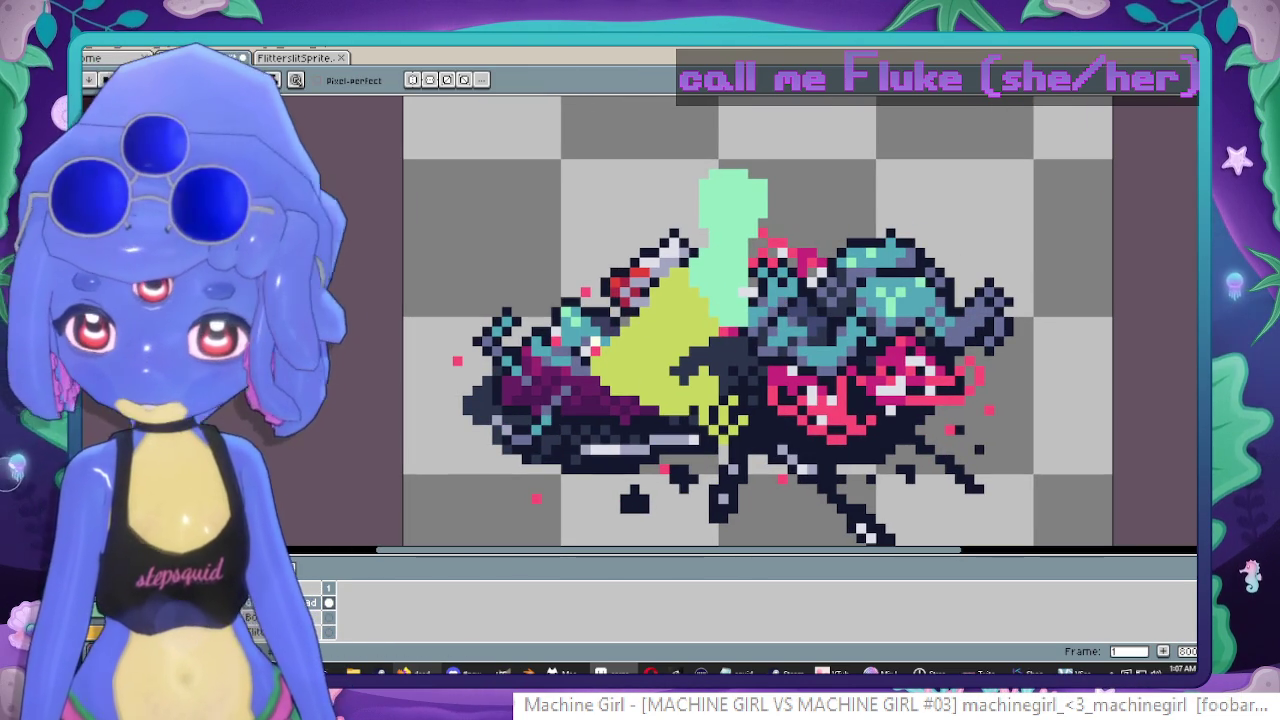
scroll(775, 292, "up", 1)
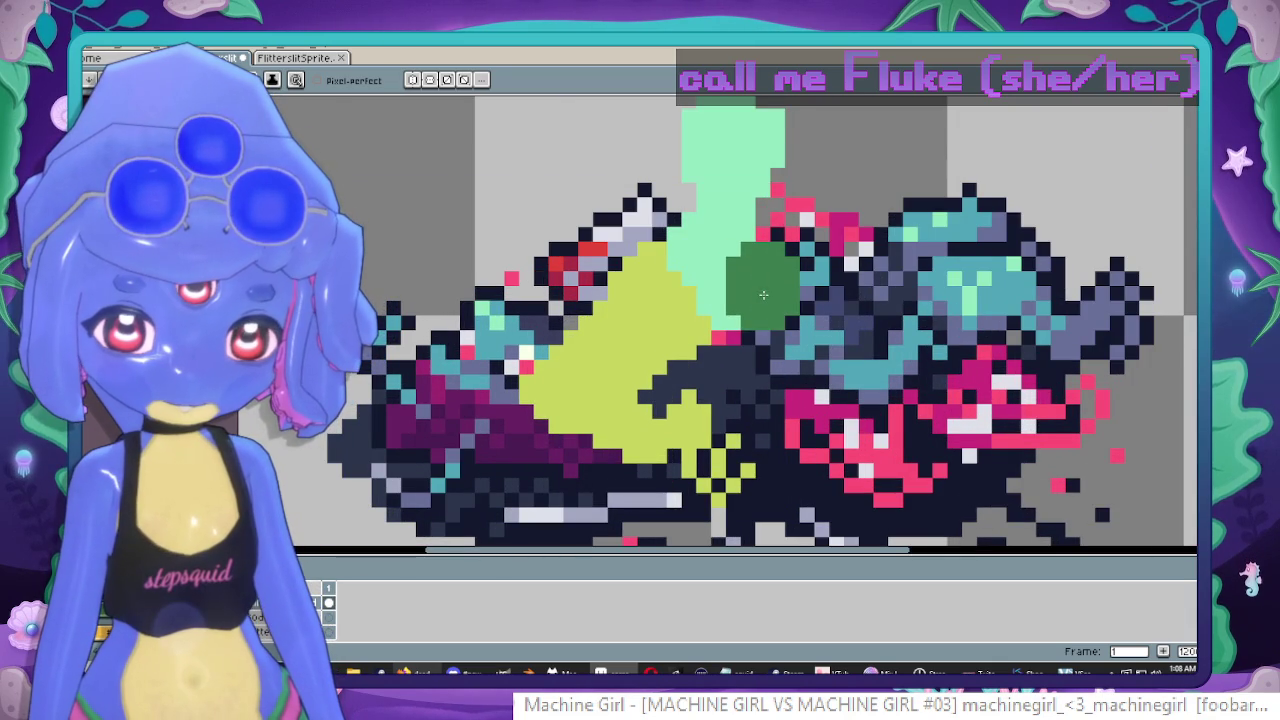
Paint dark-green goop down the corpse's middle and extend it rightward into the pink area.
left_click_drag(708, 328, 680, 354)
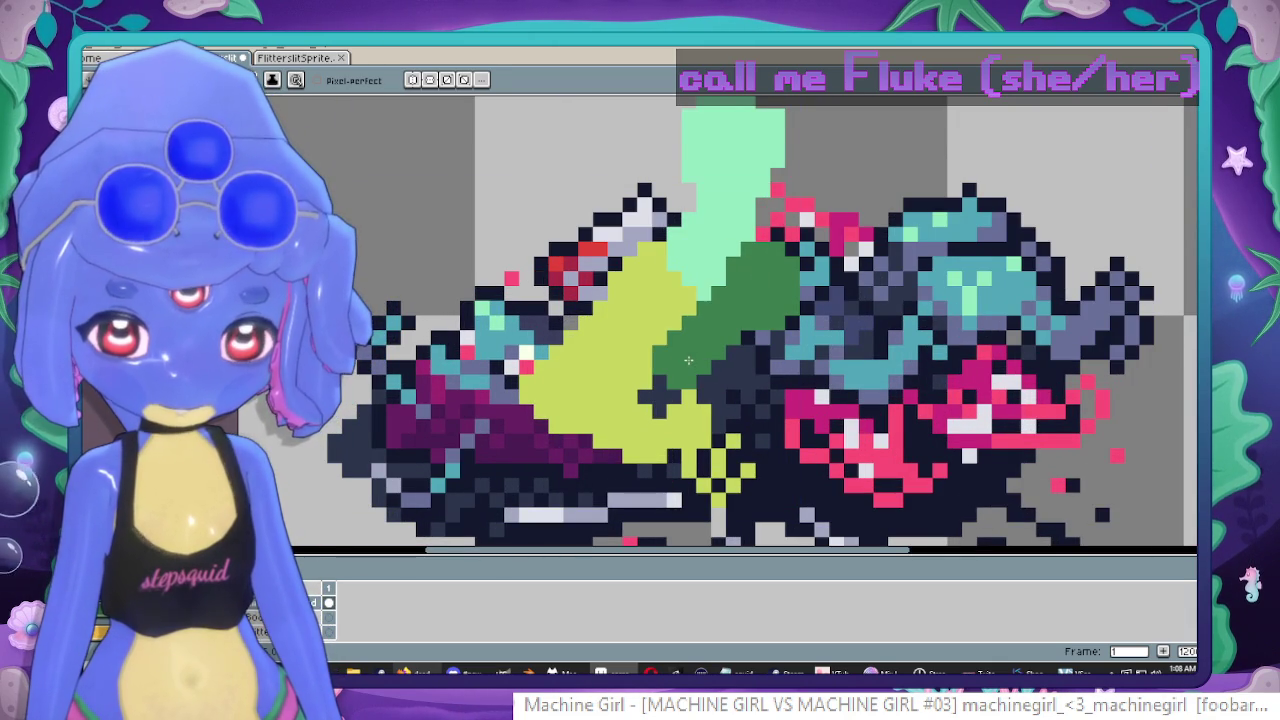
key("ctrl+z")
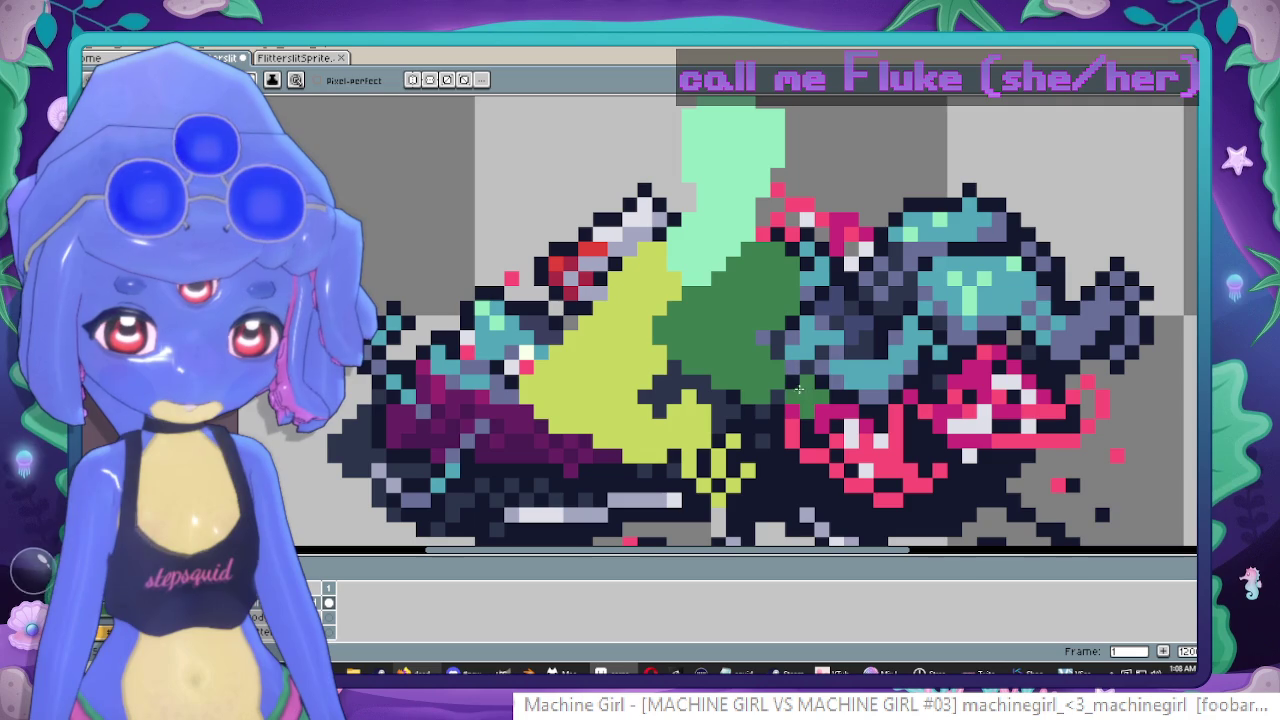
left_click_drag(799, 389, 876, 380)
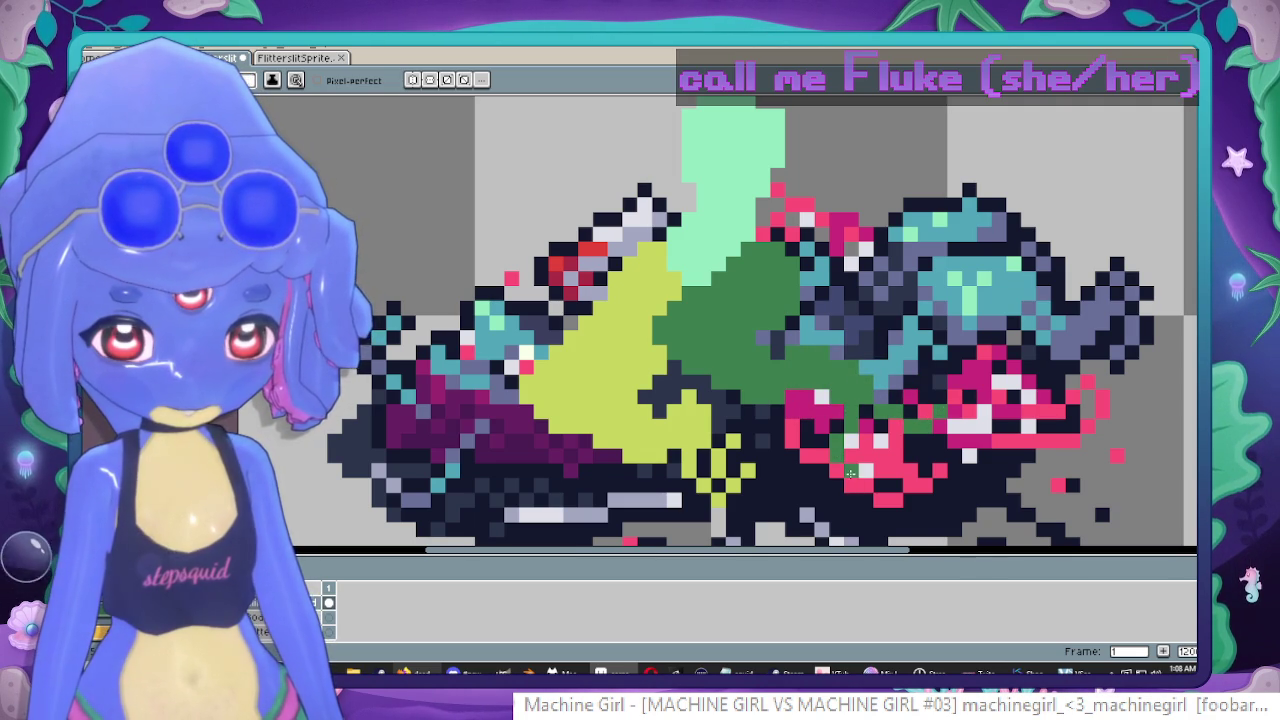
scroll(850, 472, "down", 3)
scroll(700, 440, "up", 1)
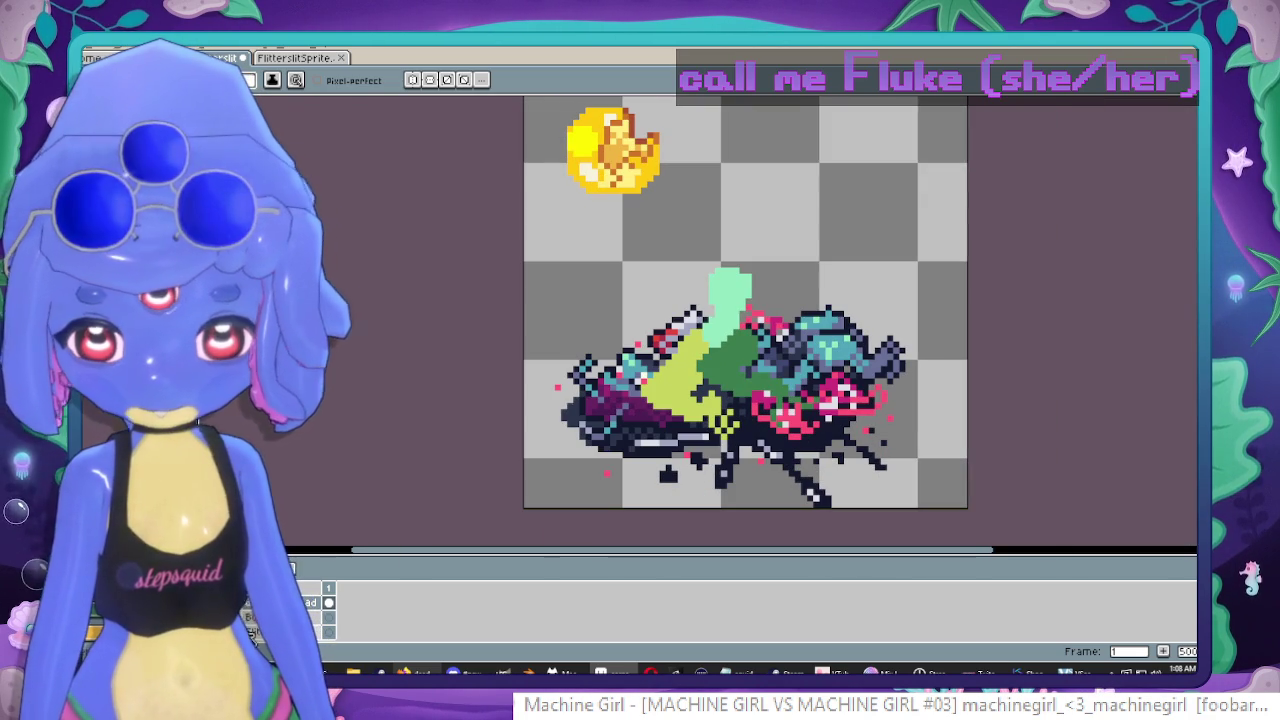
Glance at the FilterslitSprite document, then return to Filterslit and zoom in on the goop.
scroll(672, 267, "down", 2)
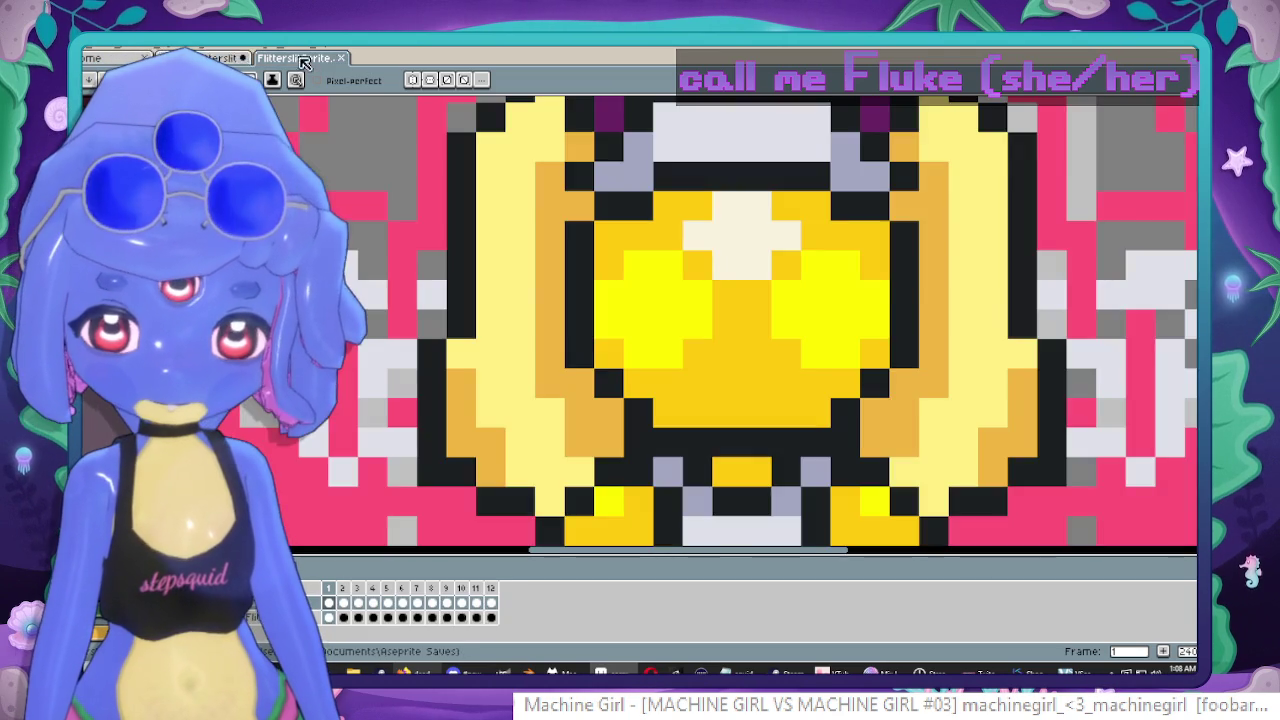
left_click(295, 57)
scroll(575, 217, "down", 3)
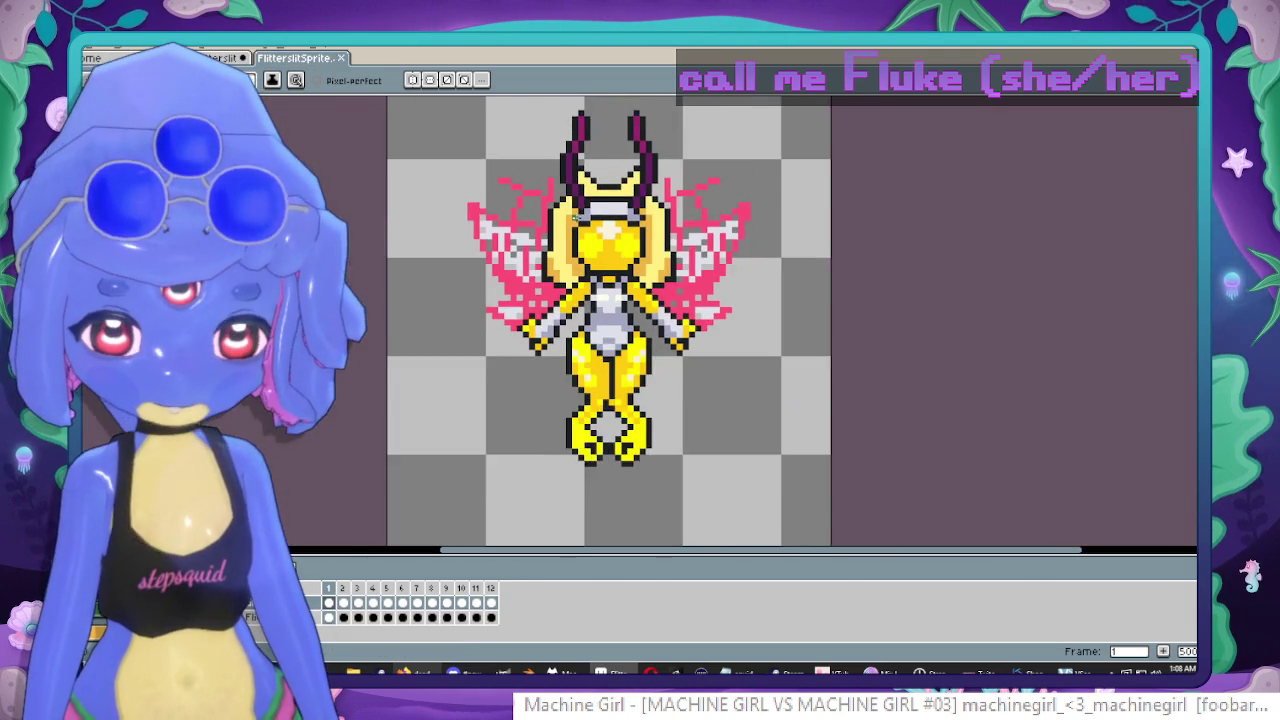
scroll(660, 320, "up", 1)
scroll(700, 320, "down", 1)
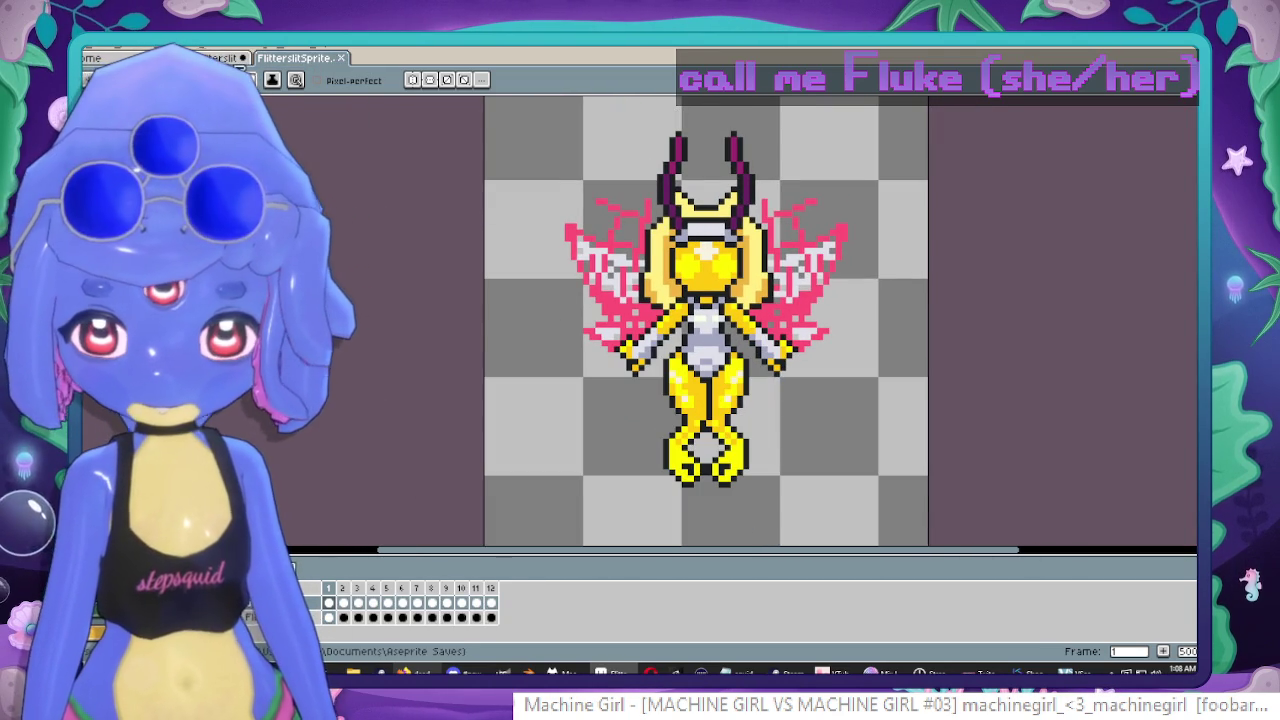
left_click(215, 57)
scroll(749, 343, "up", 1)
scroll(851, 243, "up", 2)
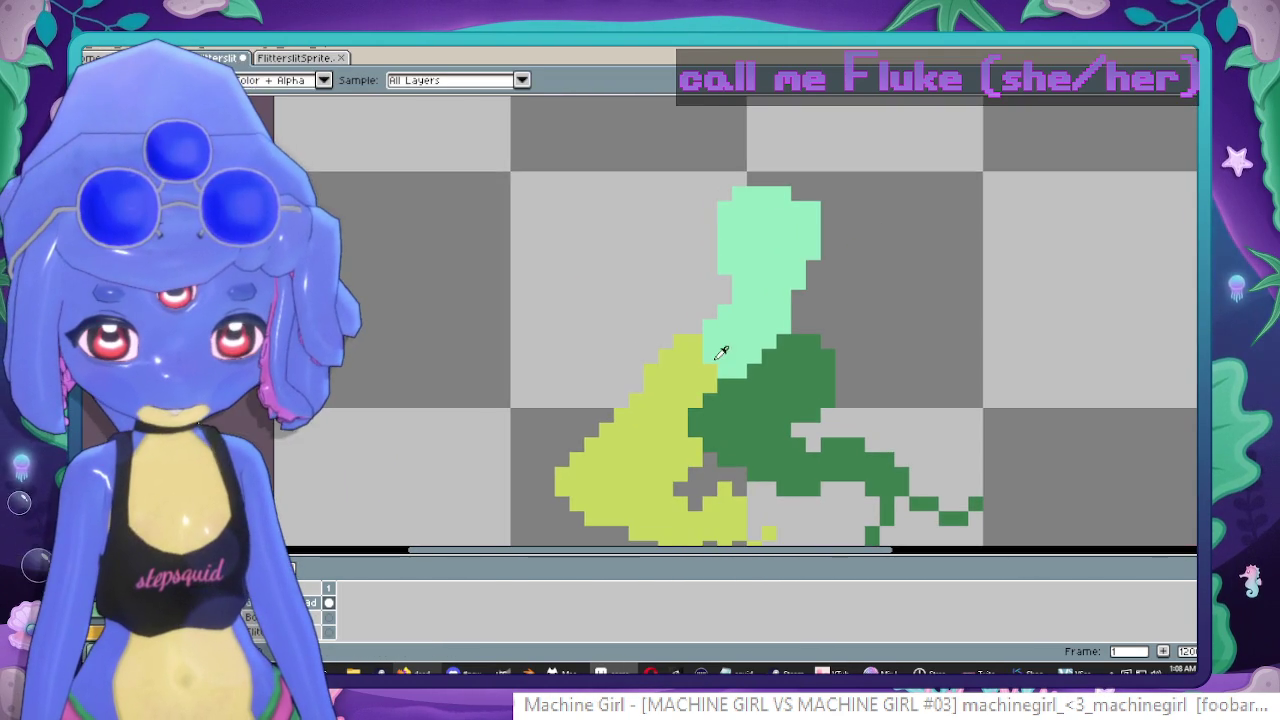
scroll(721, 352, "up", 1)
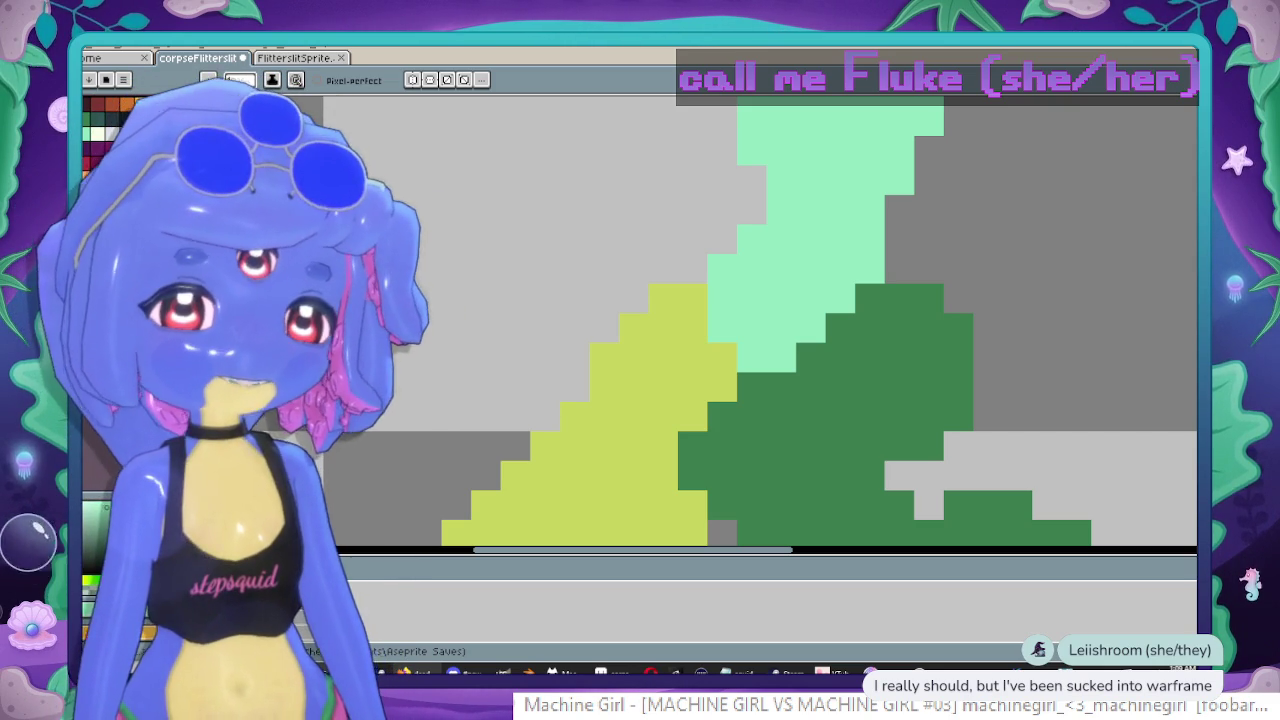
Place a single light-green pixel, then return to the goop document.
scroll(827, 287, "down", 3)
scroll(827, 287, "up", 2)
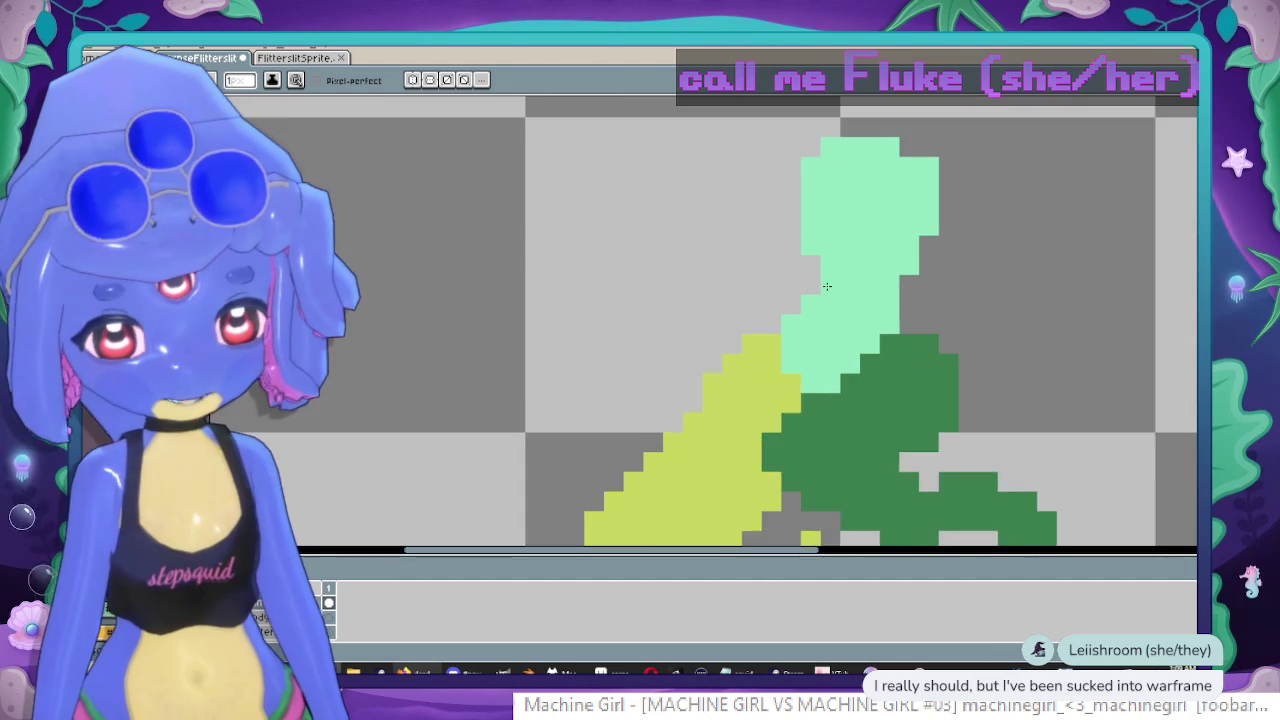
scroll(827, 287, "down", 1)
scroll(800, 287, "down", 2)
scroll(790, 287, "up", 2)
left_click(532, 191)
left_click(224, 62)
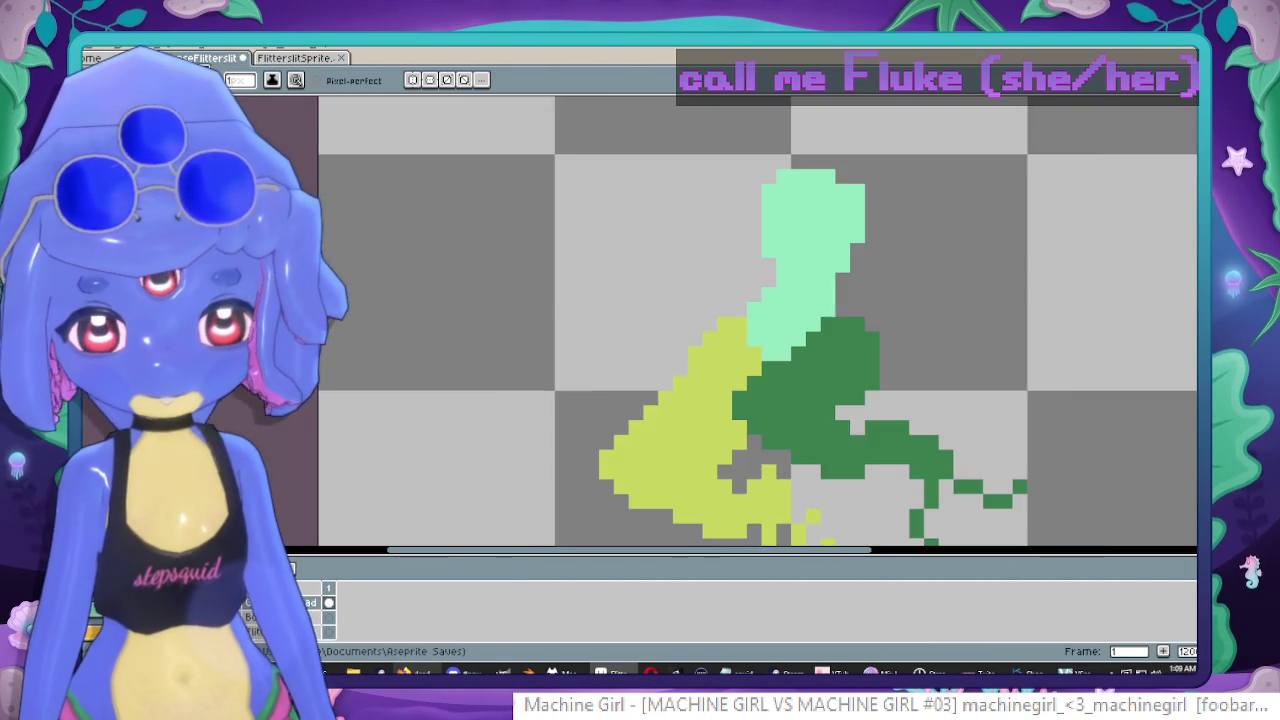
scroll(833, 321, "up", 1)
scroll(833, 321, "up", 1)
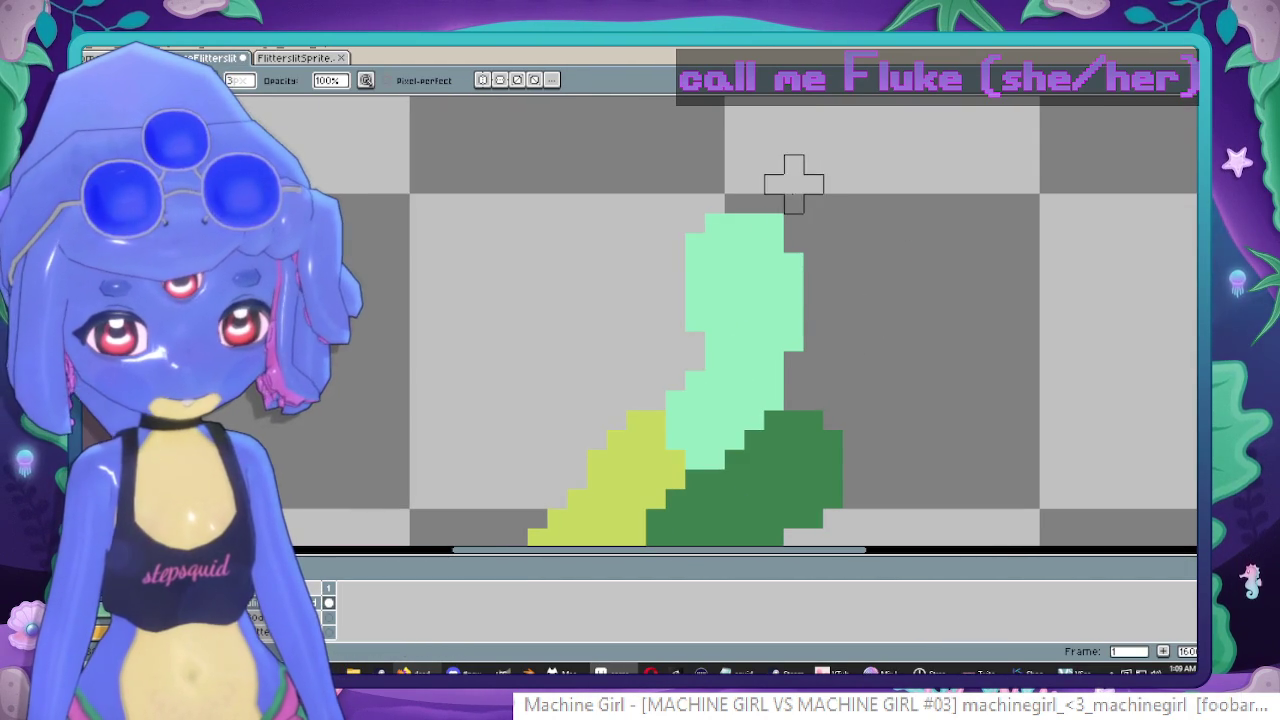
Erase the top mint-green pixels so the column tapers, then flip to FilterslitSprite and back.
left_click_drag(793, 183, 577, 302)
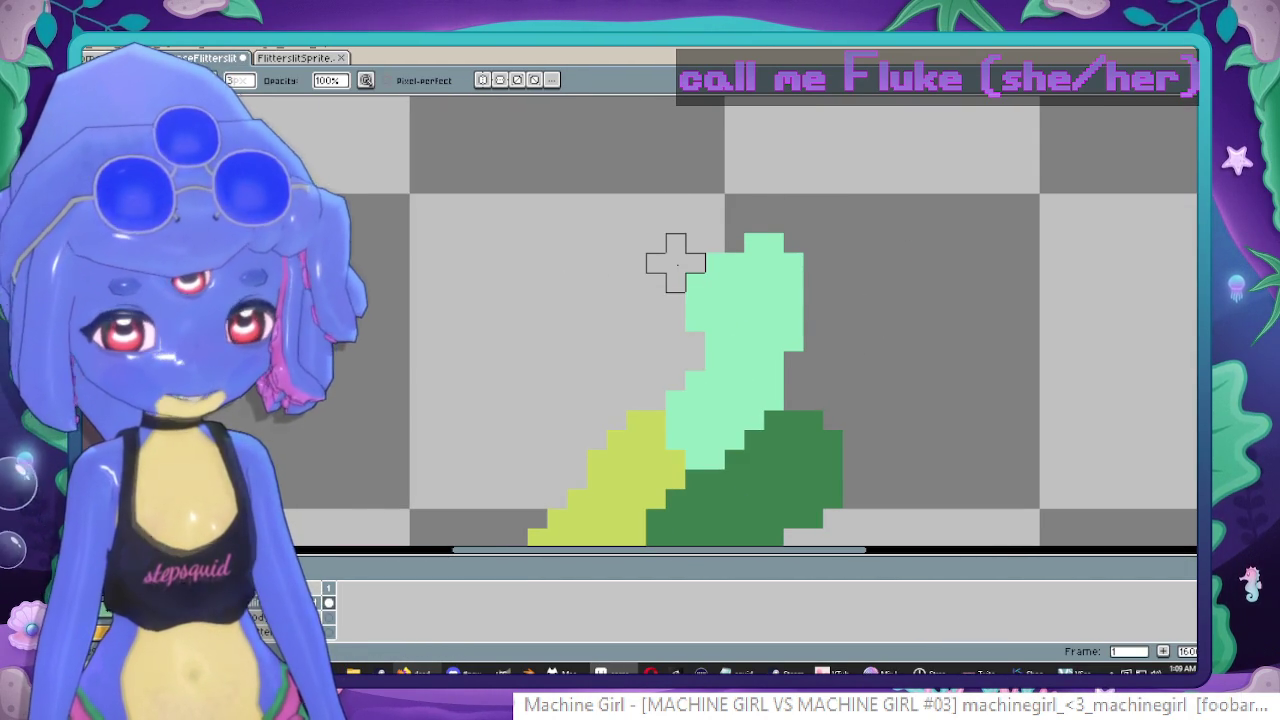
scroll(629, 309, "down", 5)
scroll(663, 320, "up", 4)
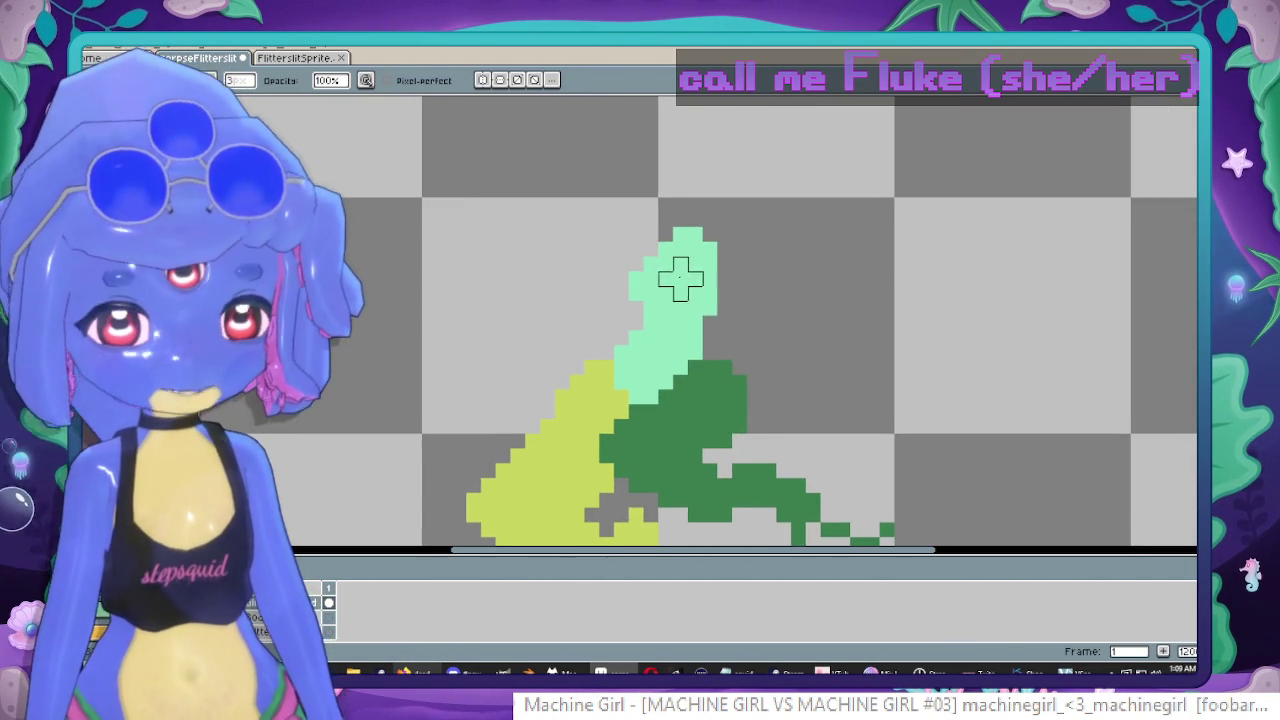
scroll(663, 277, "down", 1)
scroll(686, 277, "up", 1)
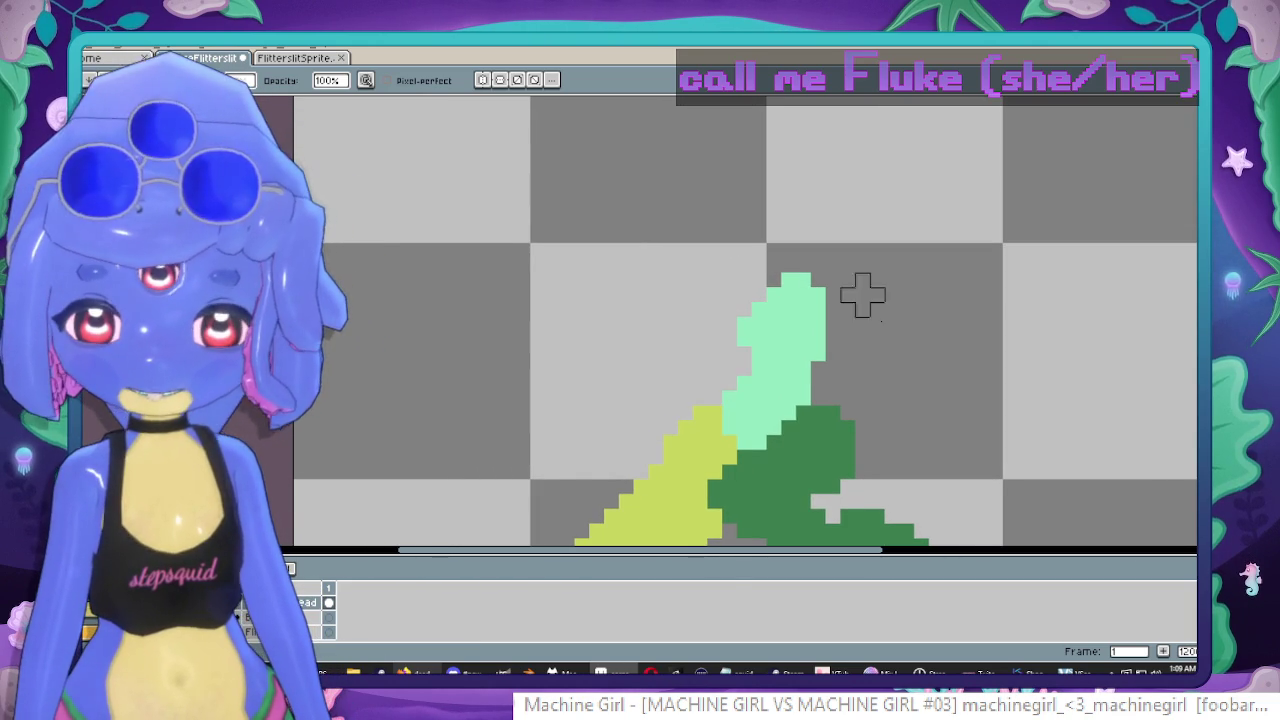
scroll(818, 265, "down", 1)
scroll(791, 294, "up", 1)
key("e")
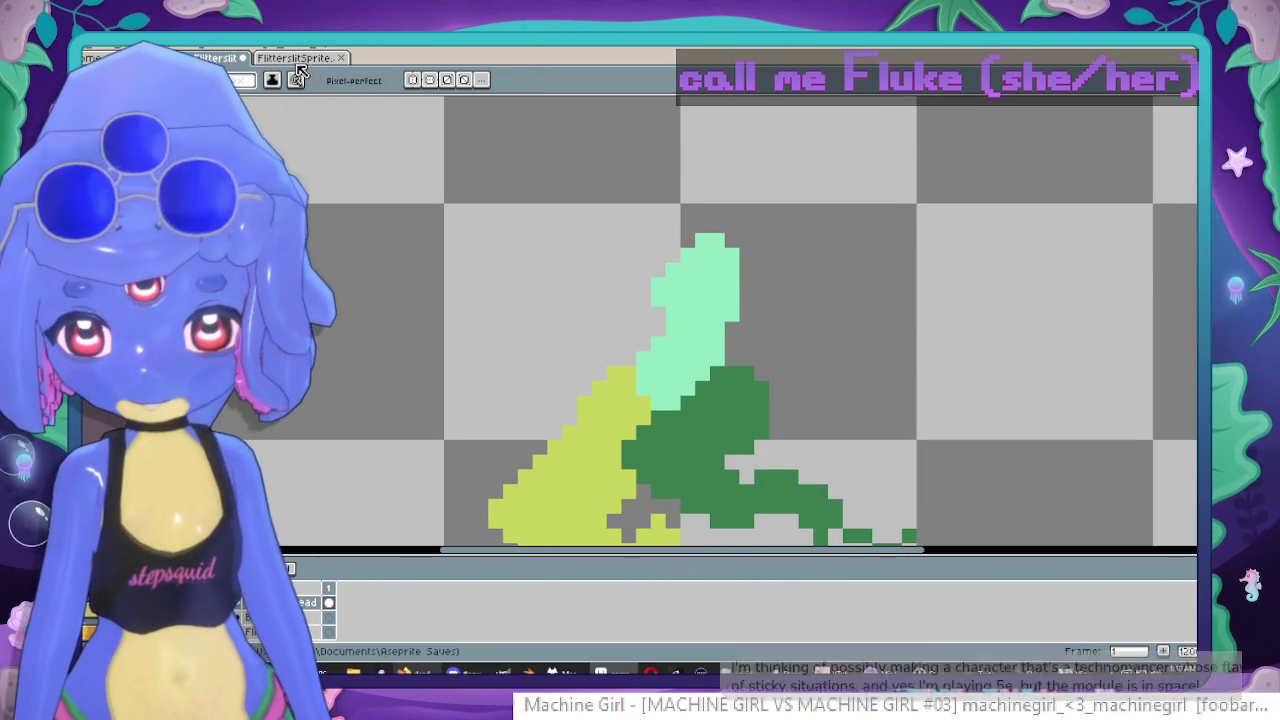
left_click(304, 60)
key("ctrl+shift+Tab")
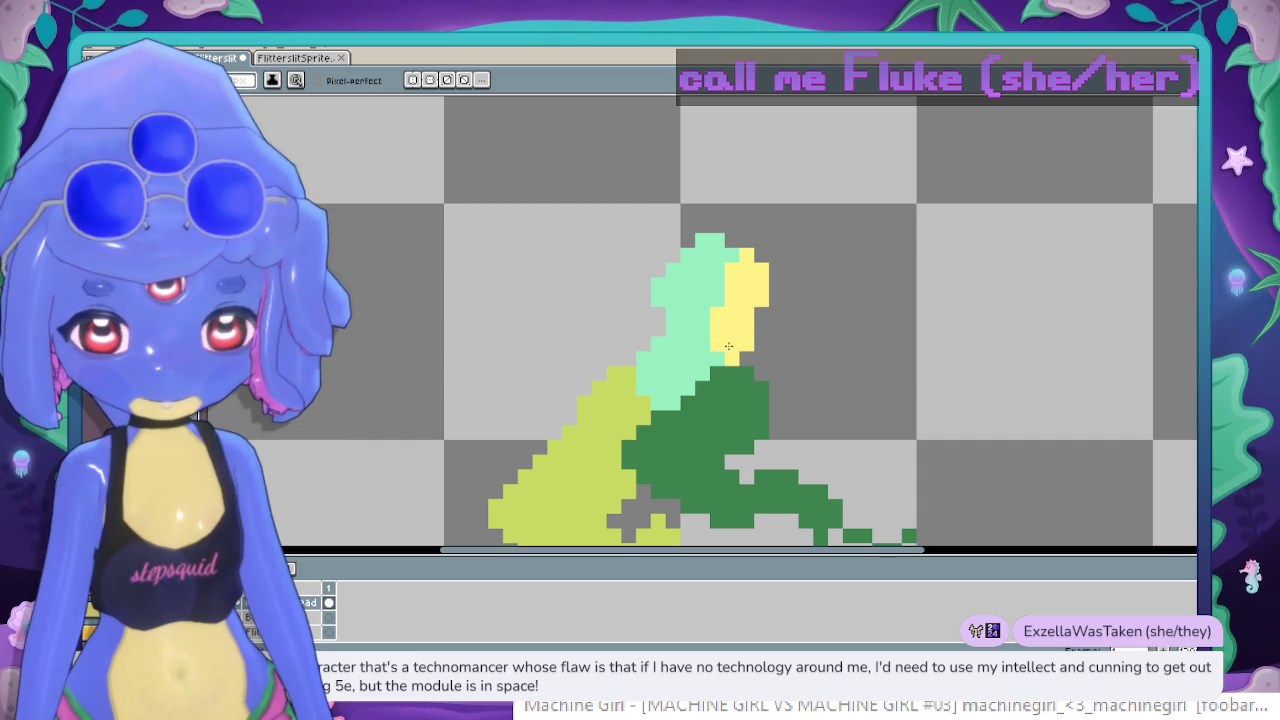
Try a yellow goop arm down-right from the mint column, then undo it.
mouse_move(729, 351)
left_mouse_down()
mouse_move(795, 402)
mouse_move(807, 393)
left_mouse_up()
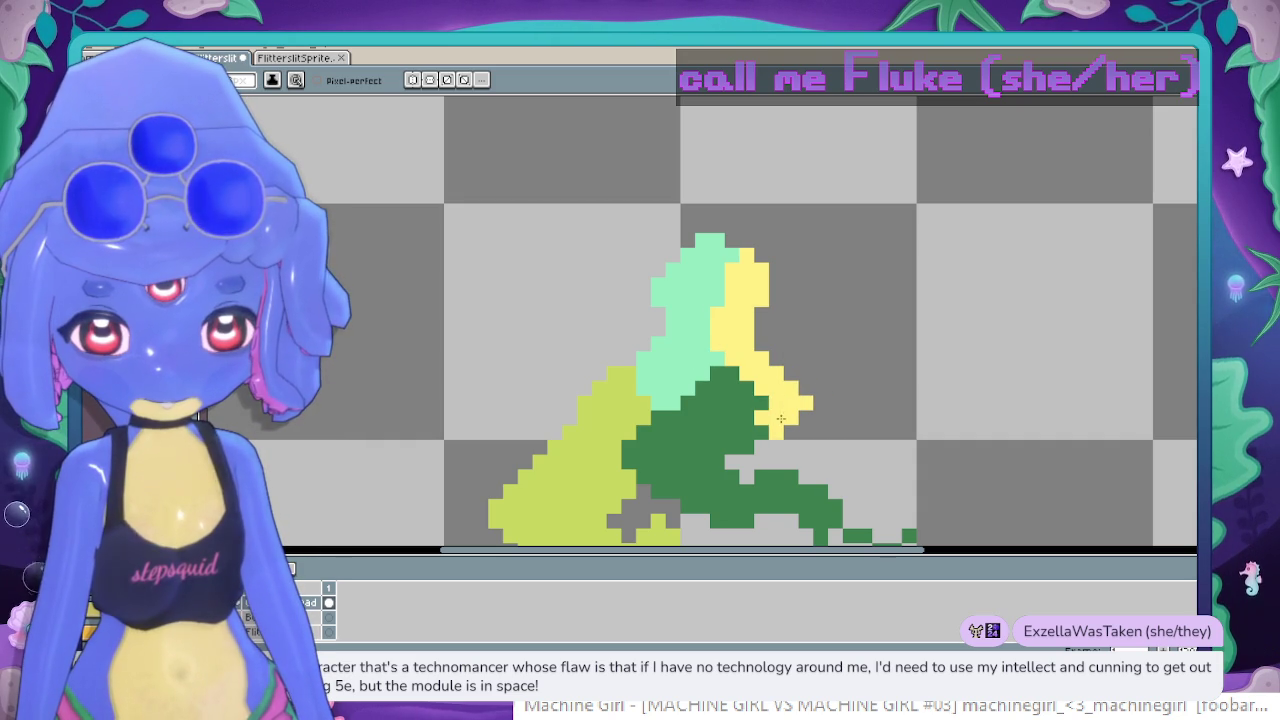
scroll(785, 400, "up", 1)
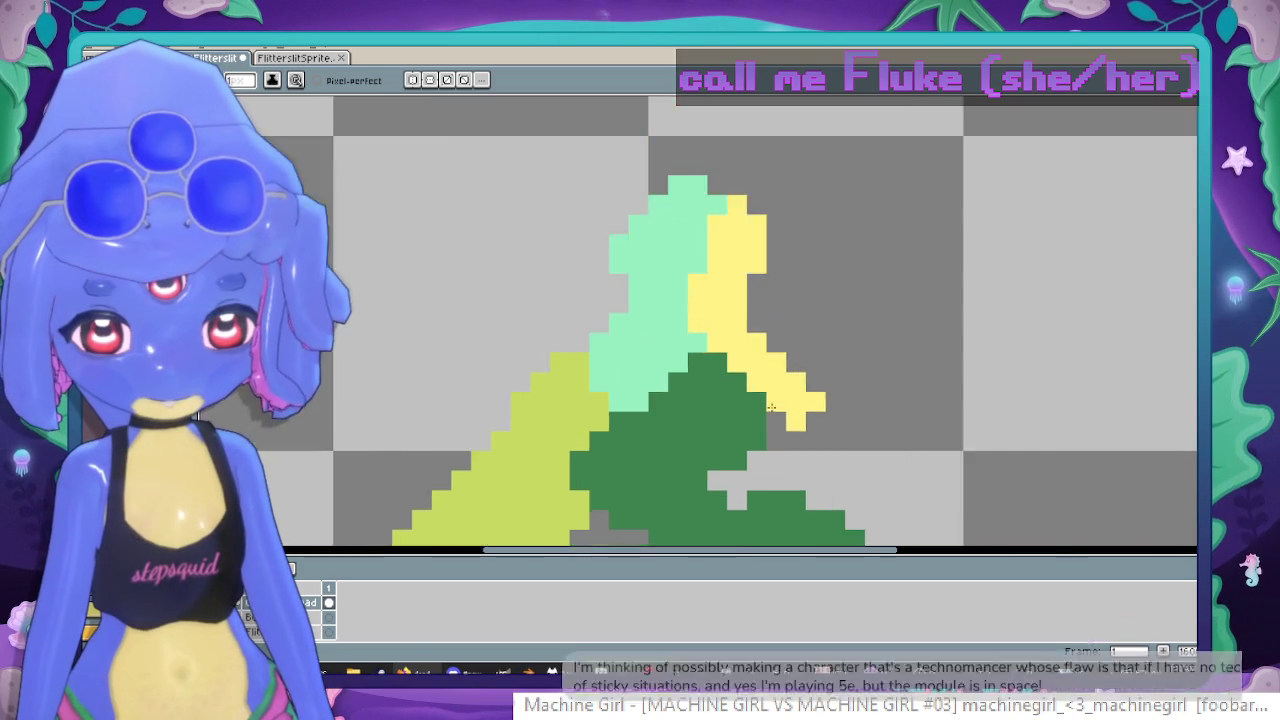
scroll(770, 401, "up", 1)
key("ctrl+z")
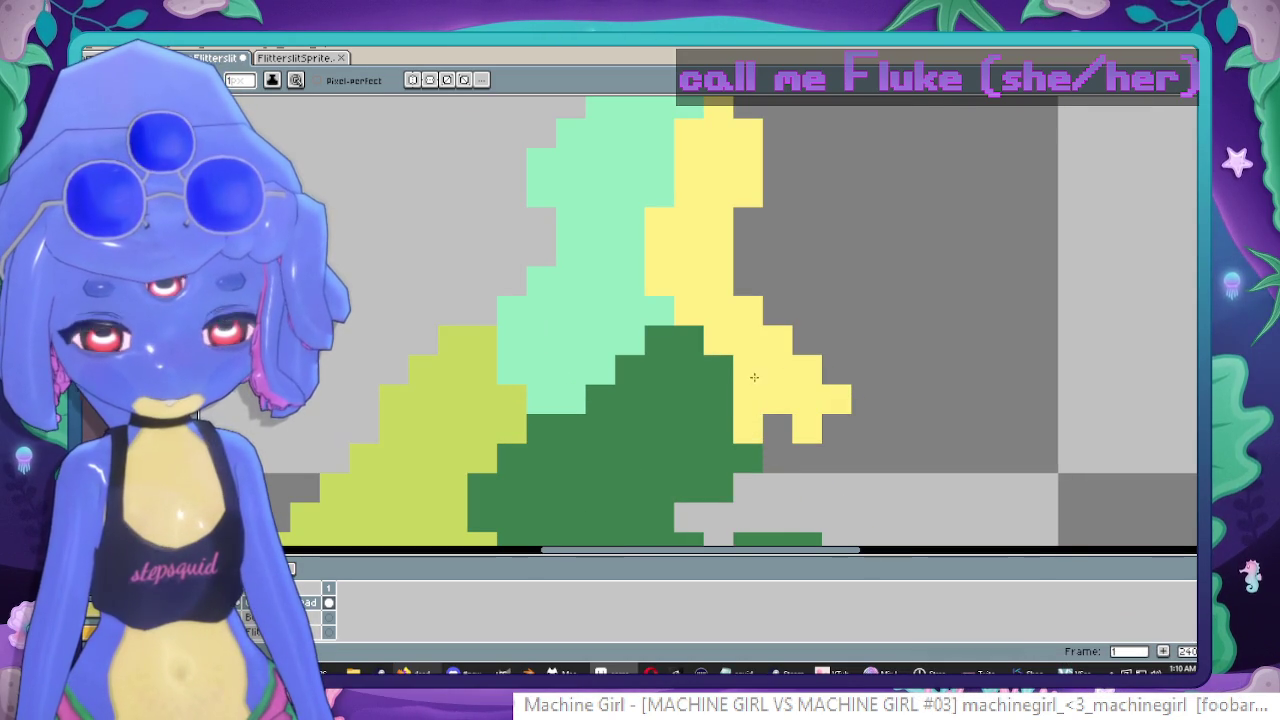
scroll(748, 380, "down", 1)
scroll(748, 380, "up", 1)
scroll(900, 370, "down", 2)
scroll(922, 365, "up", 1)
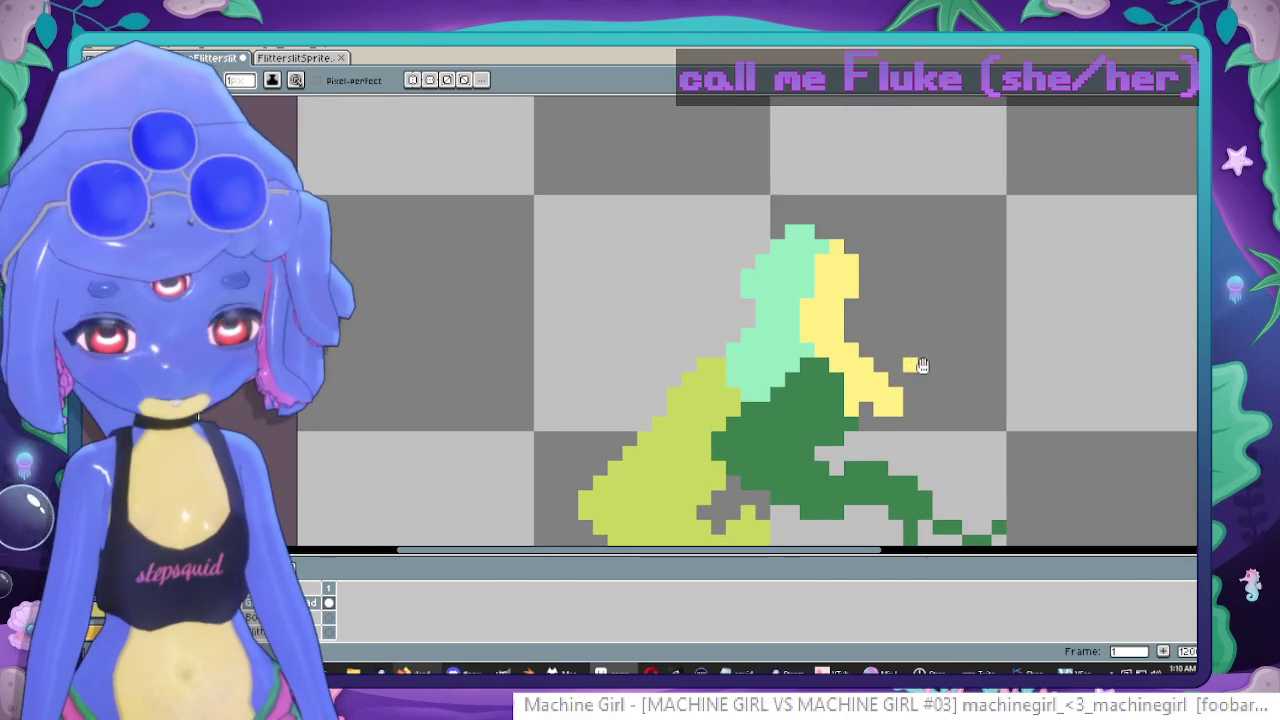
key("ctrl+z")
scroll(922, 365, "down", 1)
scroll(762, 318, "up", 1)
Paint a short yellow patch left of the mint column and erase its stray yellow pixels.
left_click(762, 318)
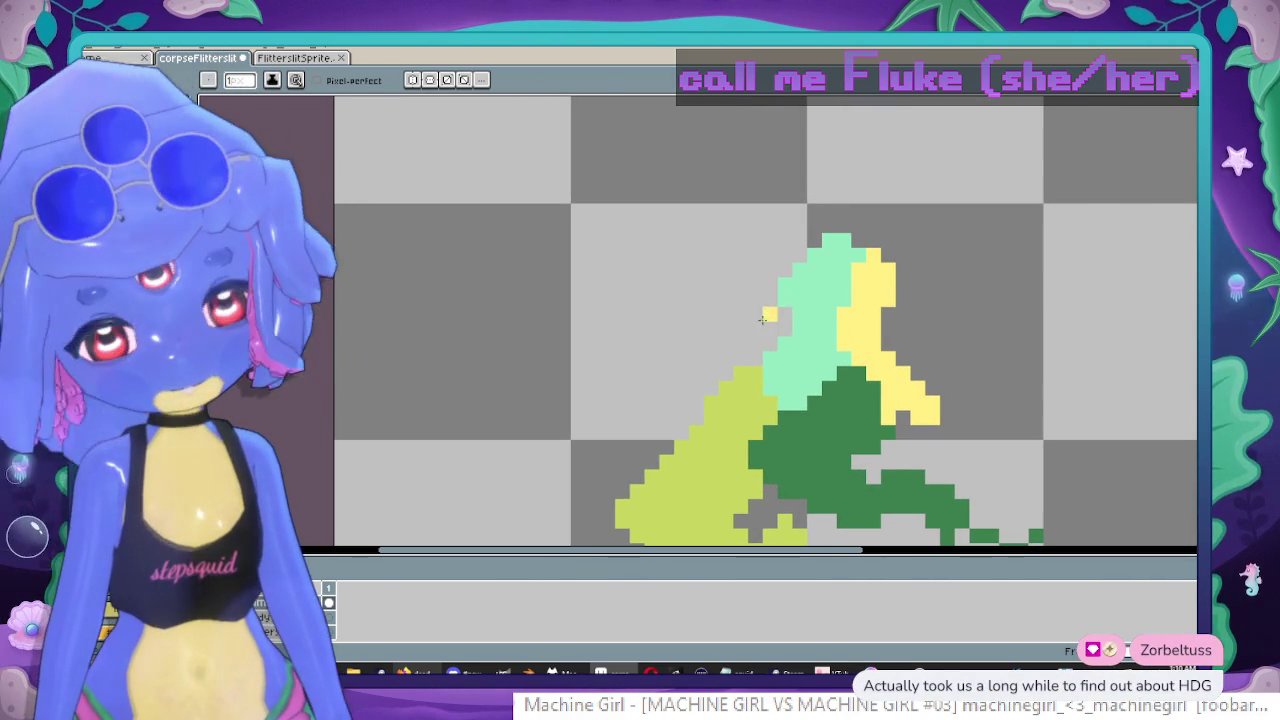
key("w")
left_click(680, 331)
key("b")
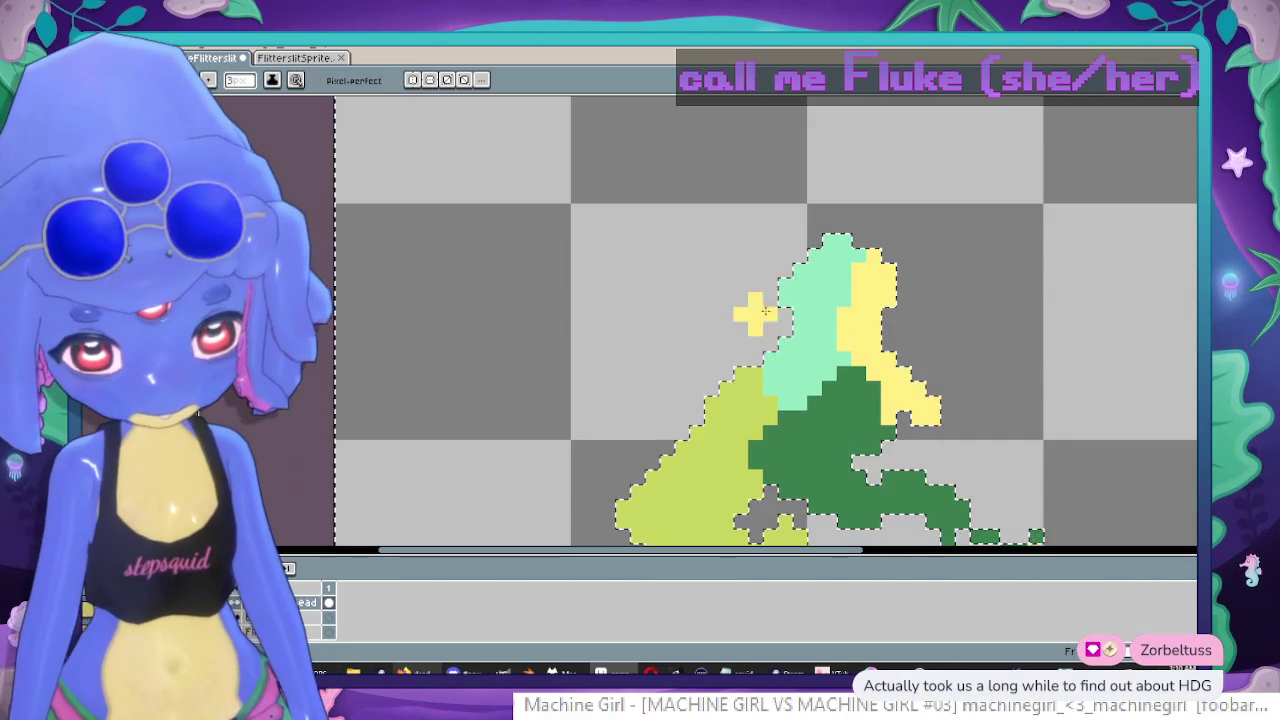
left_click_drag(764, 311, 676, 345)
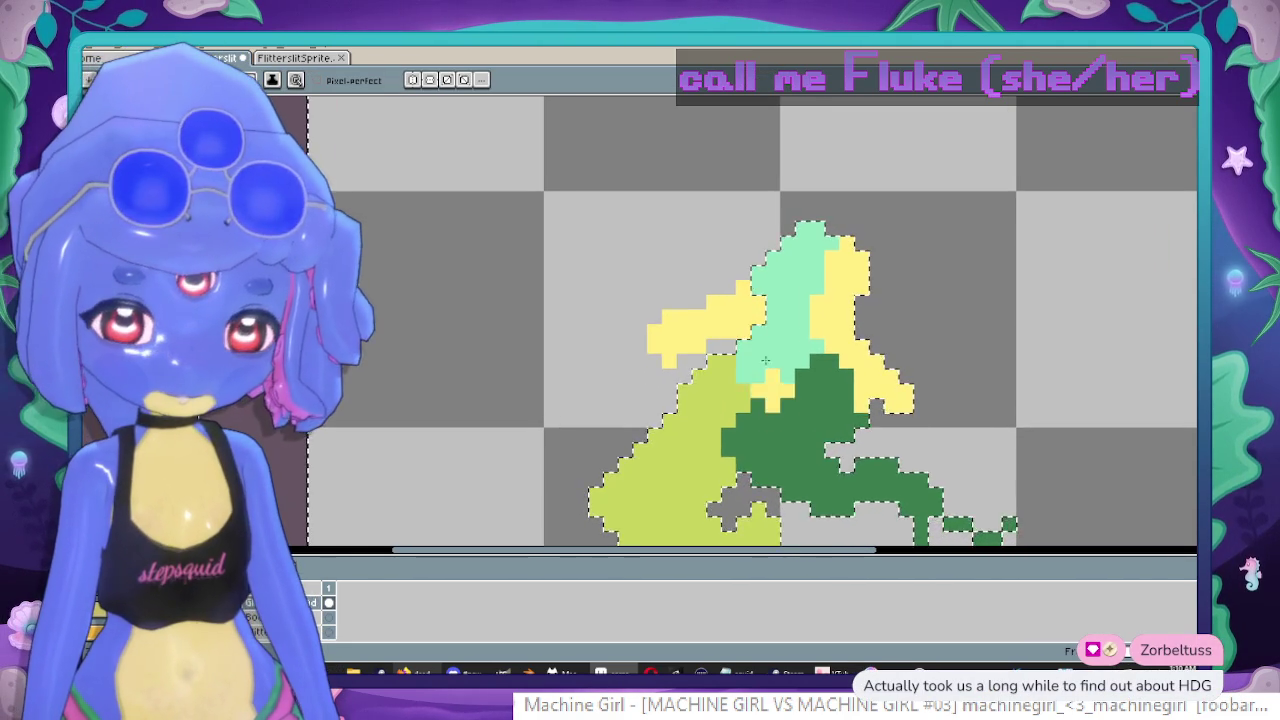
key("ctrl+z")
left_click_drag(740, 300, 690, 310)
scroll(665, 314, "down", 1)
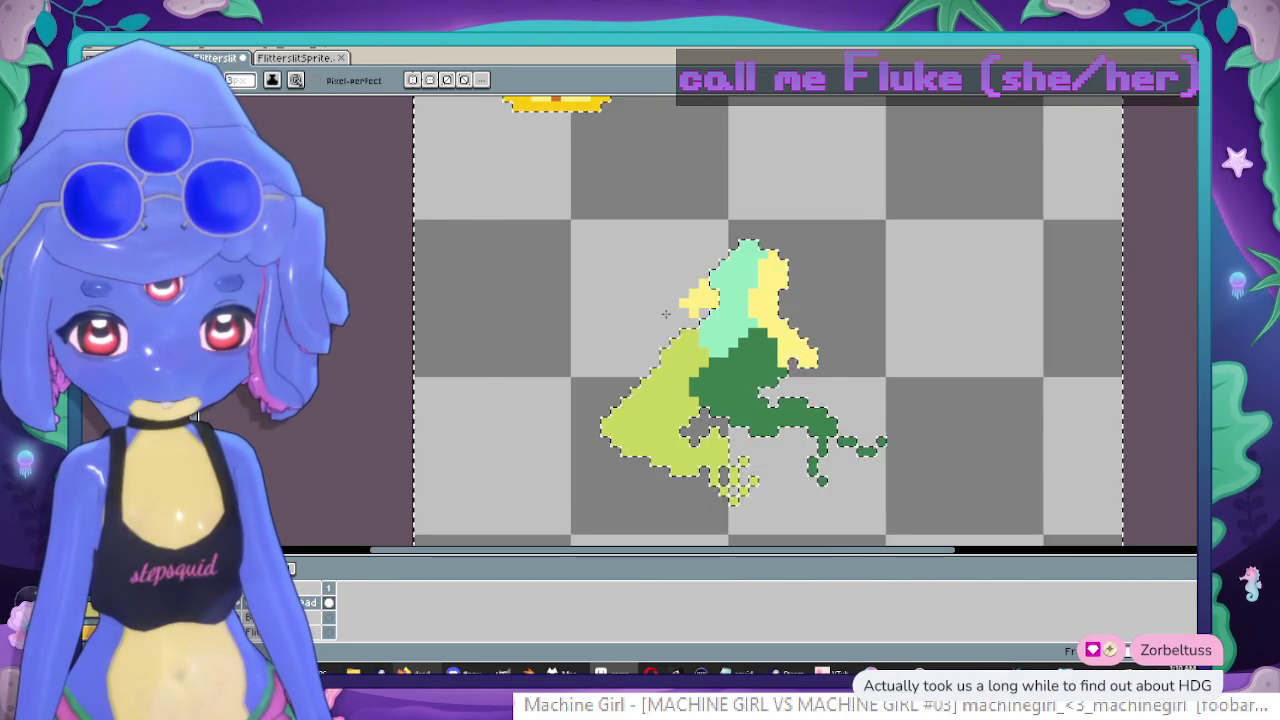
scroll(665, 314, "up", 2)
scroll(655, 318, "up", 2)
key("e")
left_click_drag(648, 322, 650, 295)
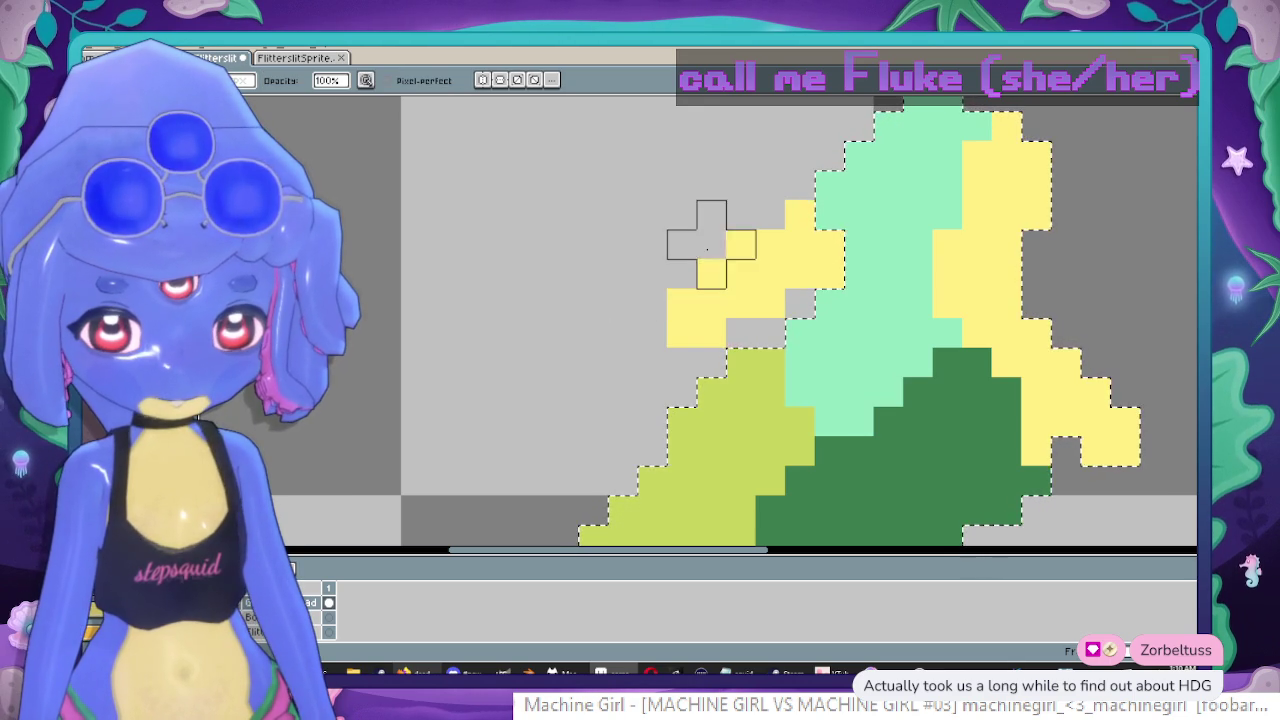
left_click_drag(711, 244, 741, 215)
Extend the yellow strand further left and down, then bring up the fairy sprite.
key("b")
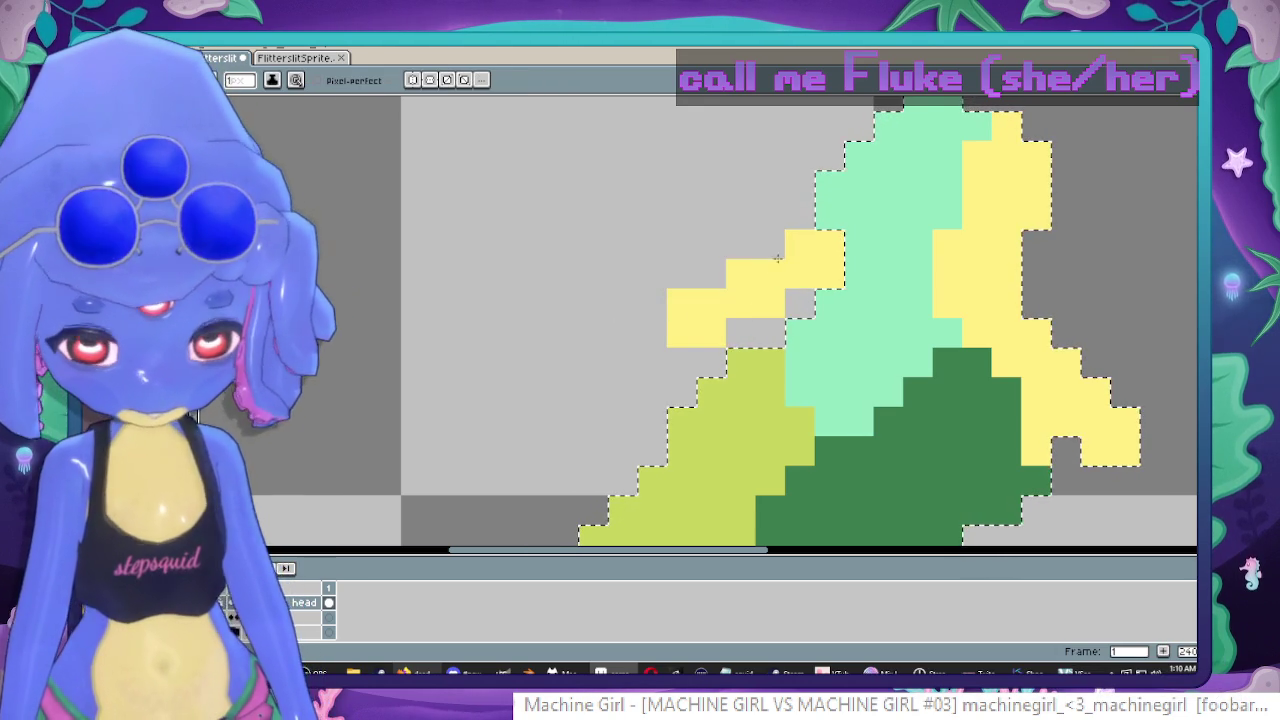
left_click(768, 246)
left_click(652, 362)
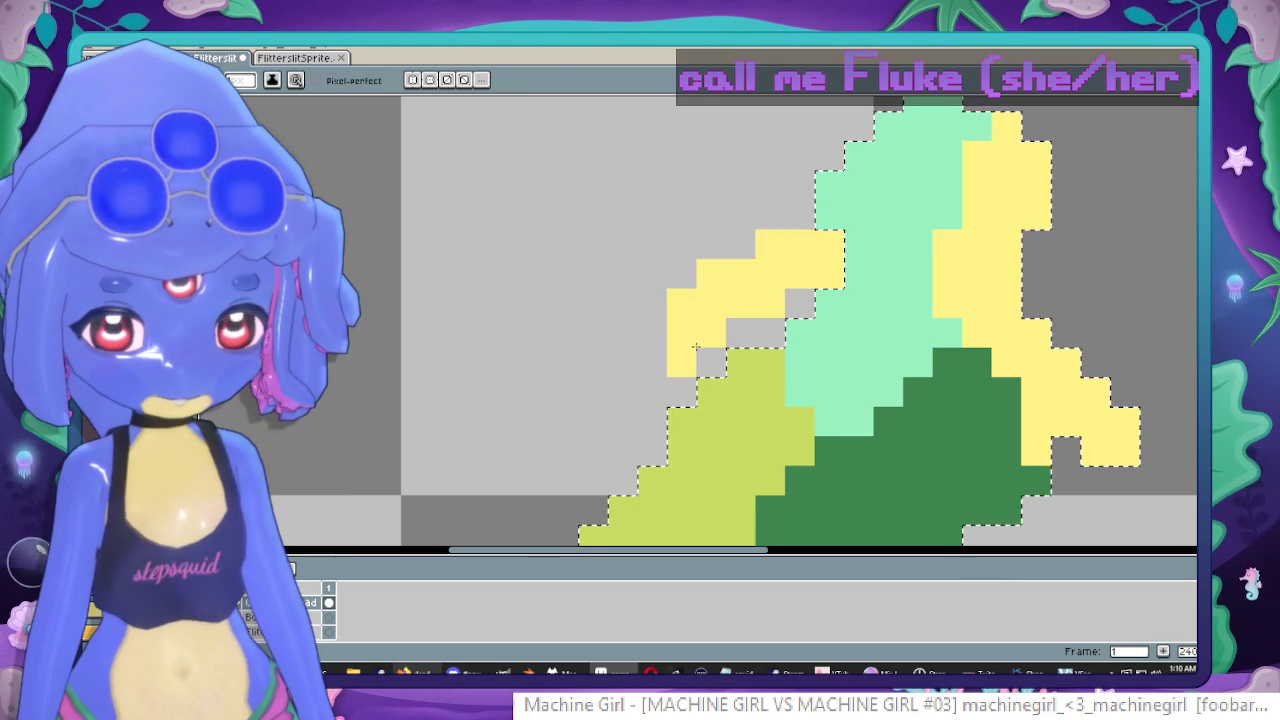
left_click_drag(652, 332, 740, 332)
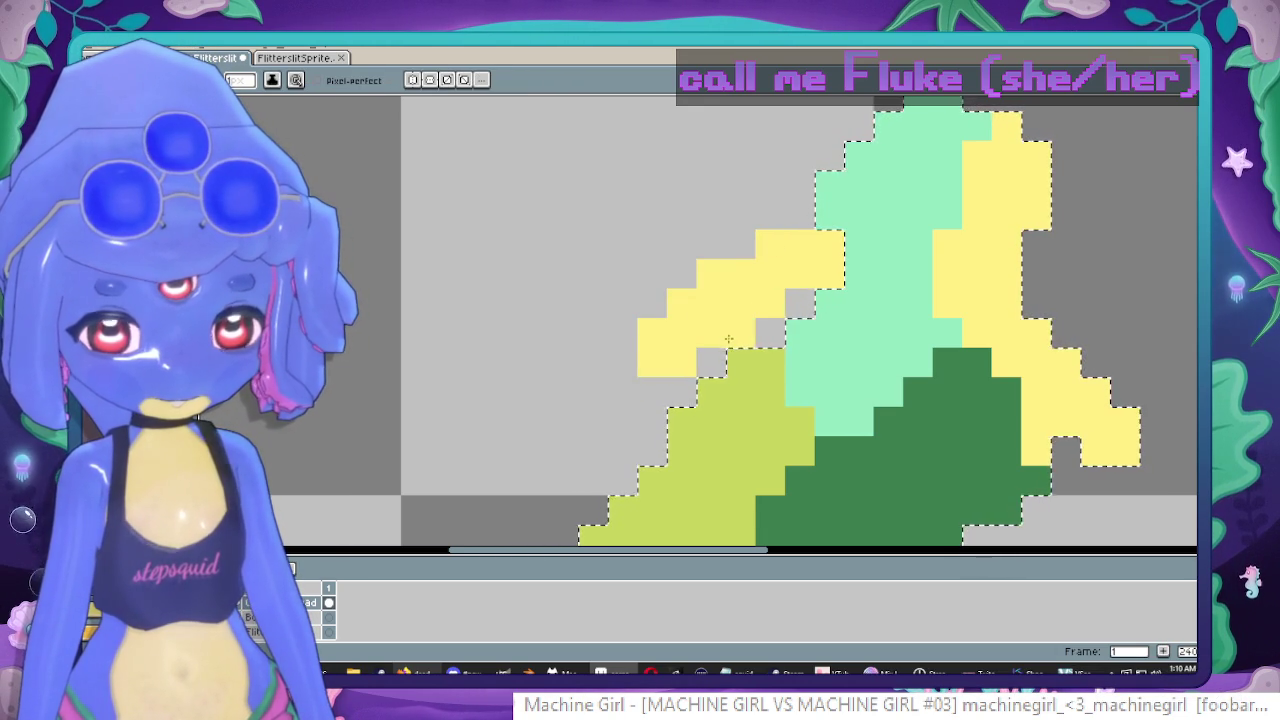
scroll(729, 340, "down", 4)
scroll(760, 320, "up", 2)
scroll(777, 312, "up", 1)
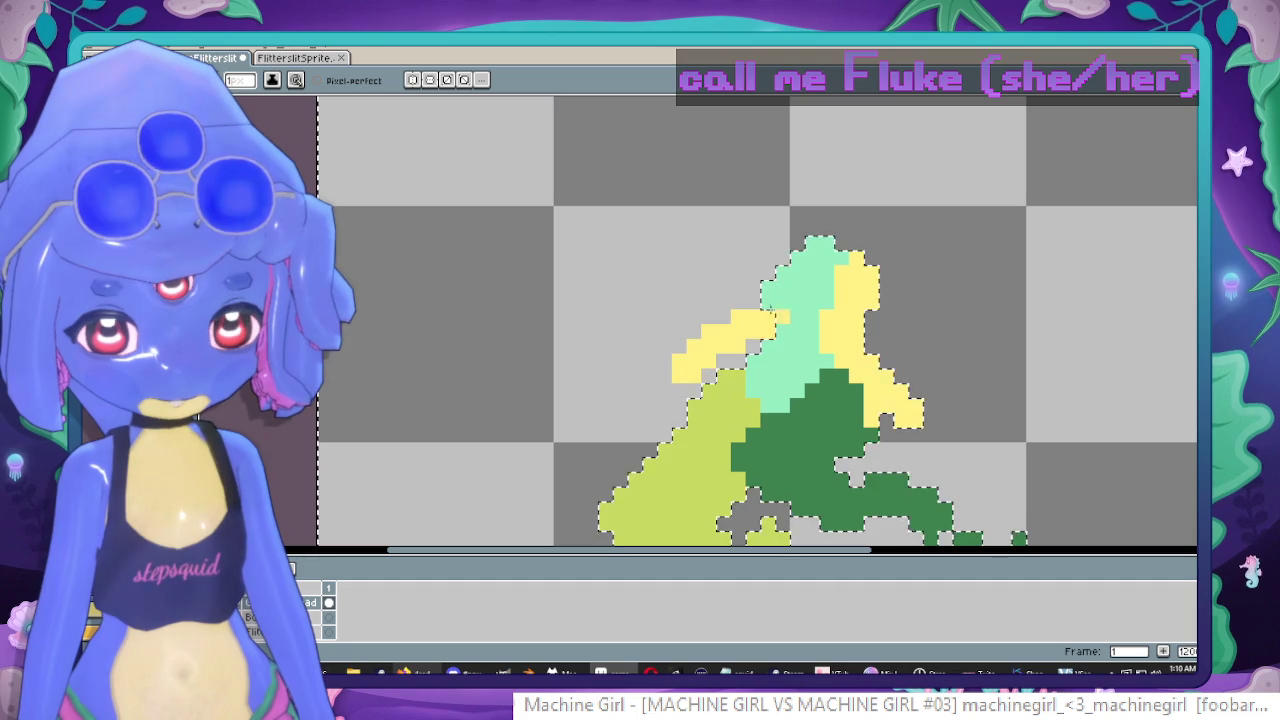
left_click(782, 258)
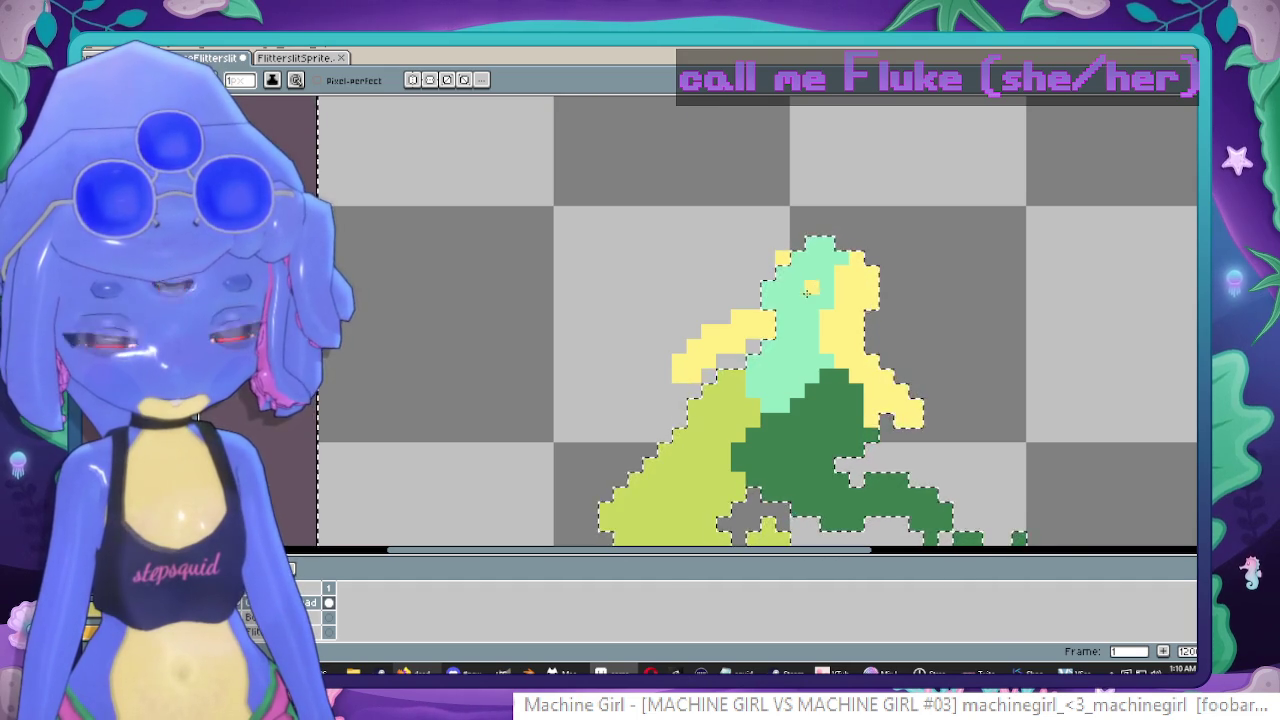
scroll(806, 288, "up", 1)
left_click(290, 60)
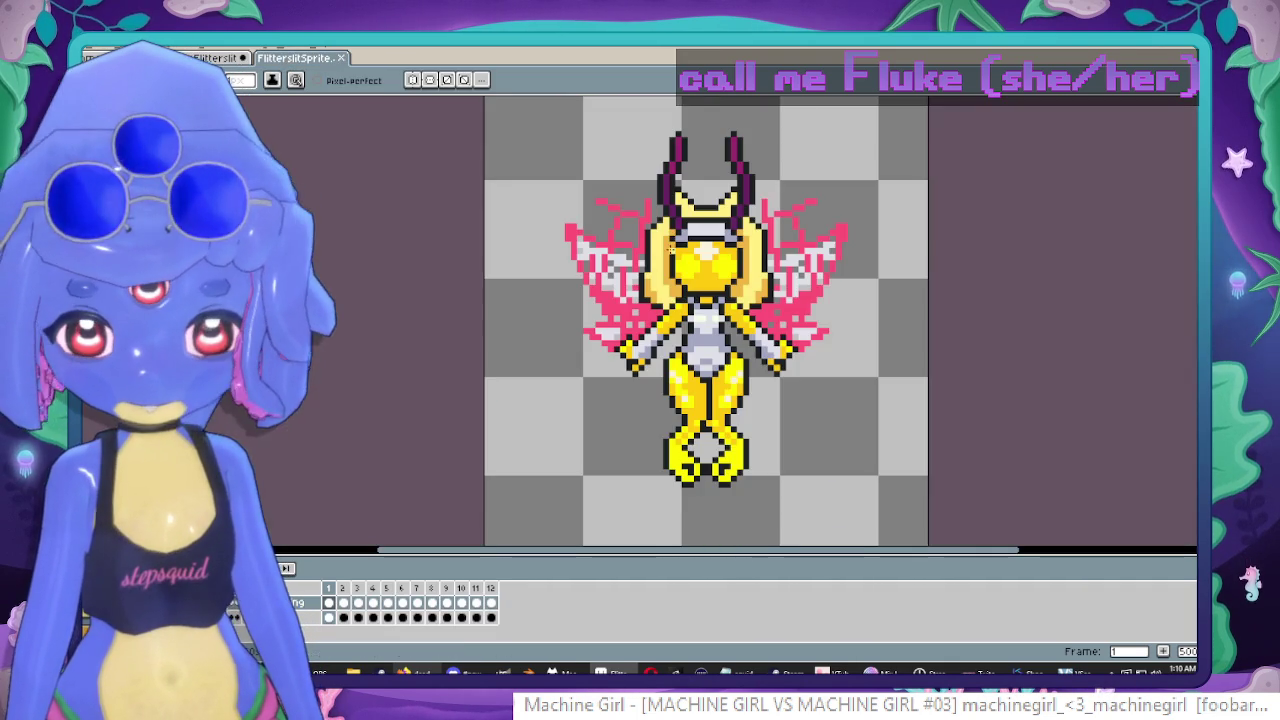
Return to the corpse sprite's tab and zoom in on the dark green goop.
scroll(745, 285, "up", 2)
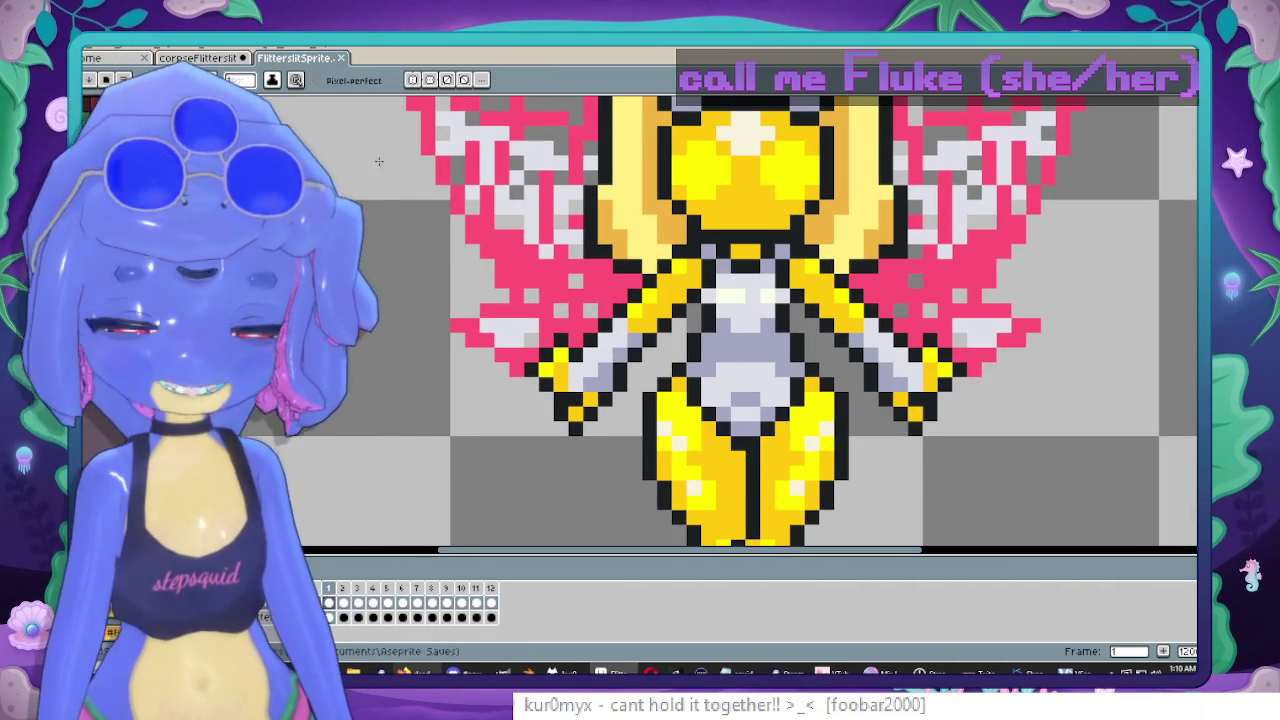
left_click(197, 58)
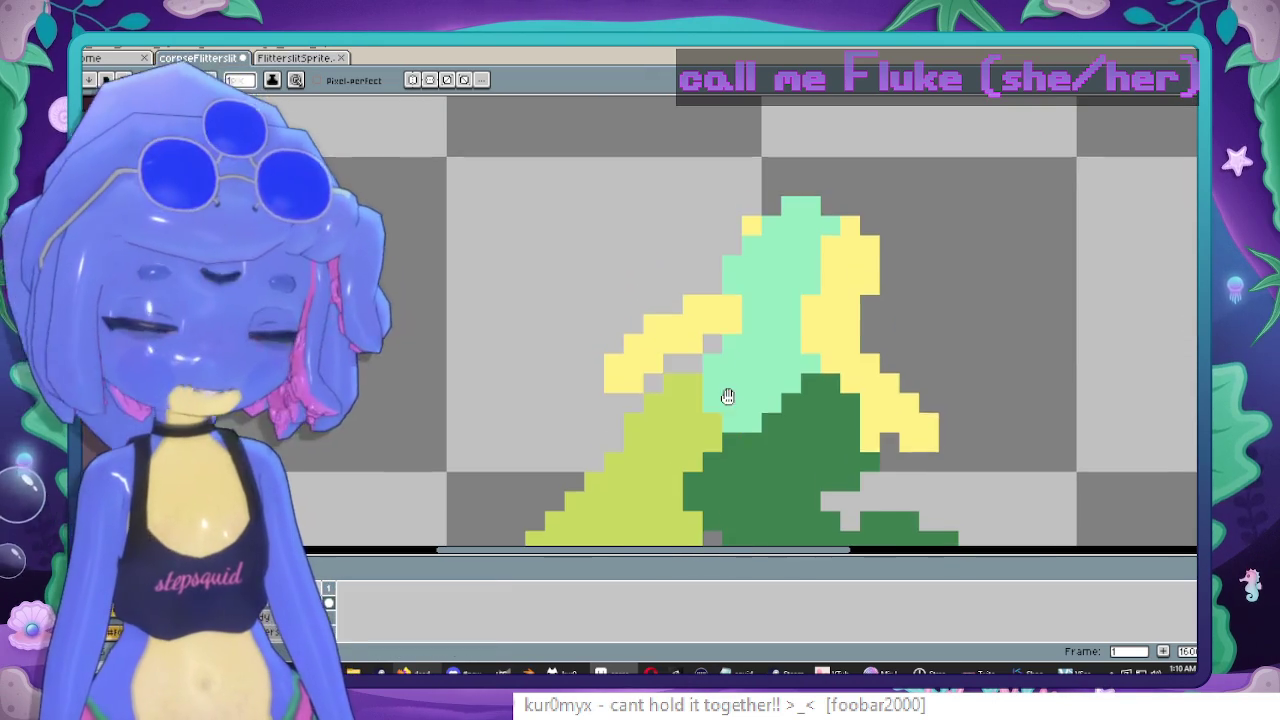
key("ctrl+Tab")
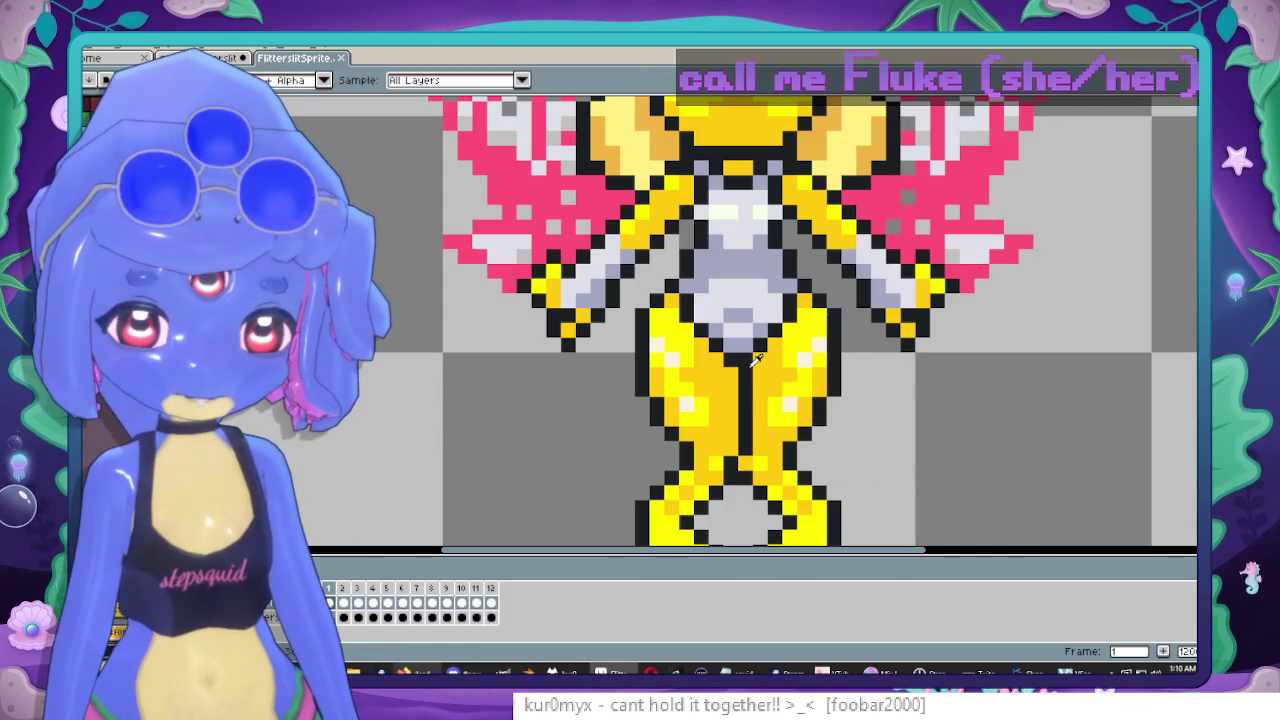
key("ctrl+shift+Tab")
scroll(703, 325, "up", 1)
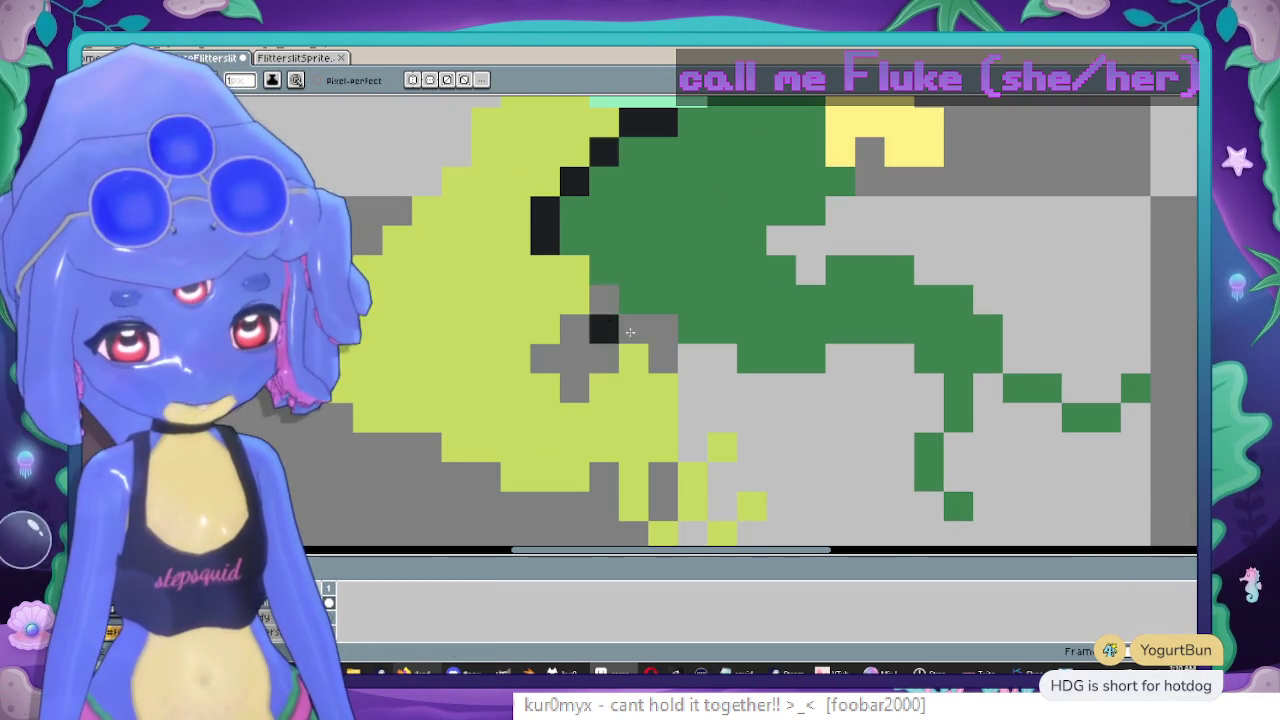
scroll(660, 380, "down", 3)
scroll(660, 380, "right", 2)
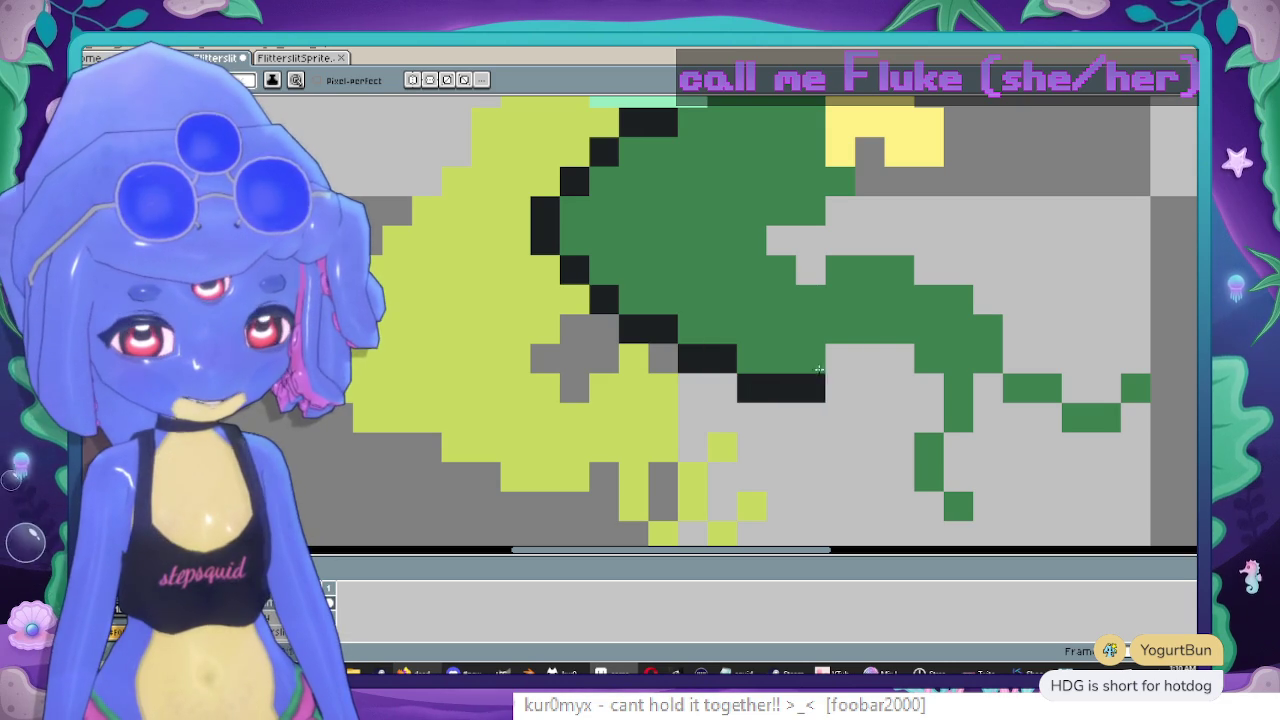
Outline the underside of the dark green mass and its trailing tendril in black.
left_click_drag(819, 370, 873, 350)
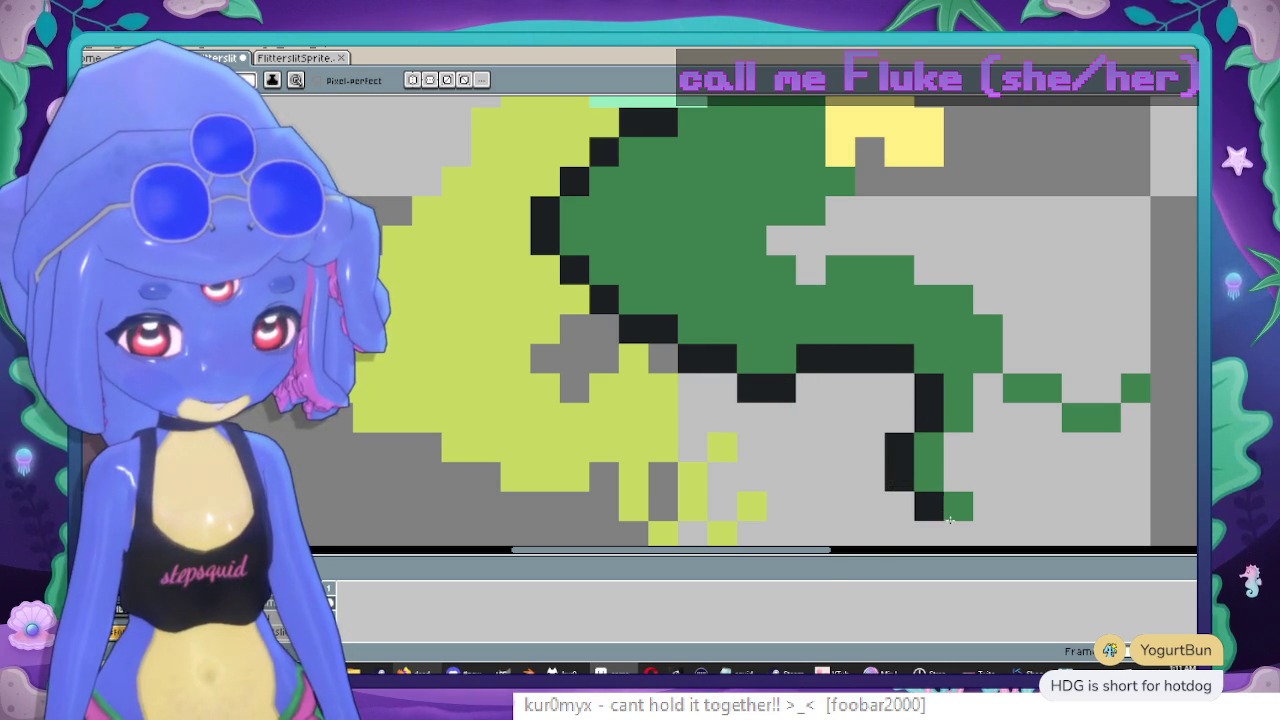
left_click(958, 533)
left_click(996, 506)
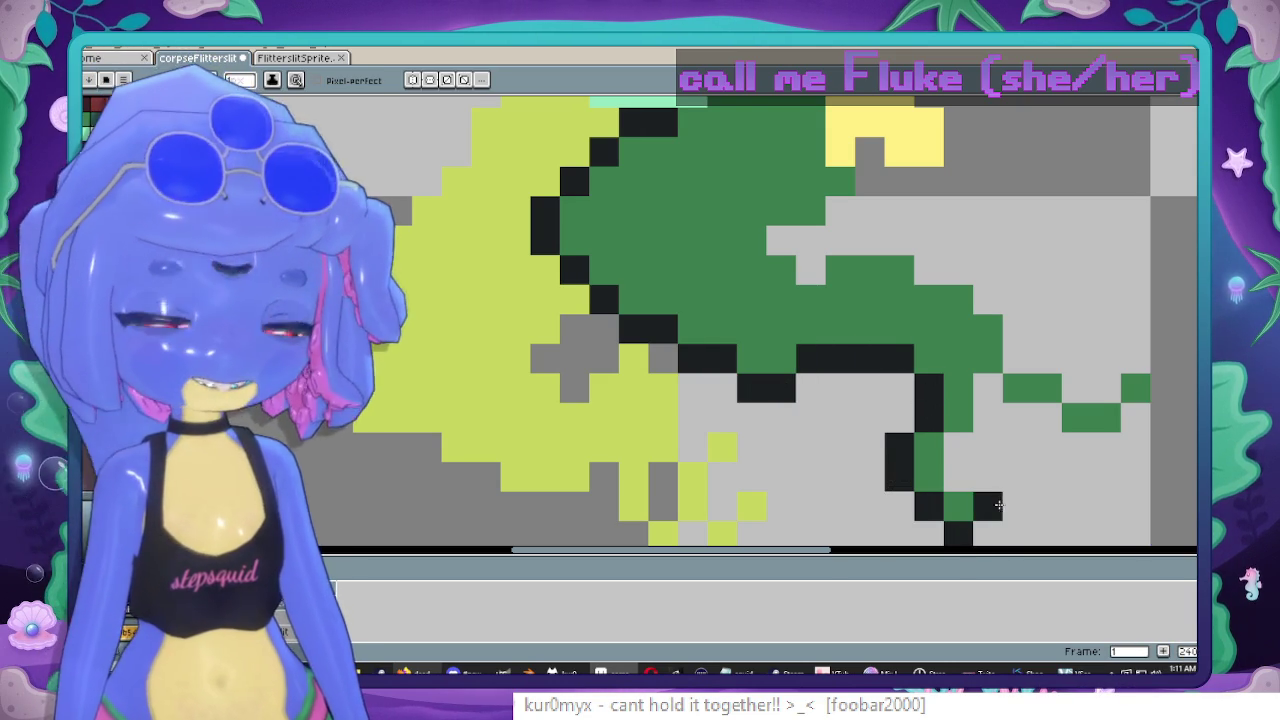
left_click(958, 477)
left_click(958, 447)
left_click(988, 418)
left_click(988, 388)
left_click(1016, 358)
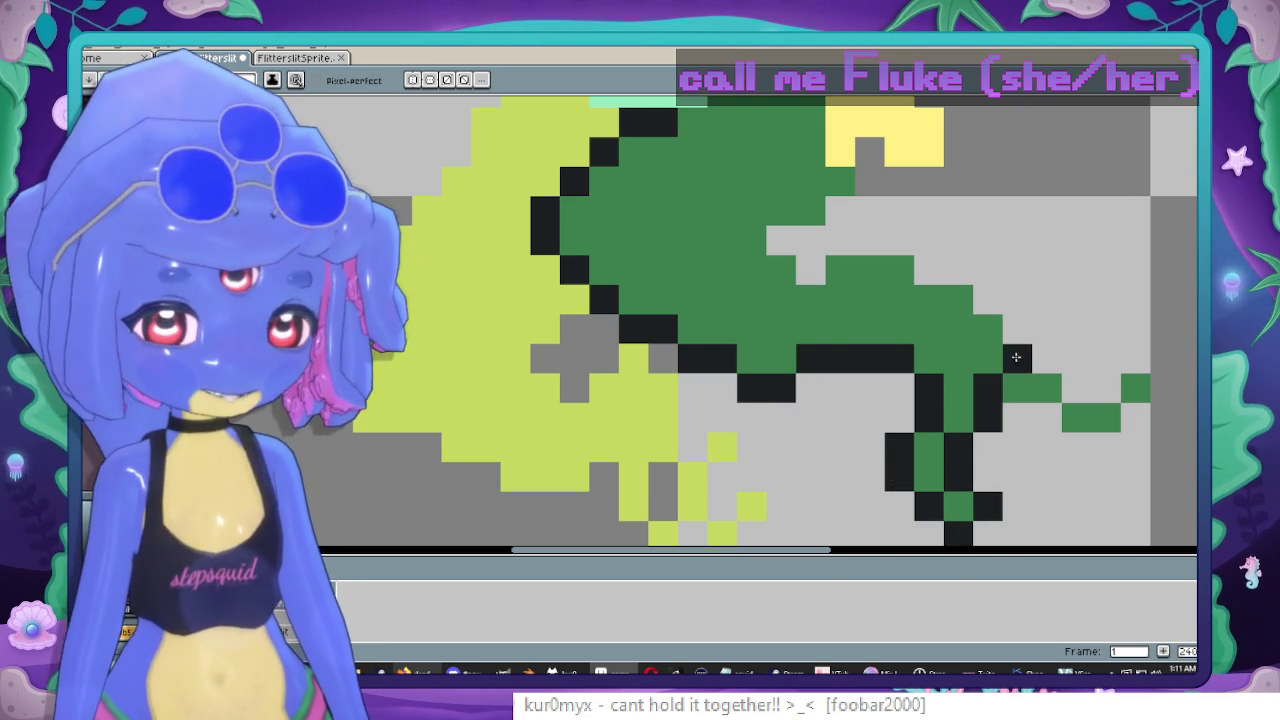
left_click(1046, 358)
mouse_move(1076, 388)
left_mouse_down()
mouse_move(1106, 388)
mouse_move(956, 358)
mouse_move(987, 364)
left_mouse_up()
left_click(950, 374)
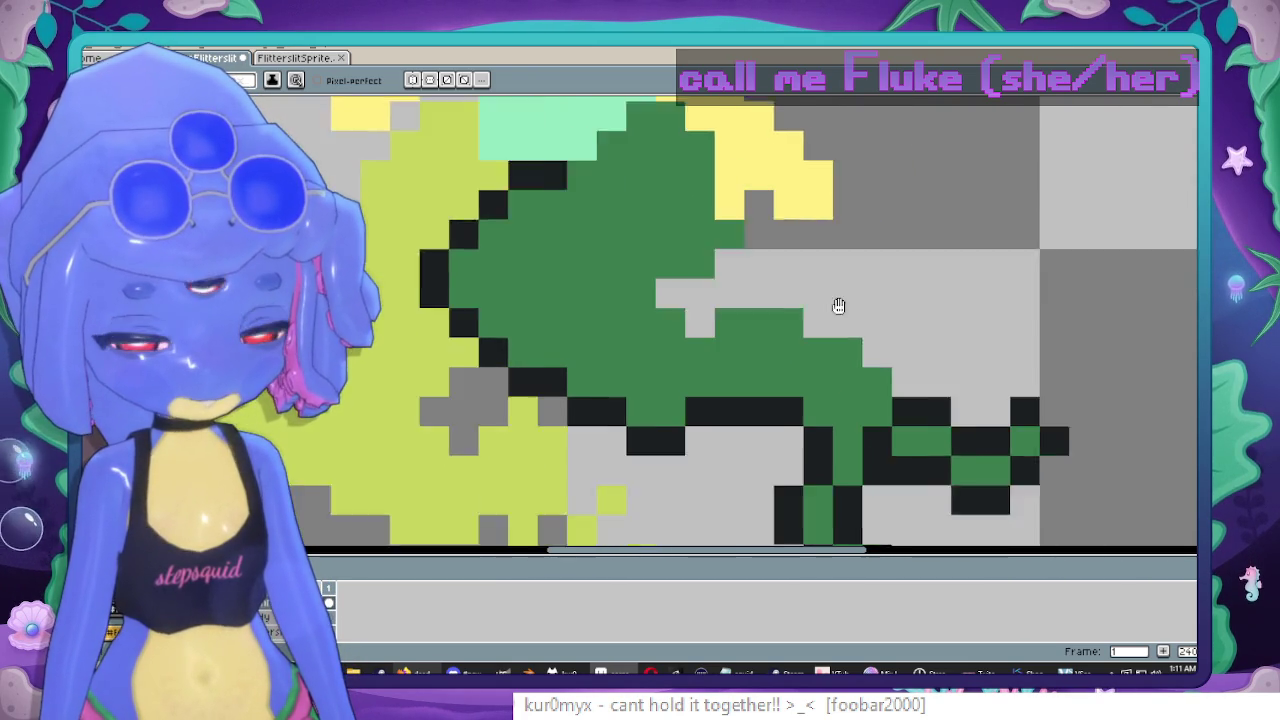
Extend the black outline up-left along the green edge, undoing the last pixels.
left_click(853, 298)
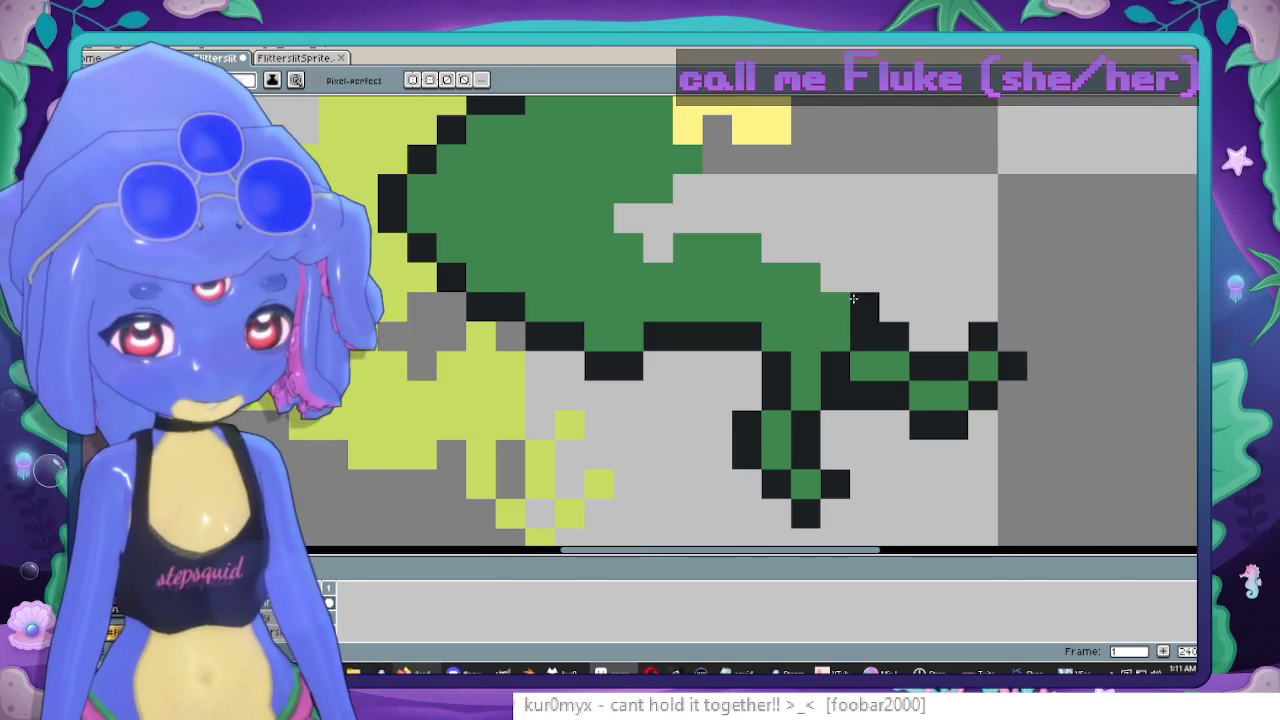
left_click_drag(805, 267, 753, 243)
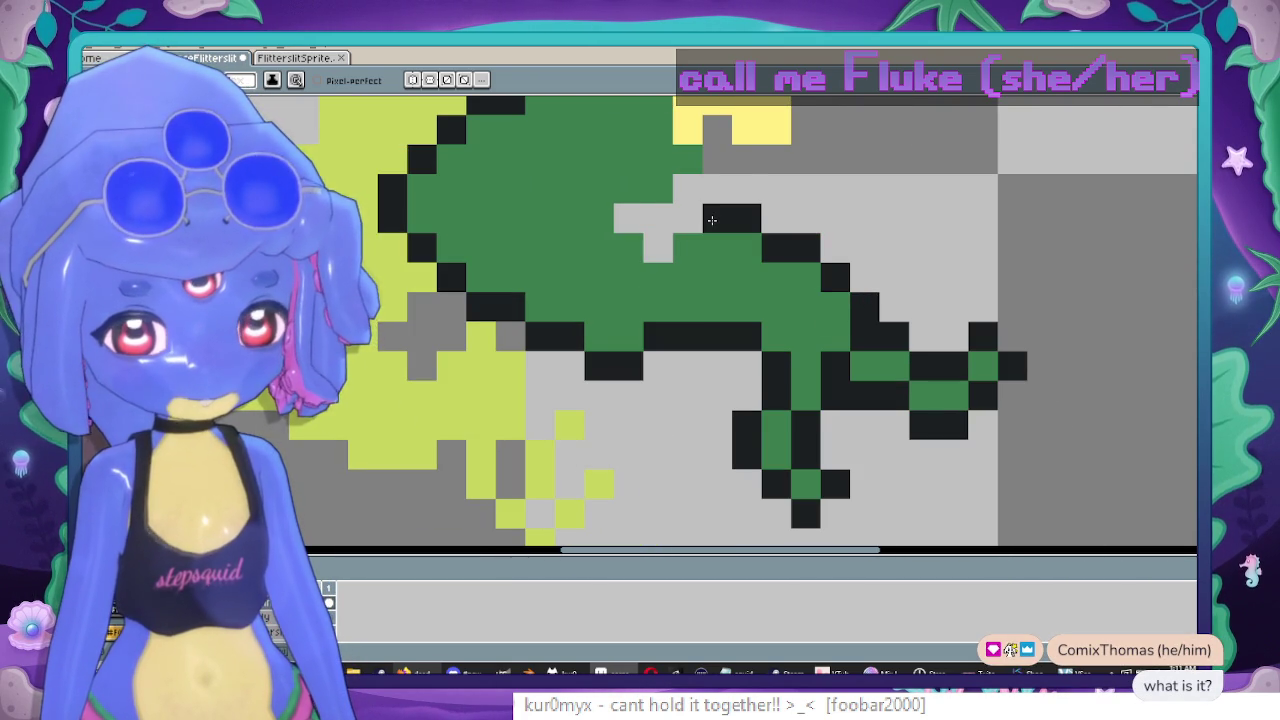
mouse_move(679, 205)
left_mouse_down()
mouse_move(686, 185)
mouse_move(788, 380)
mouse_move(774, 391)
mouse_move(762, 325)
left_mouse_up()
left_click(741, 369)
key("ctrl+z")
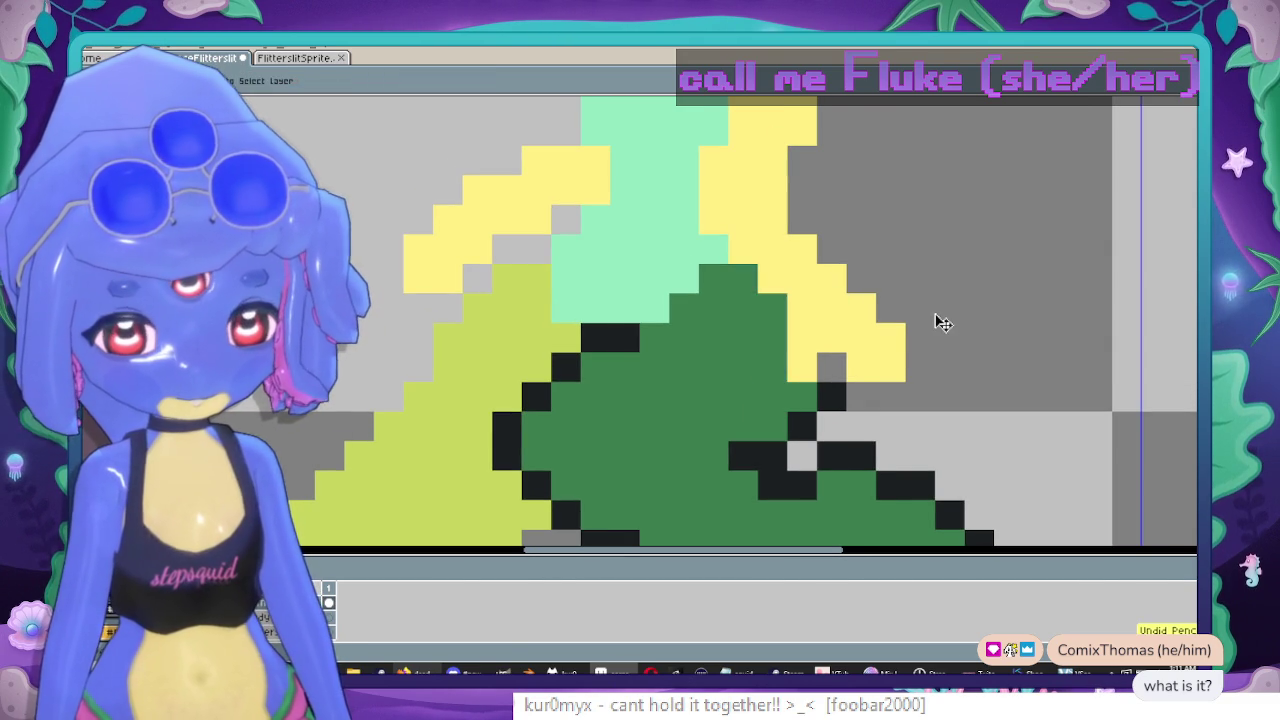
Paint a black outline running diagonally up-left from the mint column's edge.
left_click_drag(718, 340, 766, 366)
left_click(850, 392)
left_click_drag(820, 304, 850, 333)
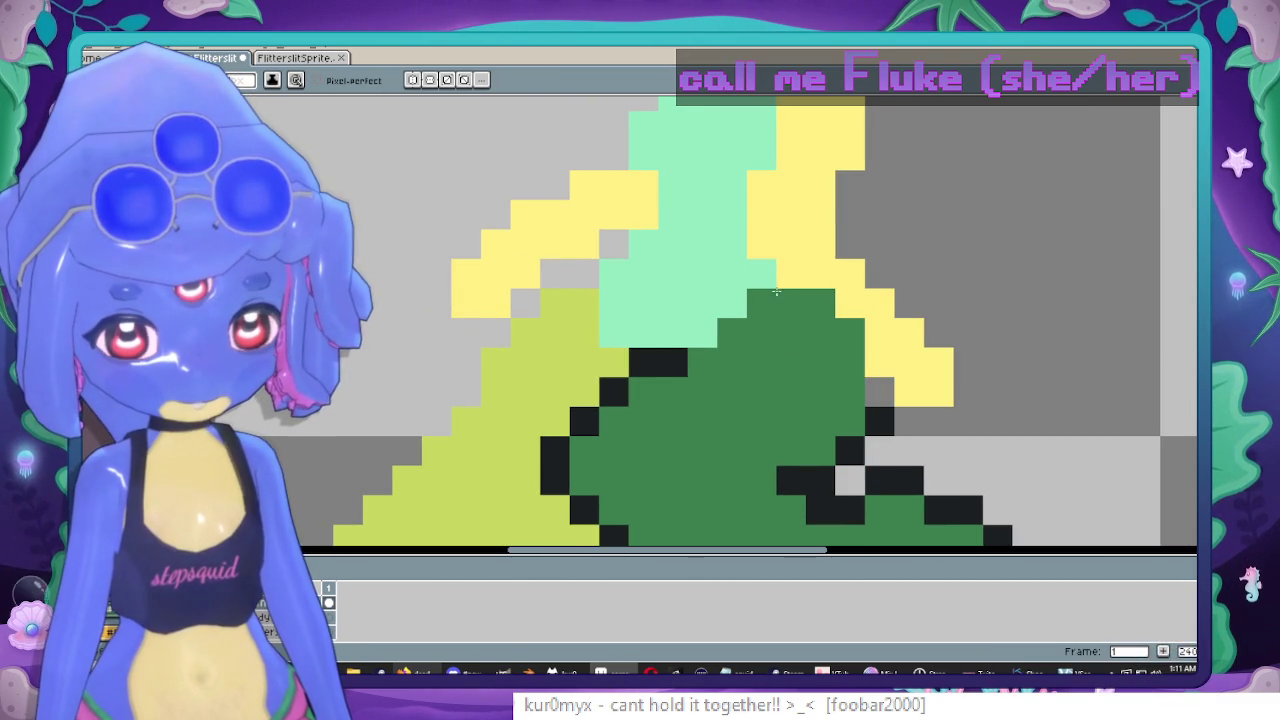
scroll(781, 294, "down", 3)
scroll(800, 340, "up", 3)
scroll(802, 384, "up", 1)
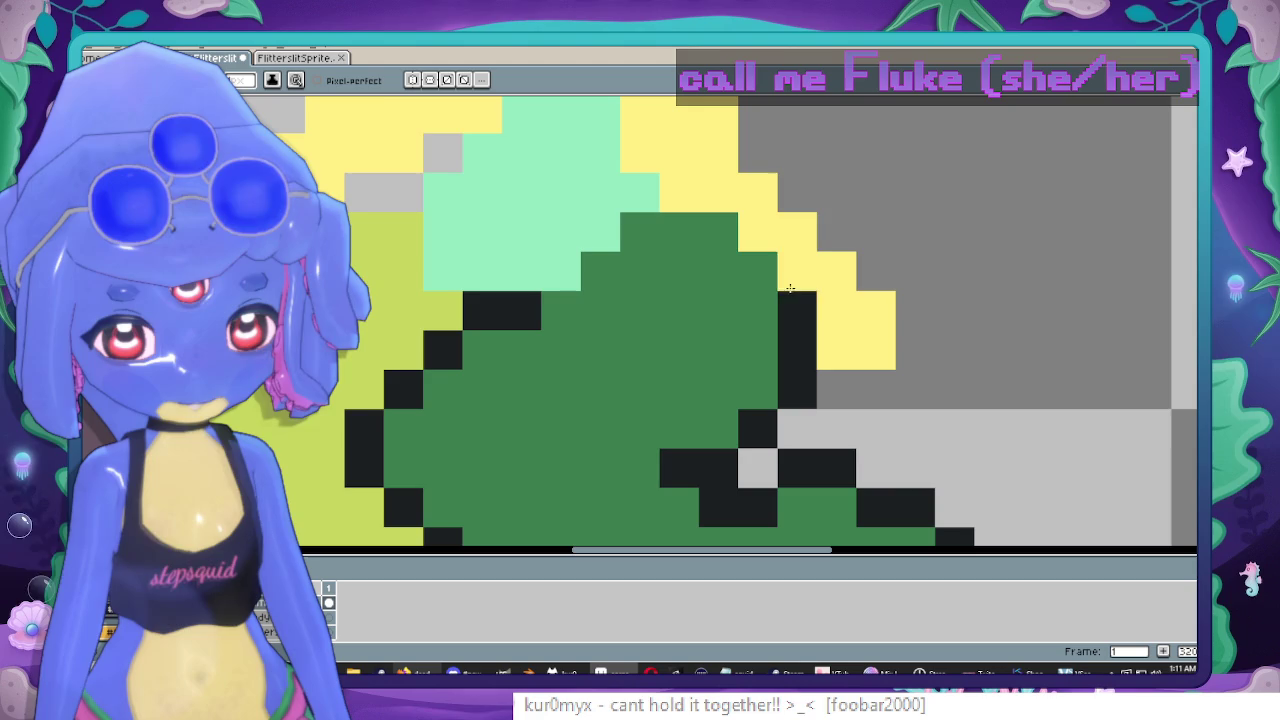
left_click_drag(793, 297, 757, 232)
left_click_drag(716, 195, 941, 293)
left_click(941, 293)
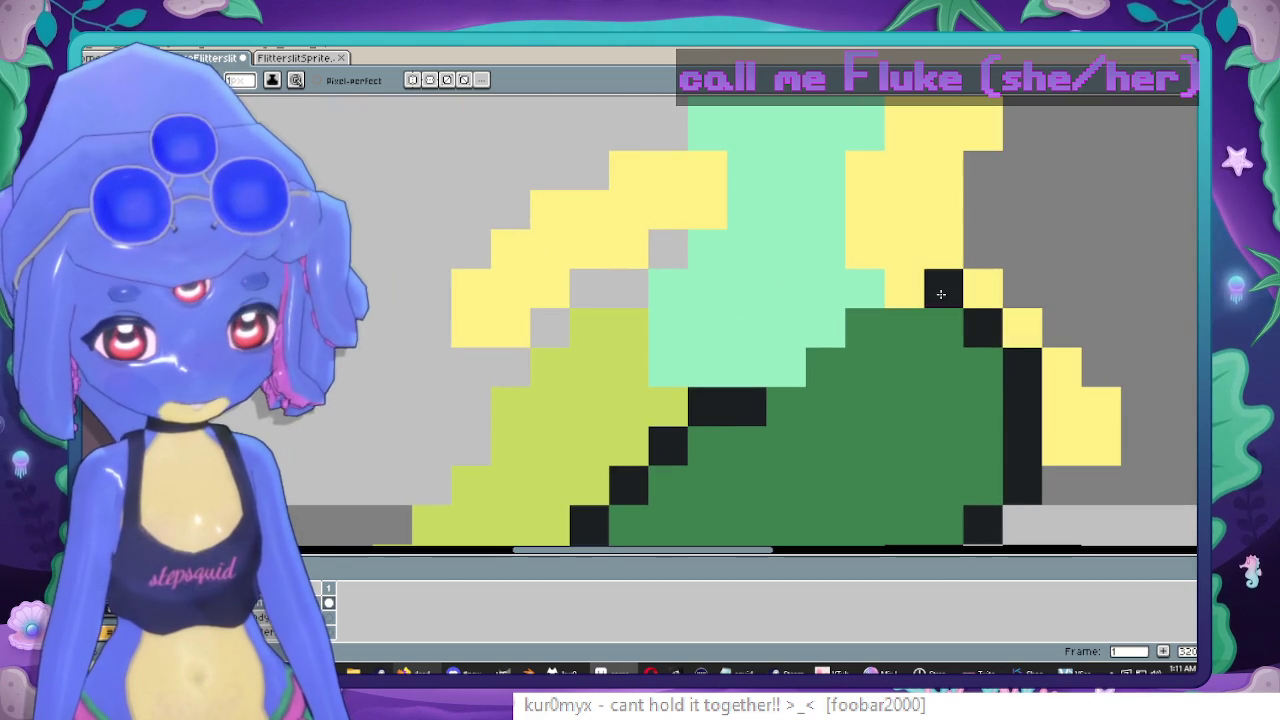
left_click(866, 287)
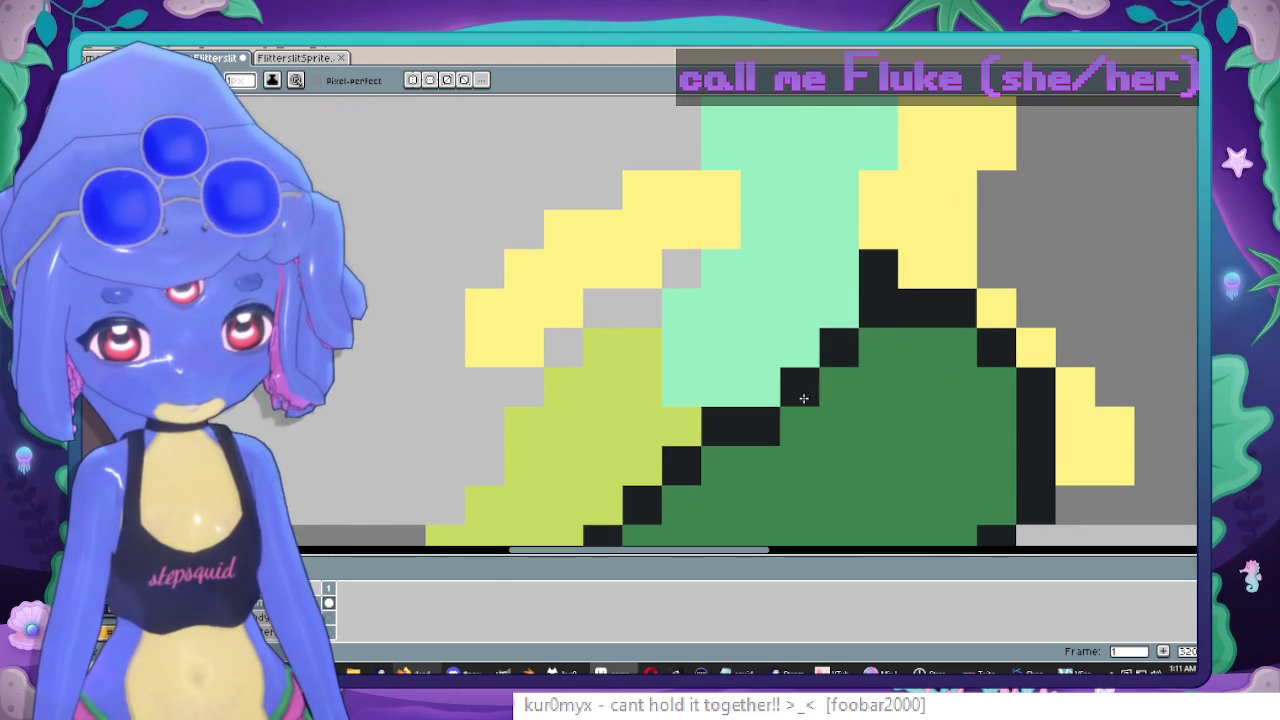
Try black outline strokes along the yellow goop's edge, undoing the unwanted pixels.
scroll(793, 395, "down", 1)
left_click_drag(775, 323, 800, 278)
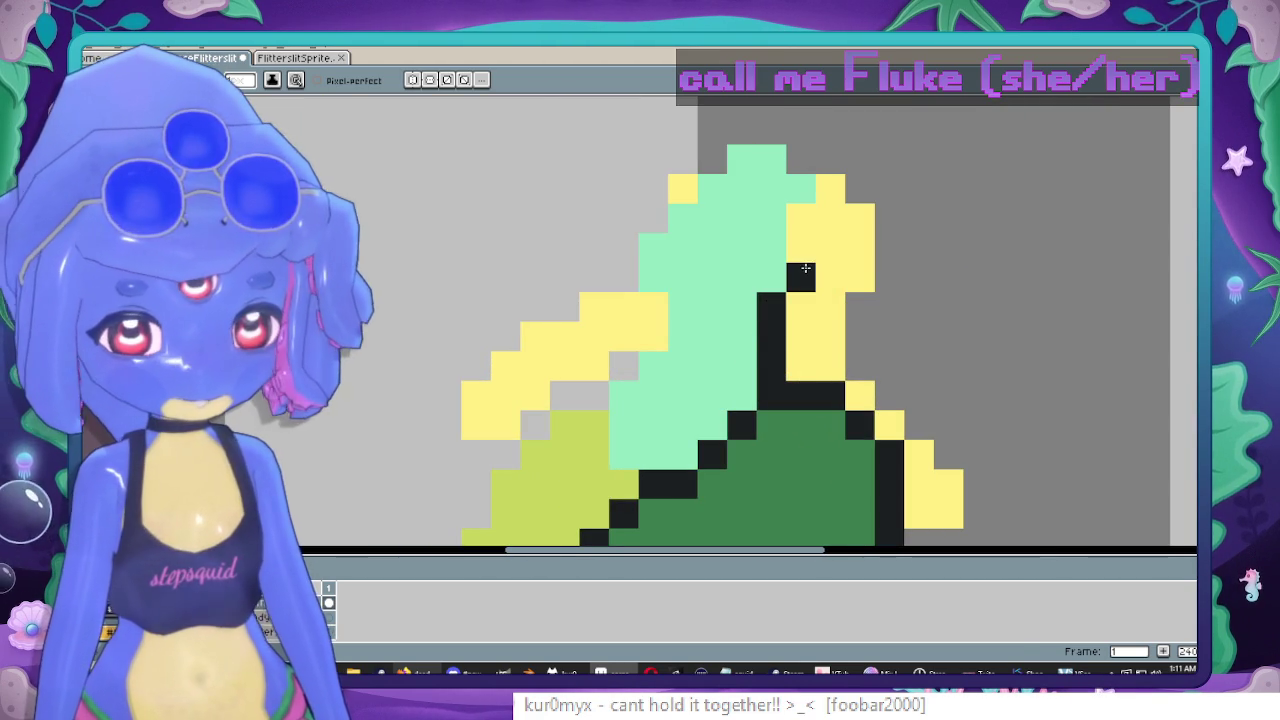
key("ctrl+z")
left_click(826, 314)
key("ctrl+z")
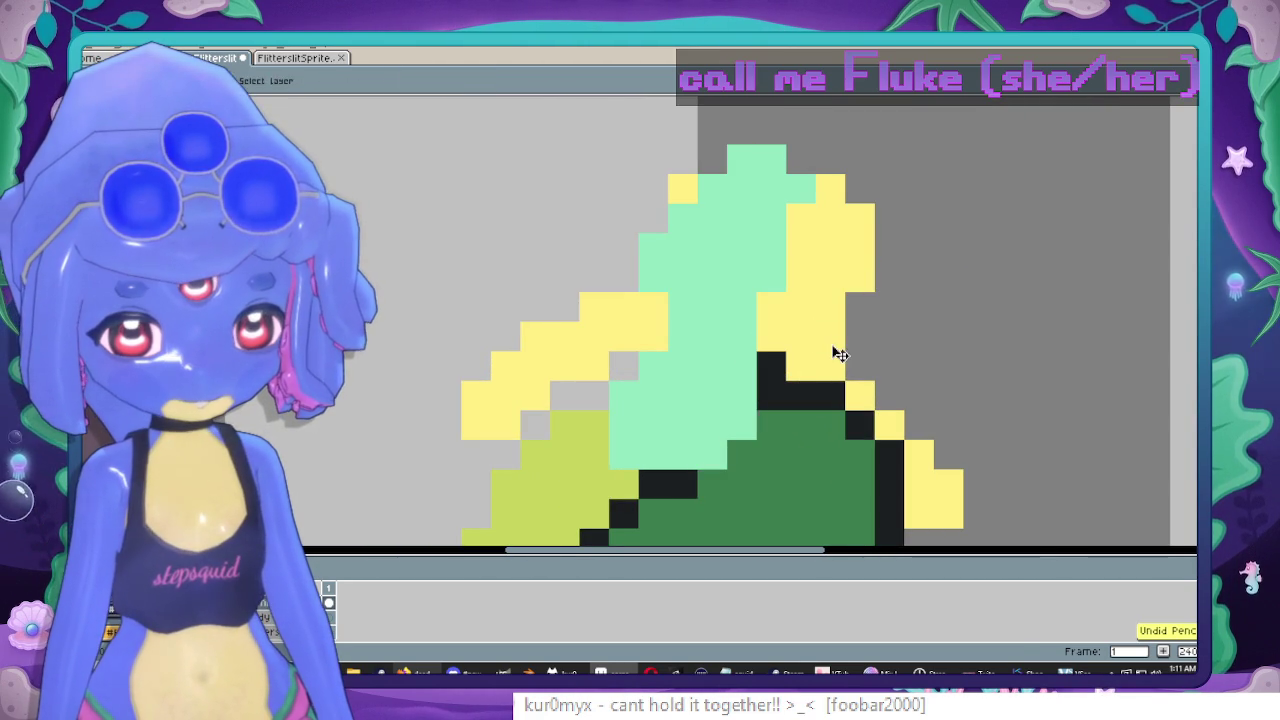
key("ctrl+z")
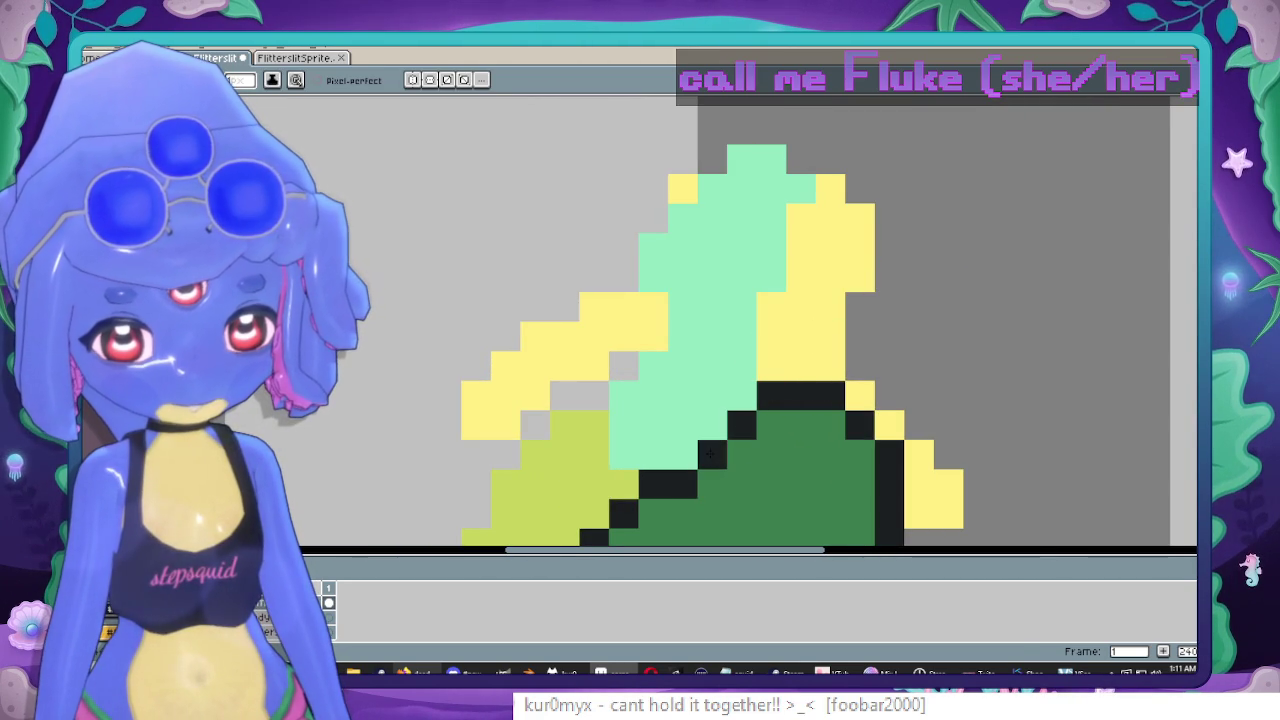
mouse_move(781, 360)
left_mouse_down()
mouse_move(908, 290)
mouse_move(900, 229)
left_mouse_up()
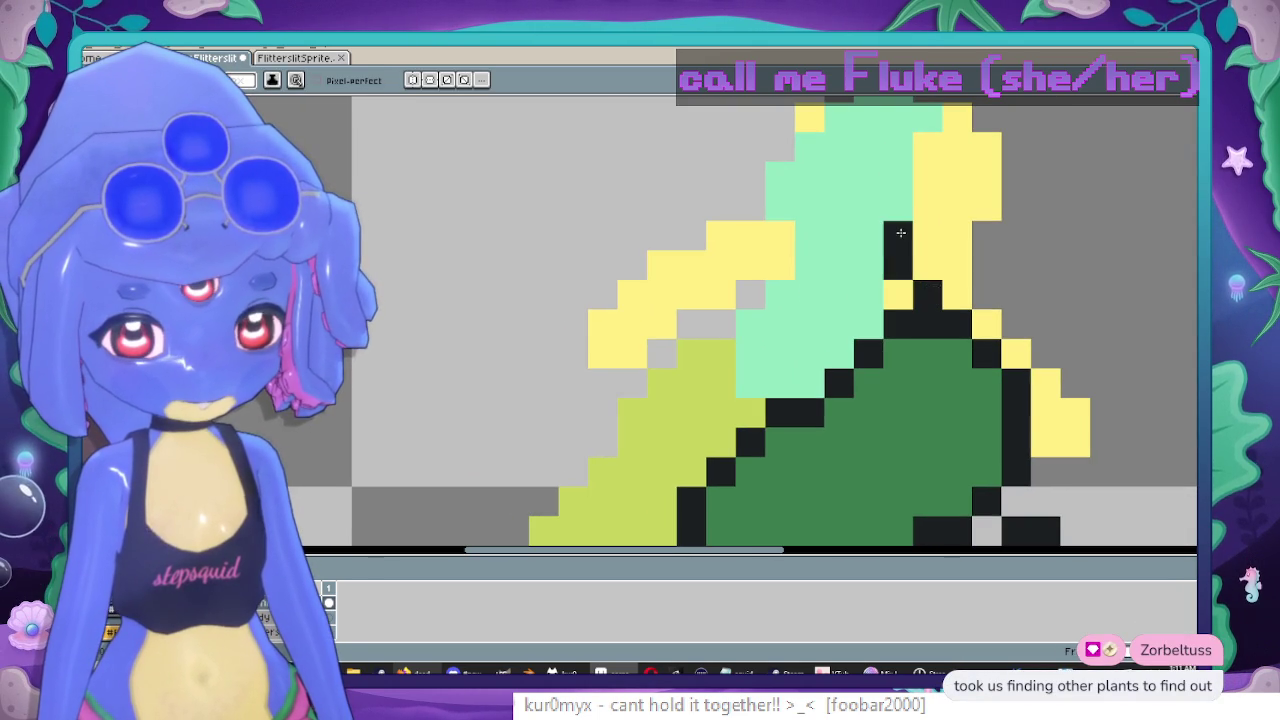
scroll(900, 229, "down", 2)
scroll(800, 300, "up", 2)
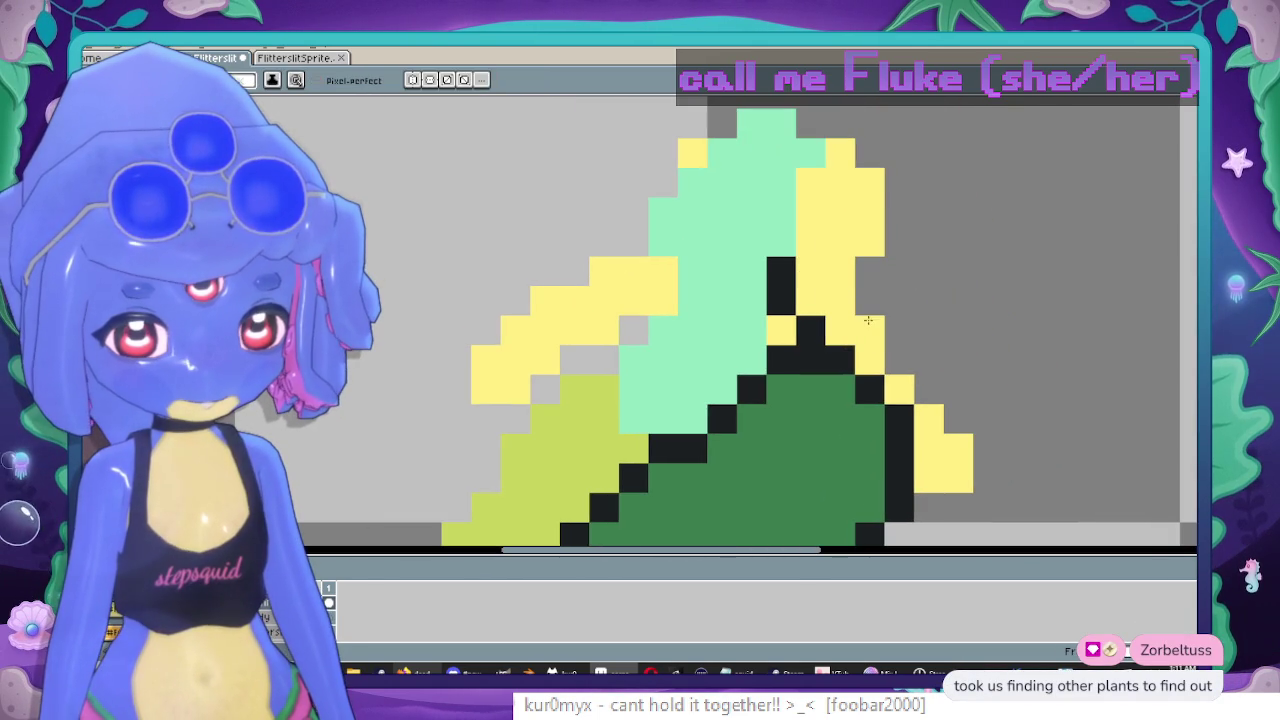
key("i")
key("b")
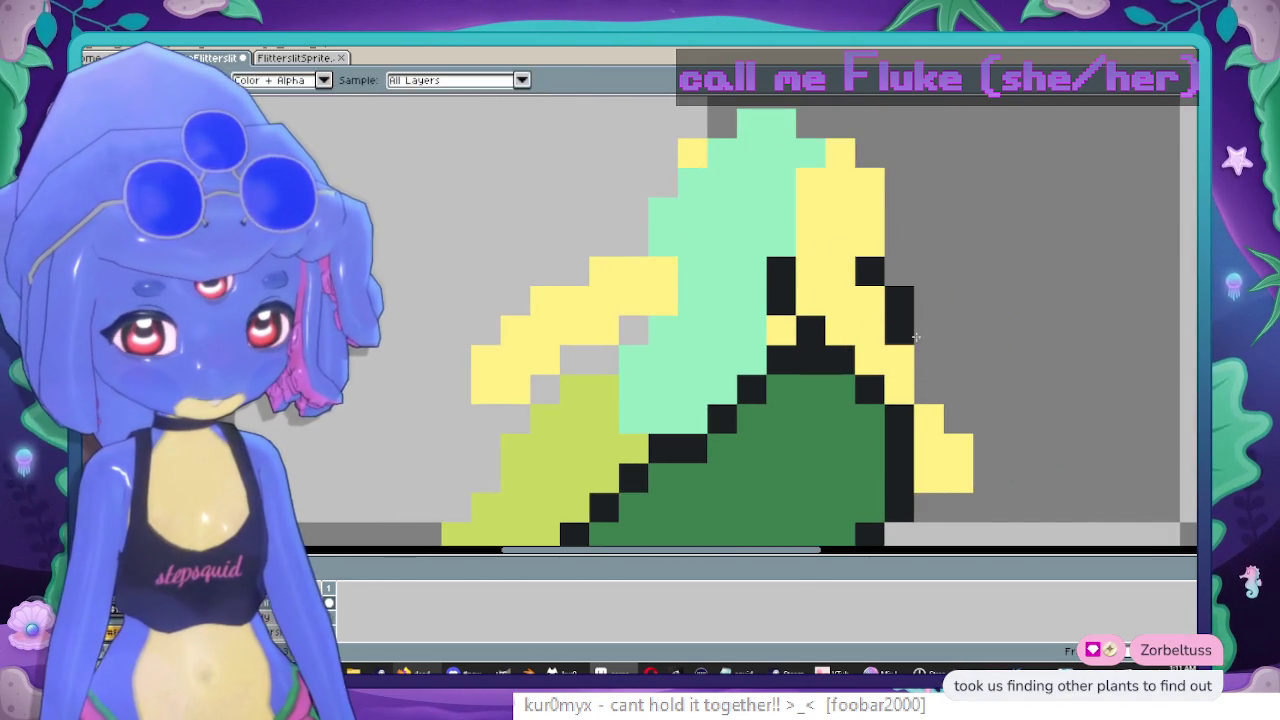
Add black outline pixels beside the yellow goop's edge.
left_click(928, 360)
left_click_drag(960, 419, 917, 326)
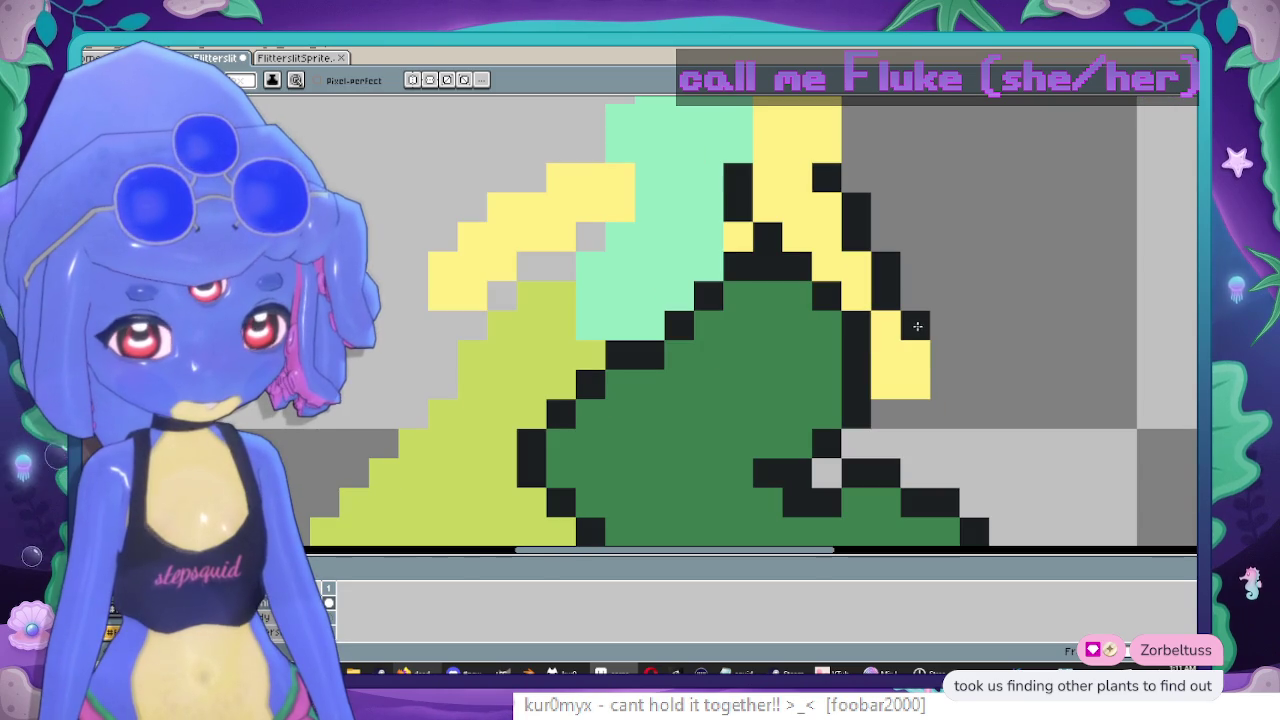
scroll(900, 418, "down", 3)
scroll(902, 410, "up", 2)
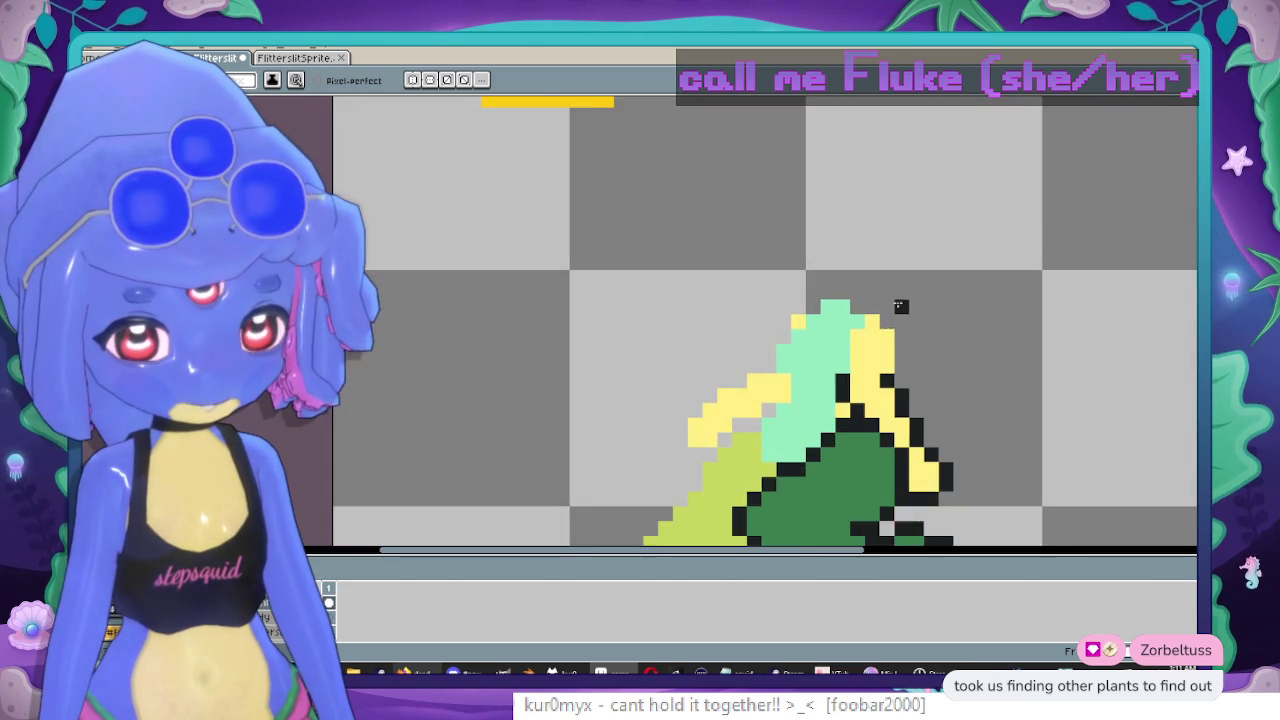
scroll(904, 400, "up", 1)
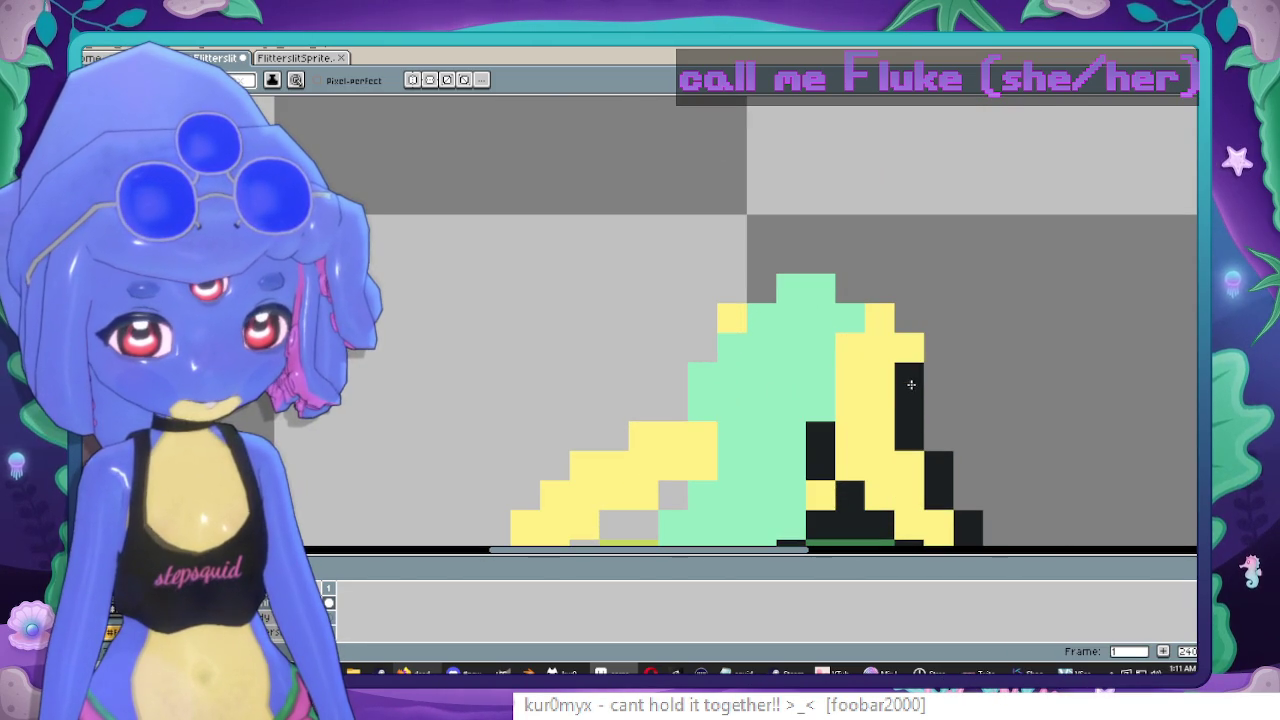
Cap the mint head with black pixels above it and along its left side.
left_click(845, 289)
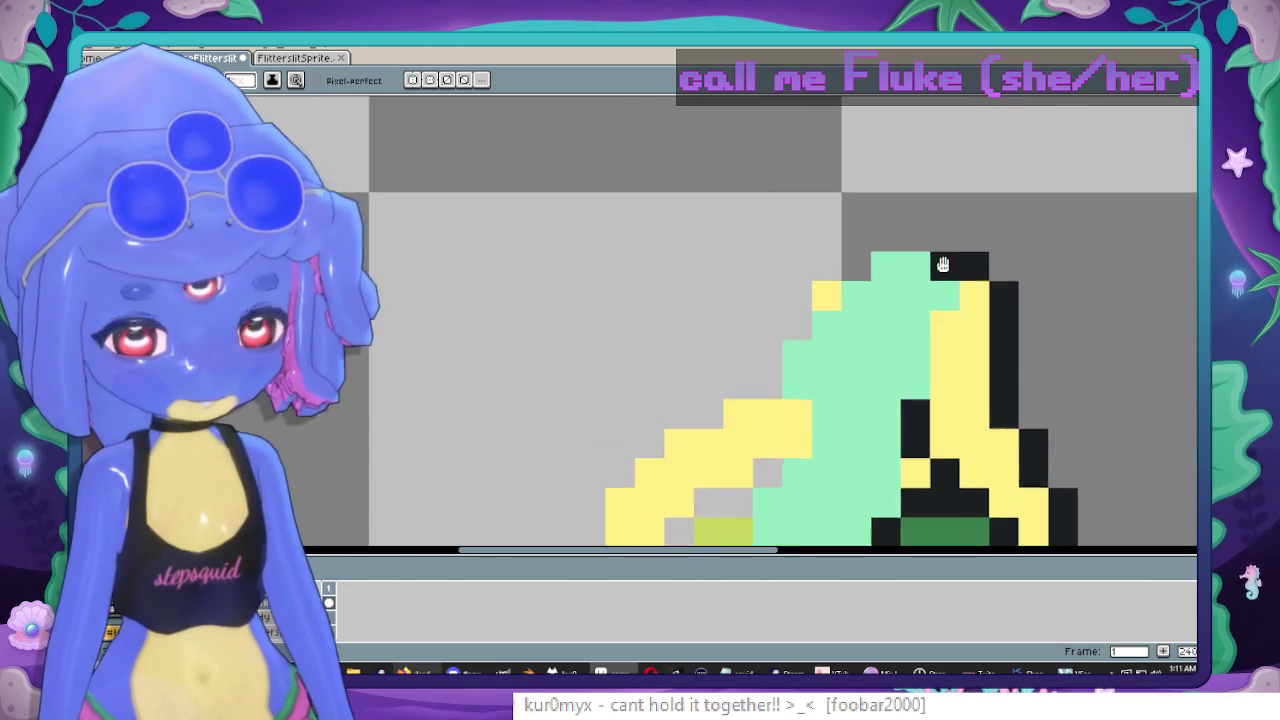
scroll(850, 295, "down", 2)
scroll(856, 302, "up", 2)
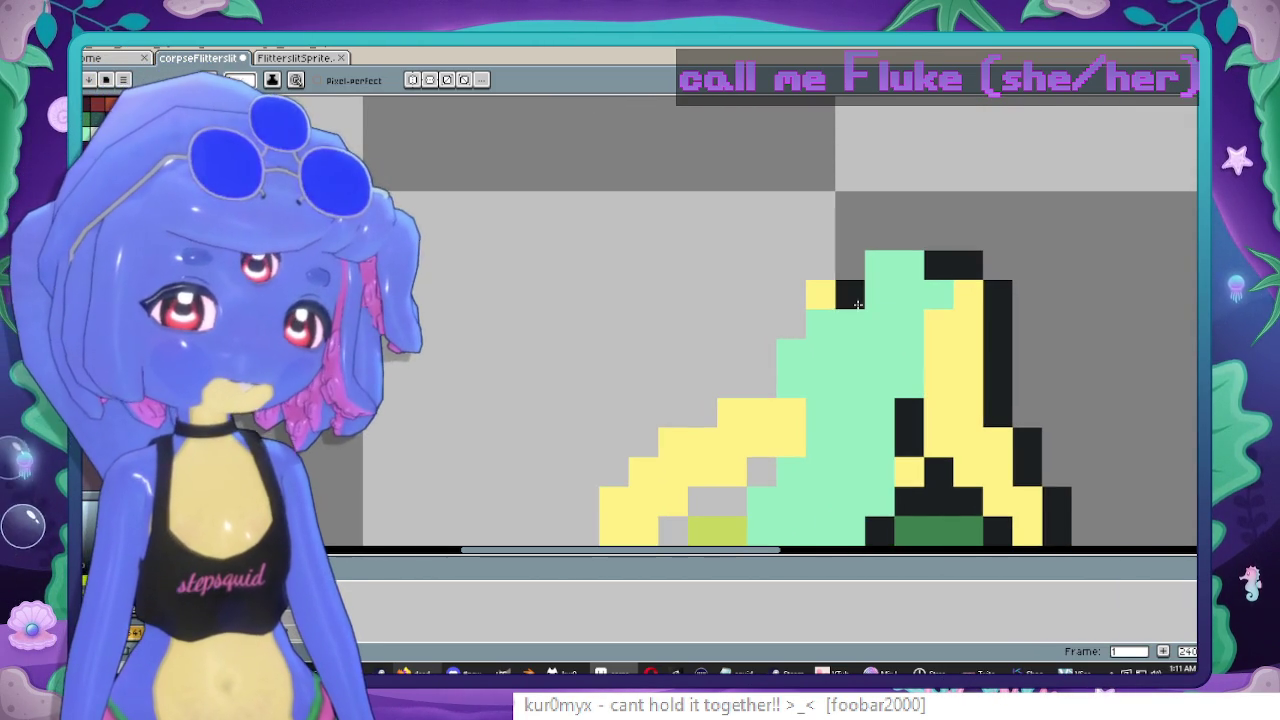
scroll(790, 300, "down", 1)
scroll(790, 300, "up", 1)
scroll(885, 275, "down", 1)
scroll(885, 275, "up", 1)
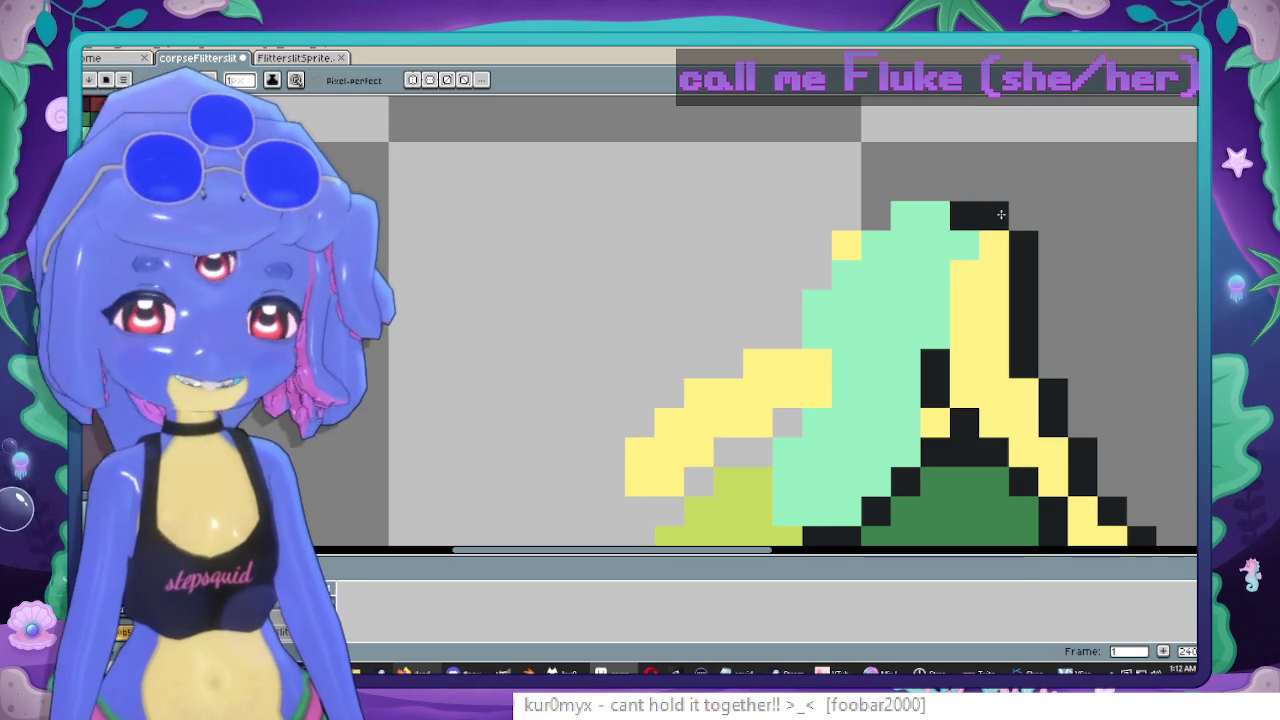
left_click(935, 186)
left_click(905, 186)
left_click(875, 216)
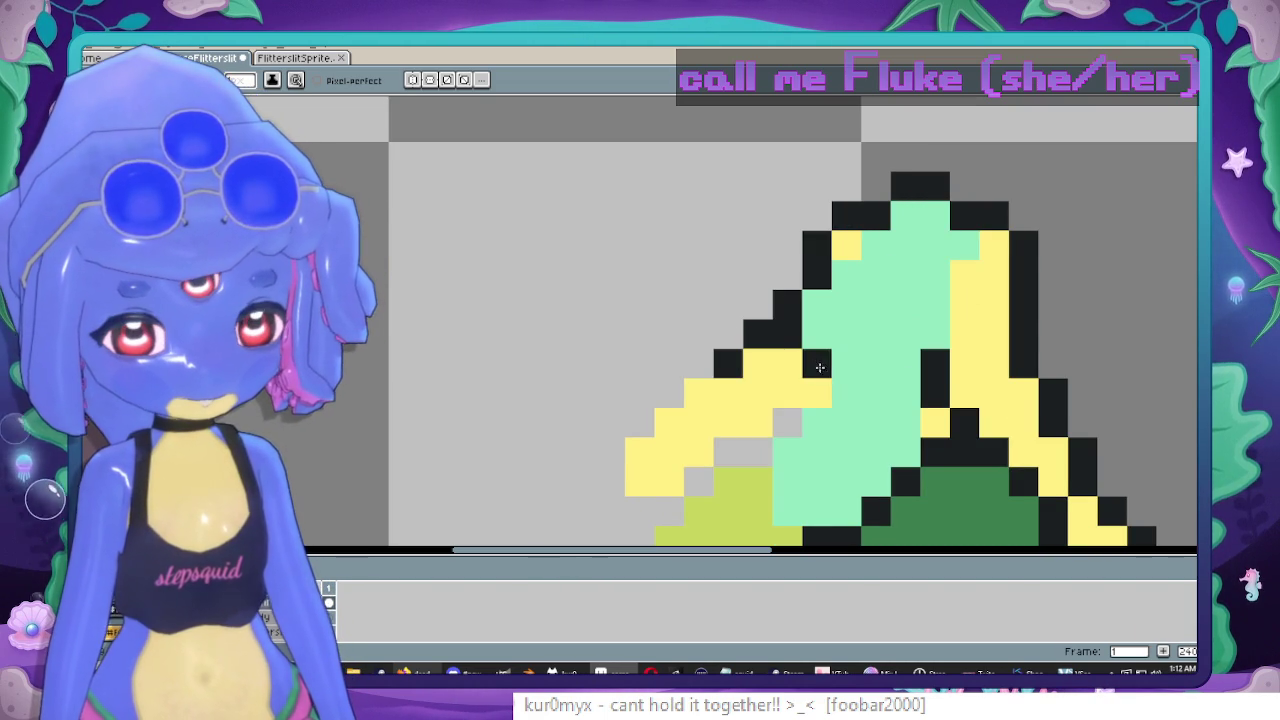
Pan across to bring the sprite's upper-left and the lime-green goop into view.
left_click_drag(816, 381, 866, 273)
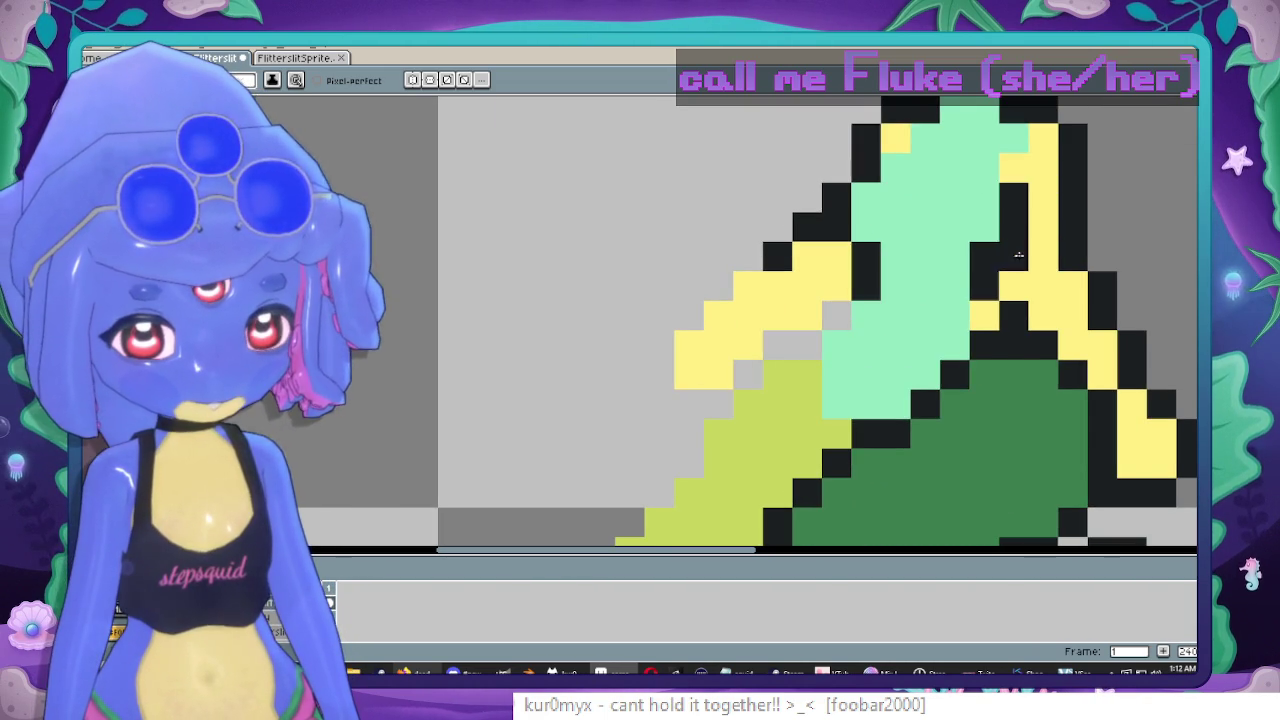
scroll(1017, 240, "down", 4)
scroll(880, 263, "up", 4)
scroll(855, 290, "up", 1)
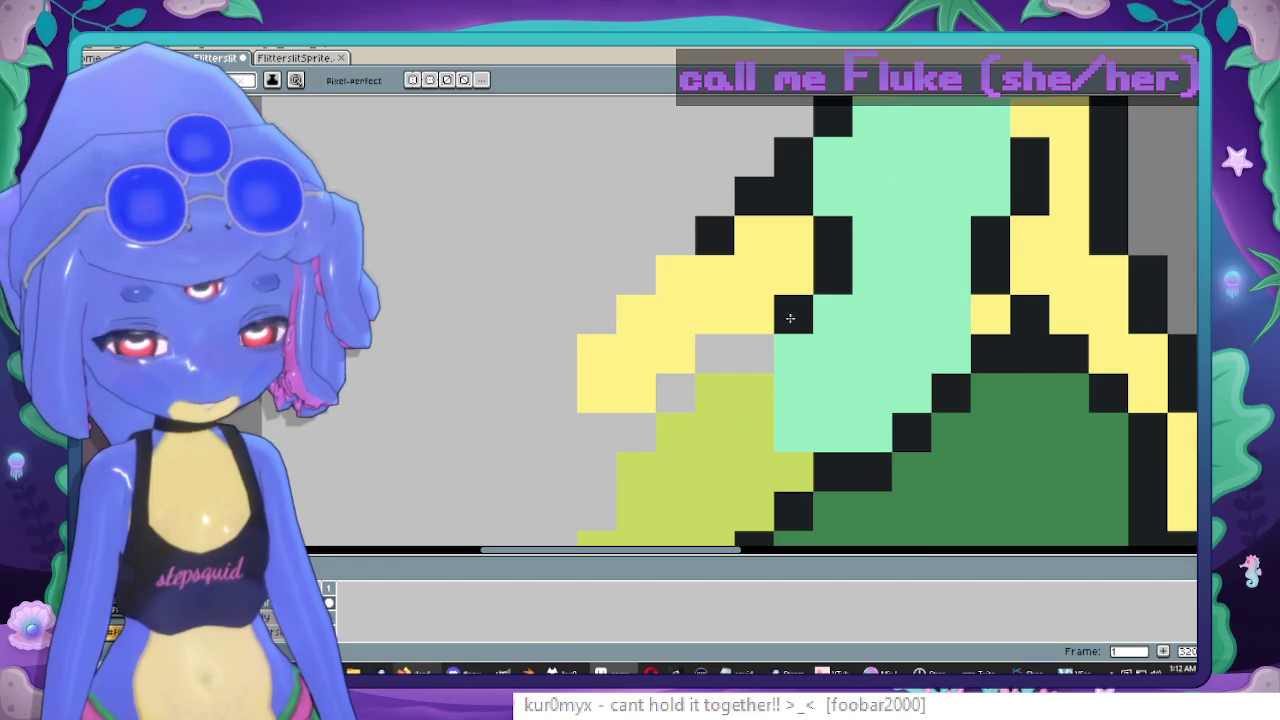
left_click_drag(676, 392, 938, 133)
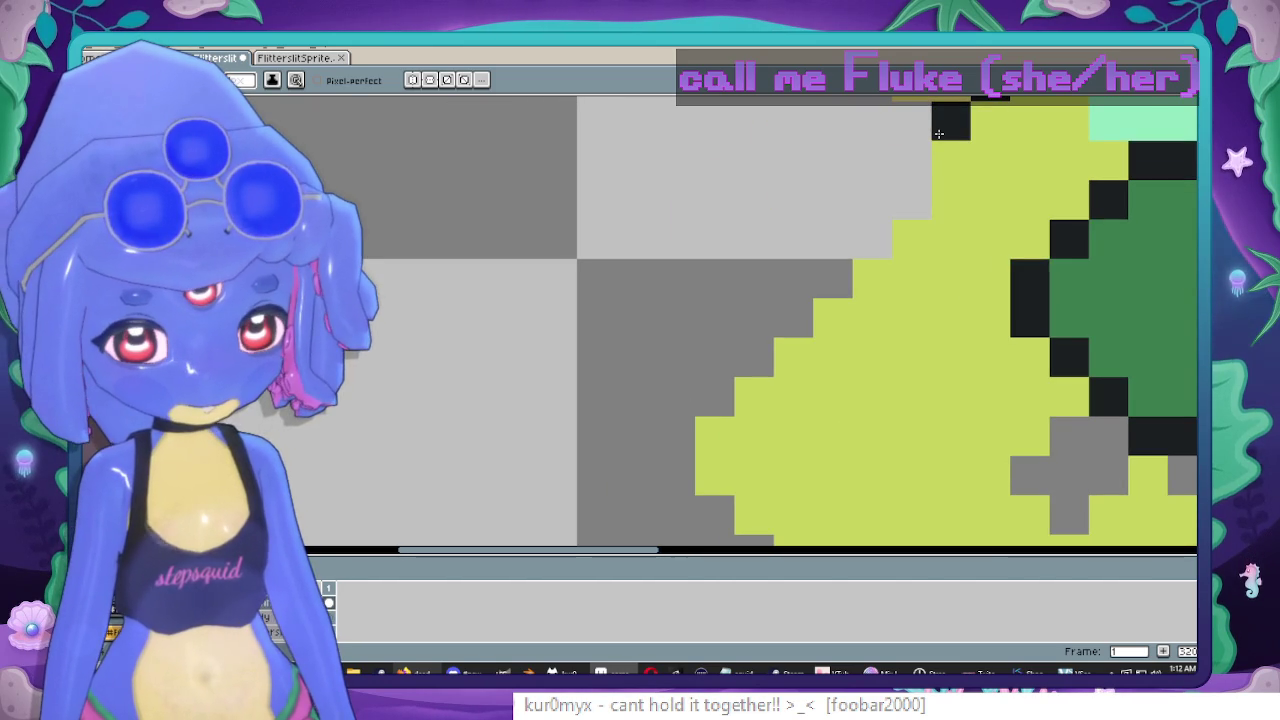
Outline the lime goop body's left and lower edges in black.
left_click_drag(864, 244, 702, 406)
key("i")
left_click(682, 443)
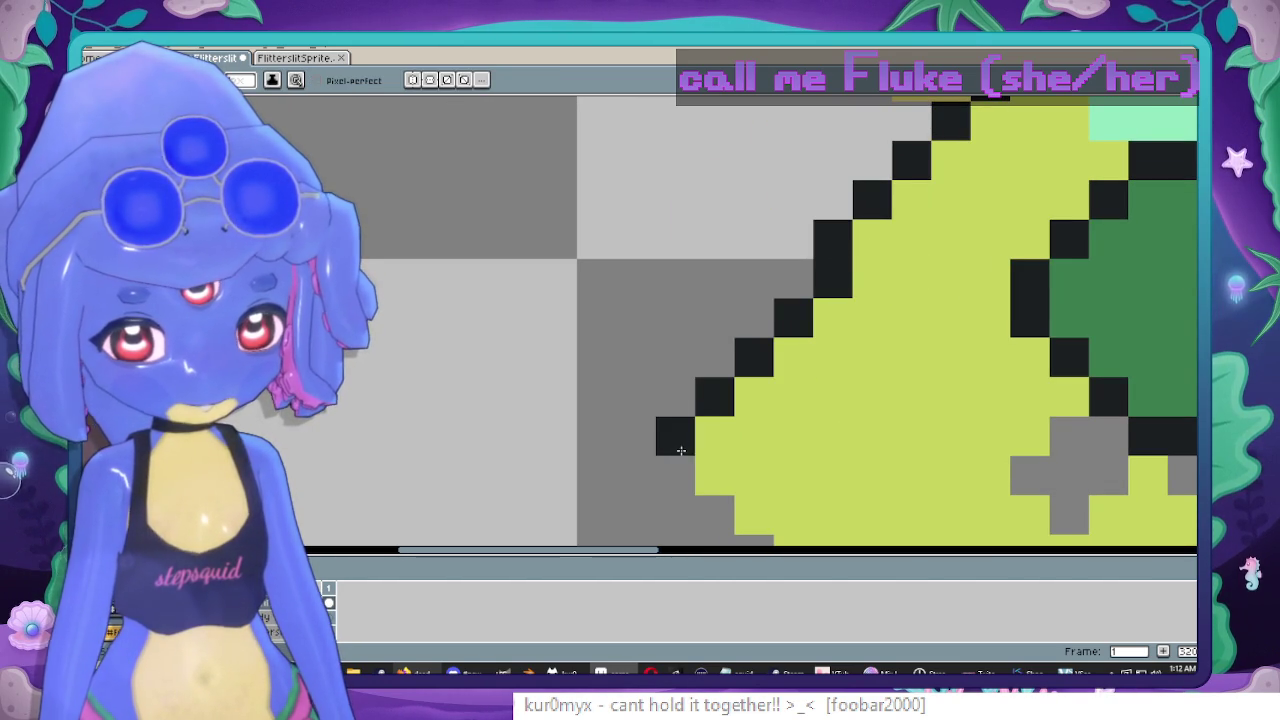
left_click_drag(686, 463, 617, 263)
left_click_drag(646, 314, 722, 381)
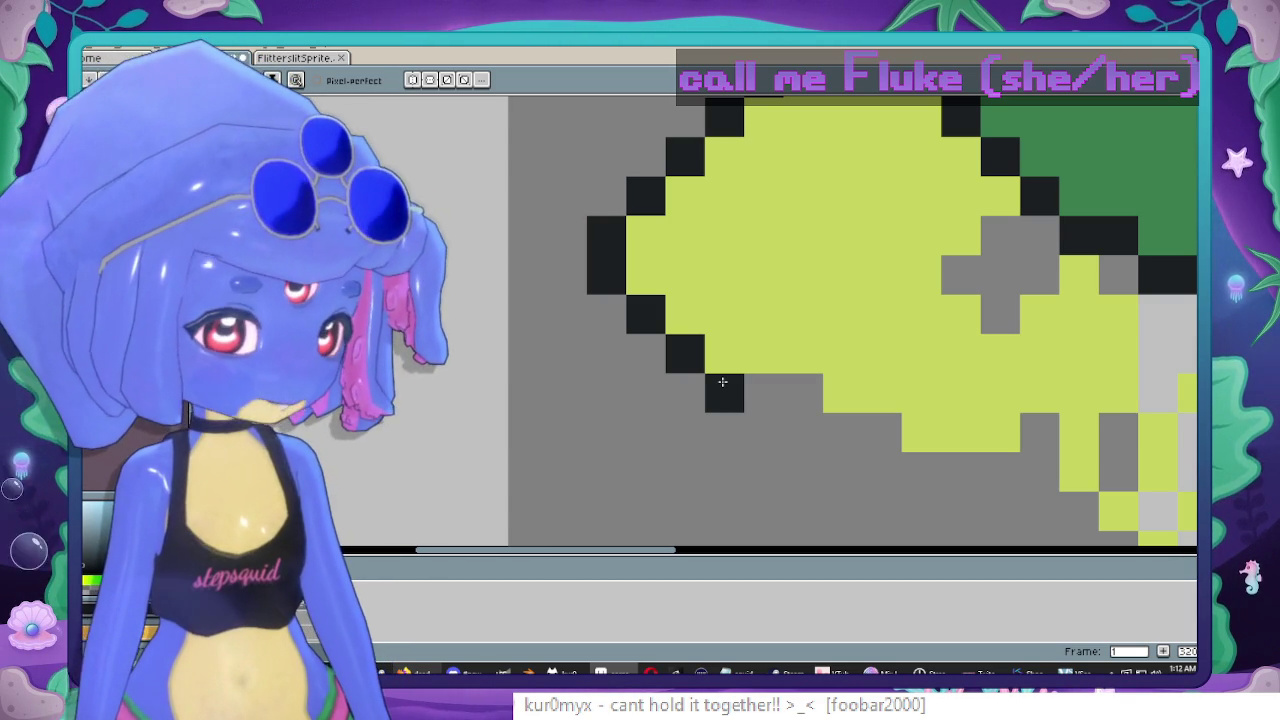
left_click(734, 362)
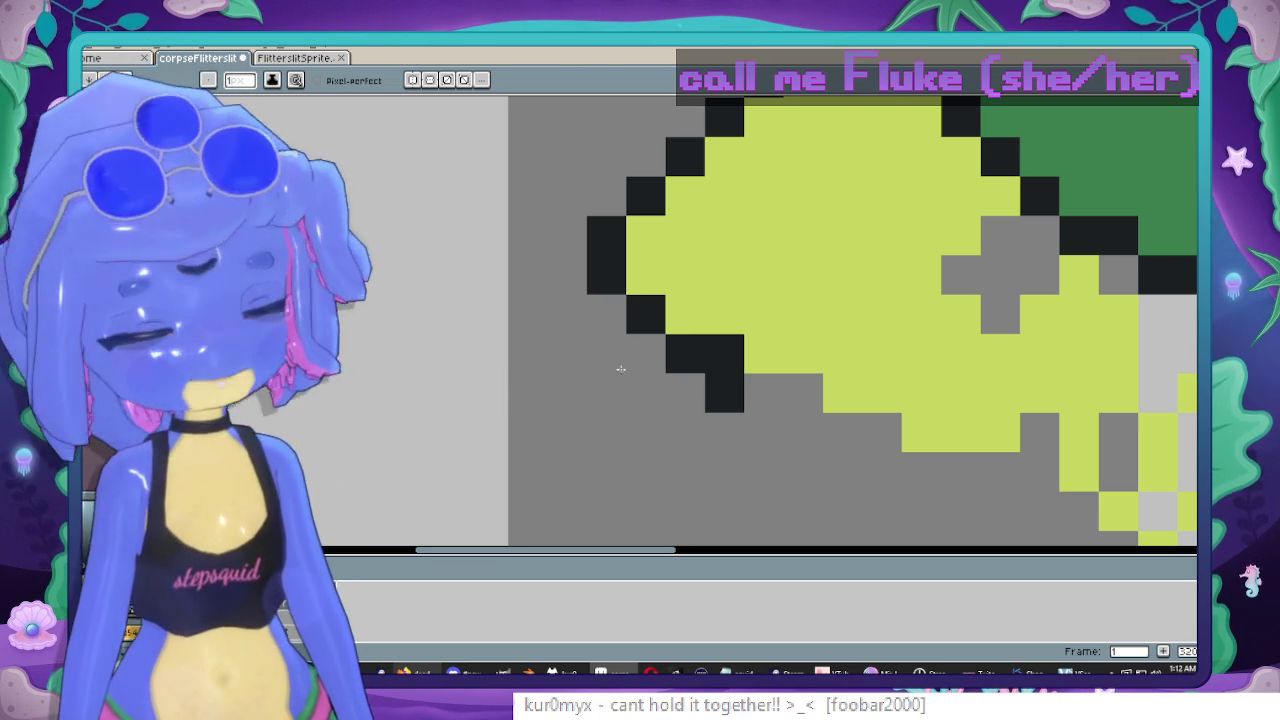
key("ctrl+z")
left_click(771, 386)
mouse_move(771, 386)
left_mouse_down()
mouse_move(866, 438)
mouse_move(689, 353)
mouse_move(888, 356)
left_mouse_up()
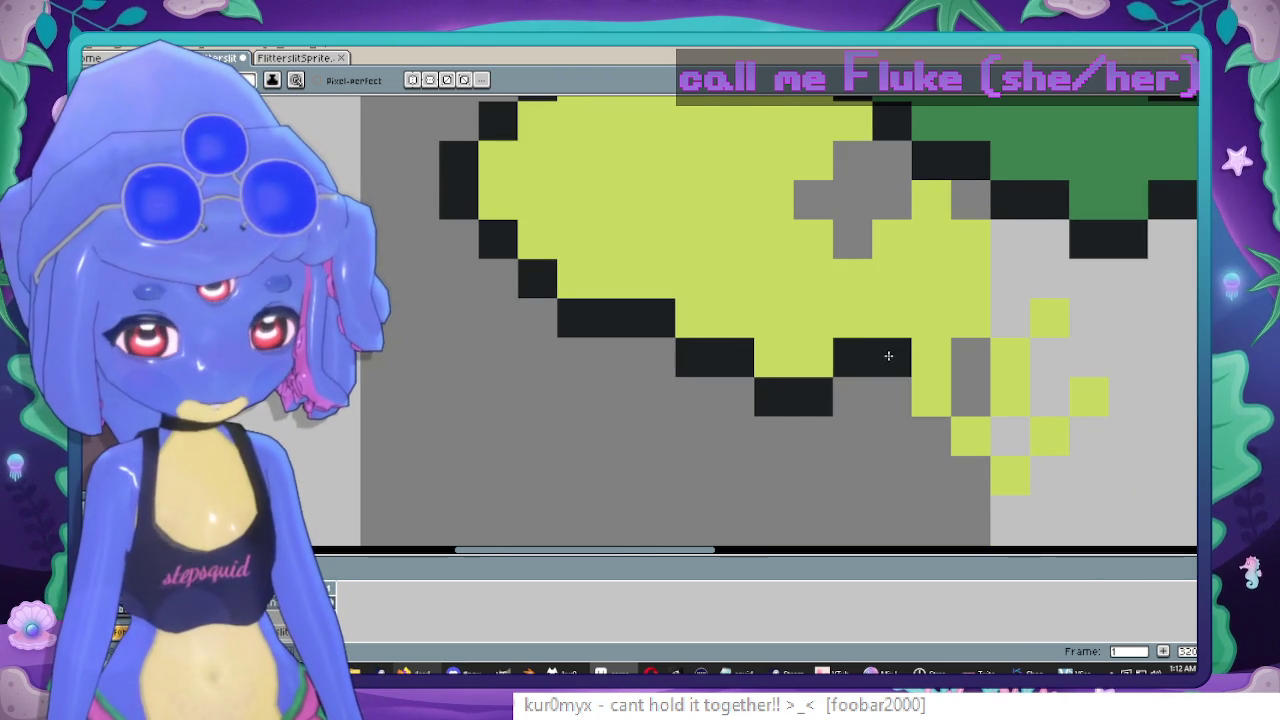
Add black outline pixels around the checkered drip, undoing a stray one.
mouse_move(1054, 467)
left_mouse_down()
mouse_move(1116, 398)
mouse_move(1010, 436)
left_mouse_up()
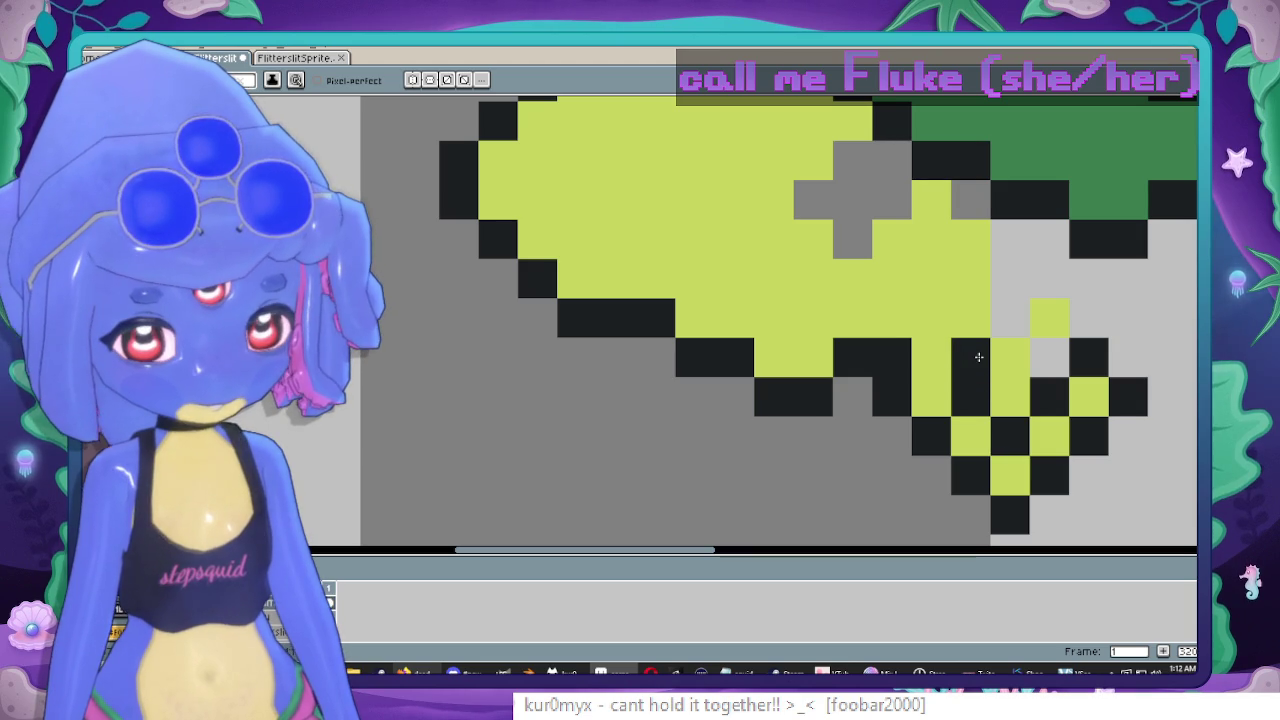
left_click_drag(1089, 318, 1049, 357)
left_click_drag(959, 343, 929, 479)
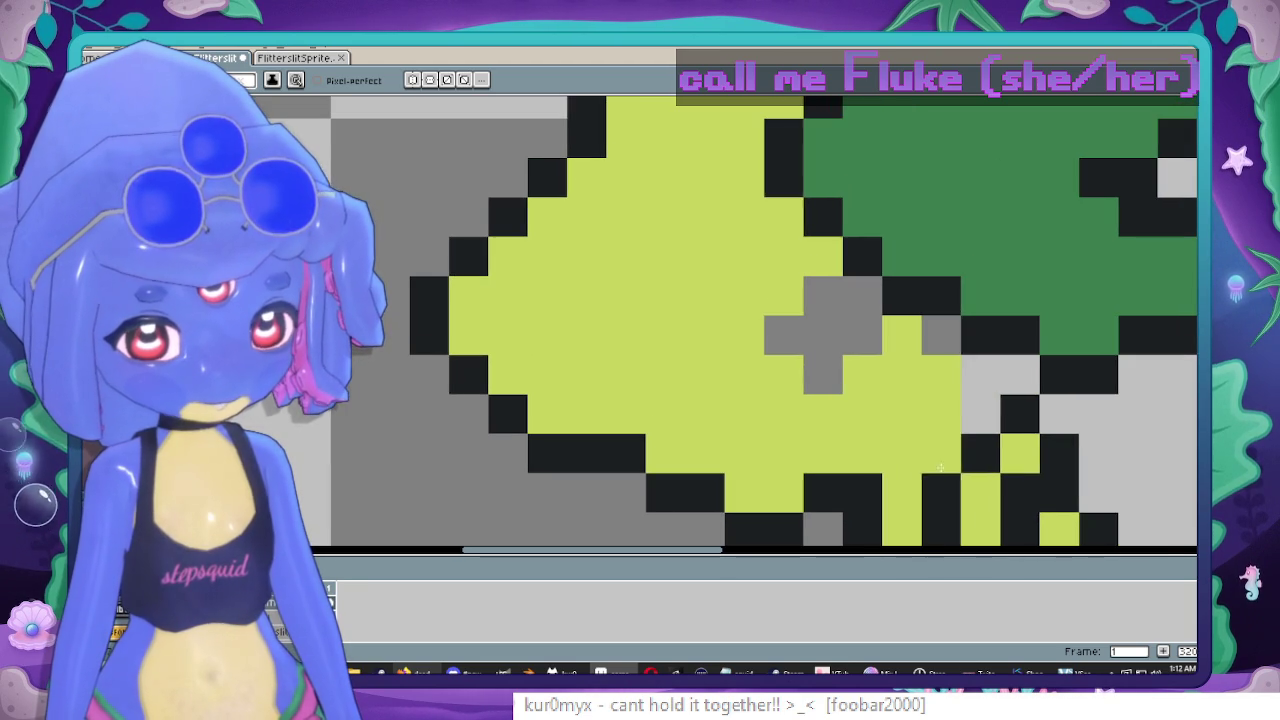
key("ctrl+z")
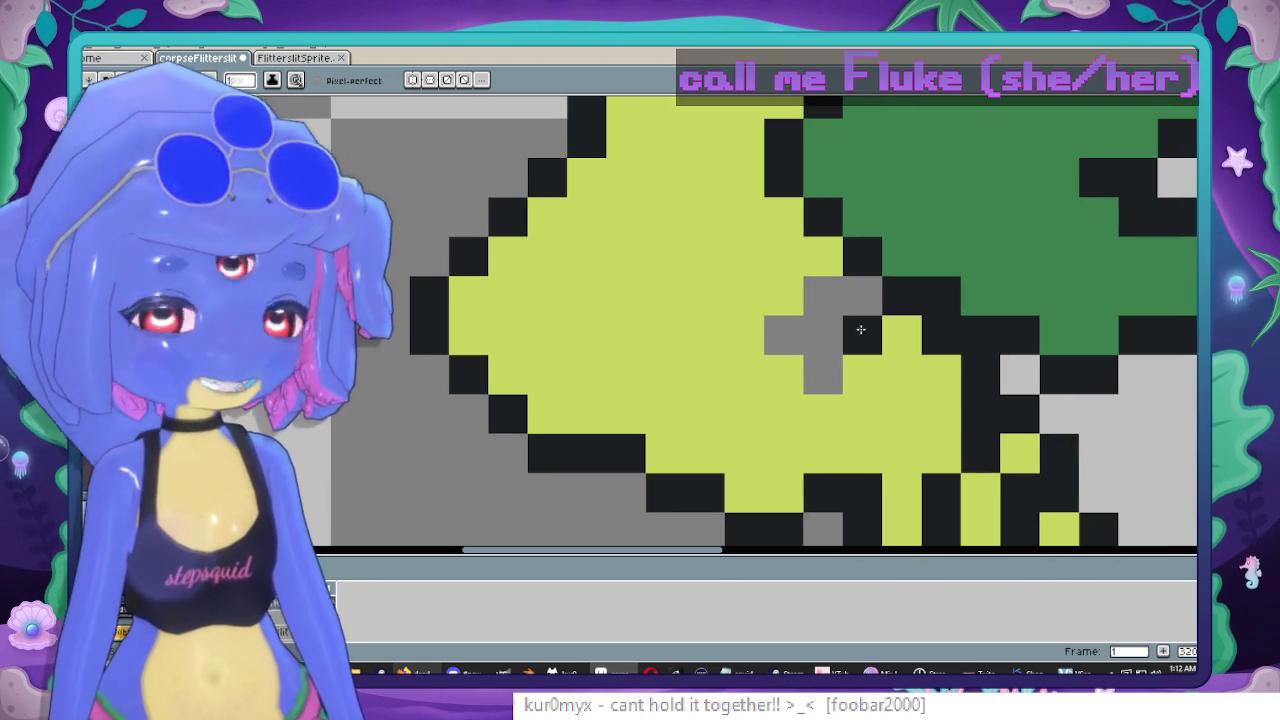
scroll(860, 329, "down", 4)
scroll(877, 267, "up", 1)
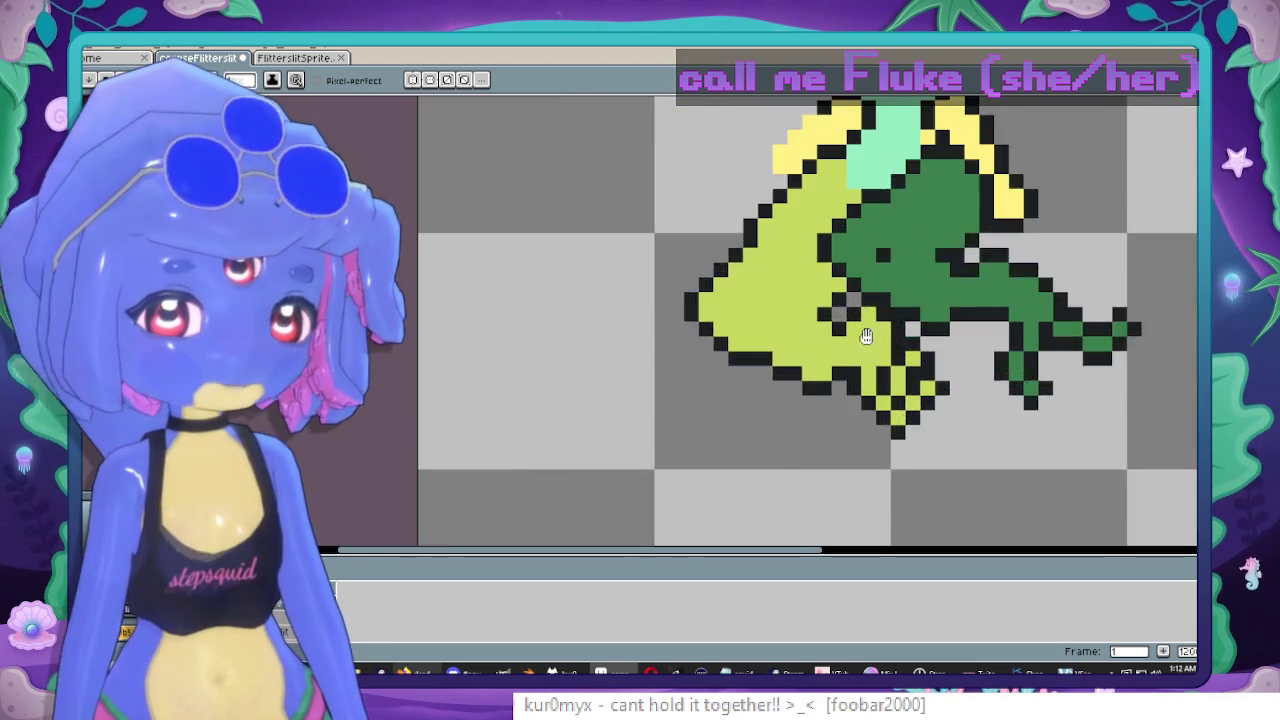
Try a black line down the goop's inner edge, then undo it.
scroll(877, 267, "down", 1)
scroll(870, 280, "down", 1)
scroll(811, 315, "up", 3)
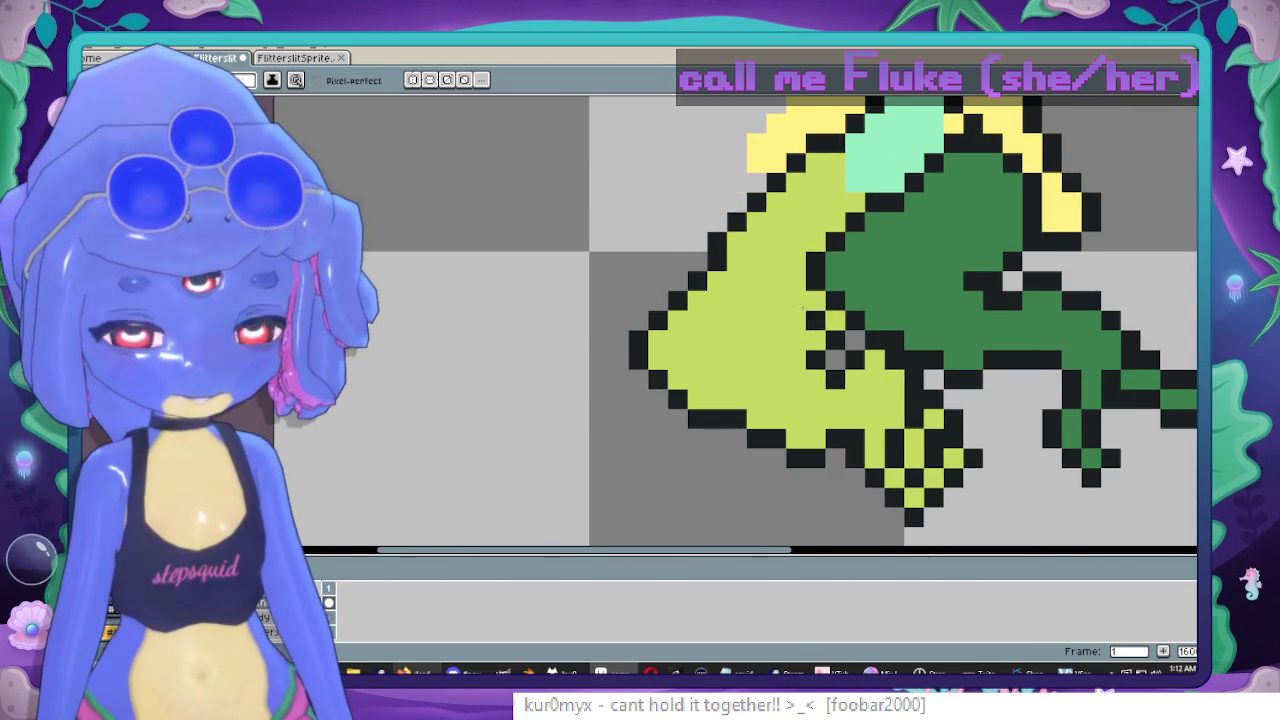
scroll(811, 315, "down", 1)
scroll(837, 260, "up", 1)
key("i")
mouse_move(690, 305)
left_mouse_down()
mouse_move(665, 397)
mouse_move(705, 461)
left_mouse_up()
key("ctrl+z")
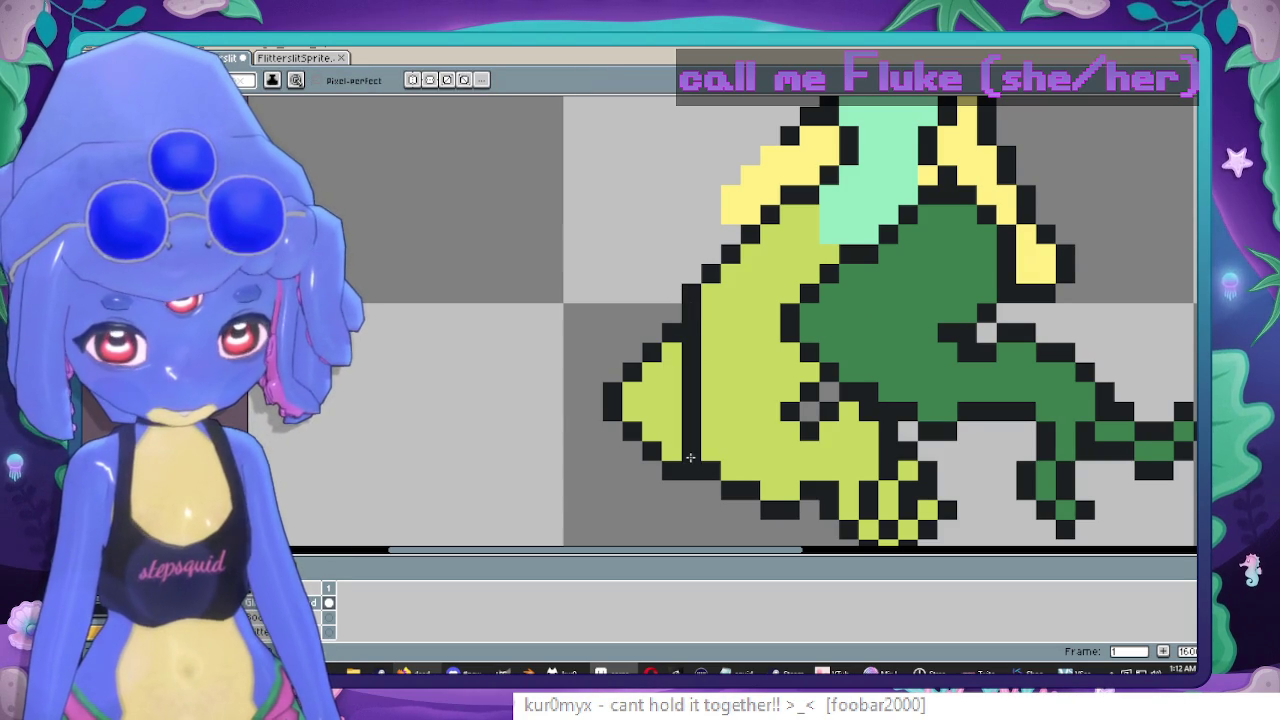
Select the checkered drip, nudge it up two pixels and drag it up-left under the body.
scroll(760, 483, "down", 4)
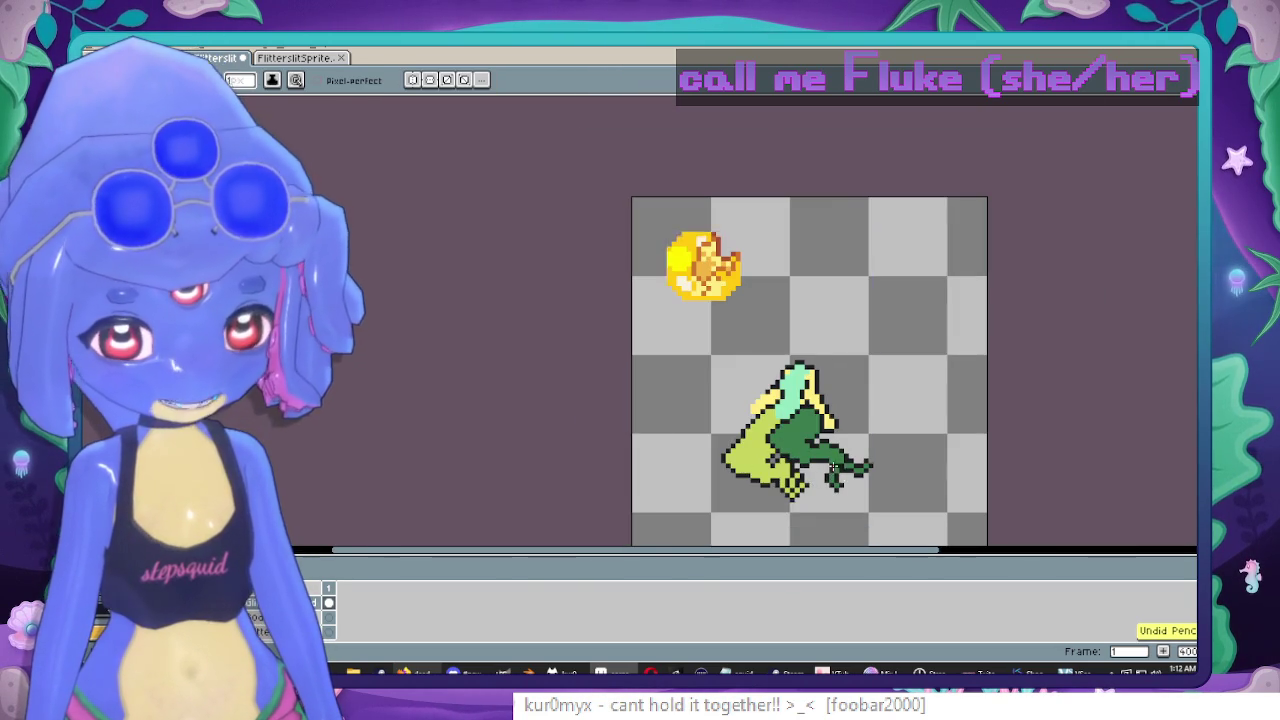
scroll(884, 350, "up", 2)
scroll(884, 350, "up", 1)
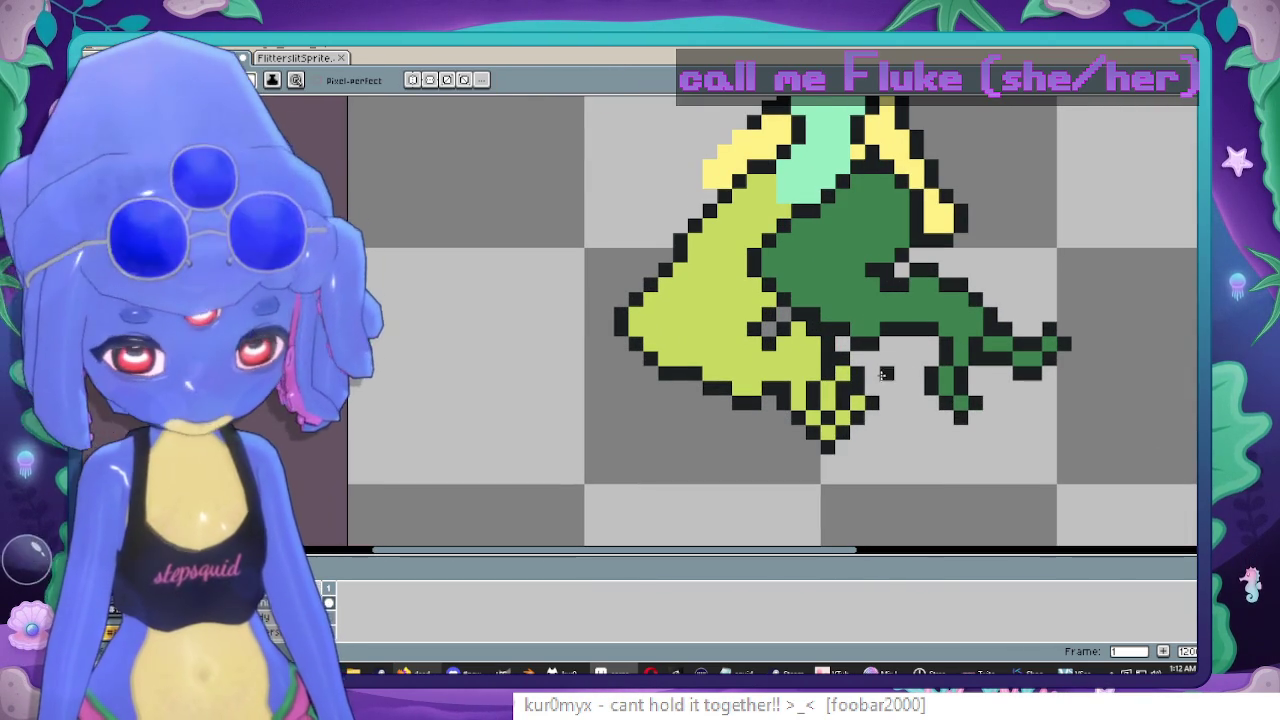
key("m")
left_click_drag(872, 447, 770, 367)
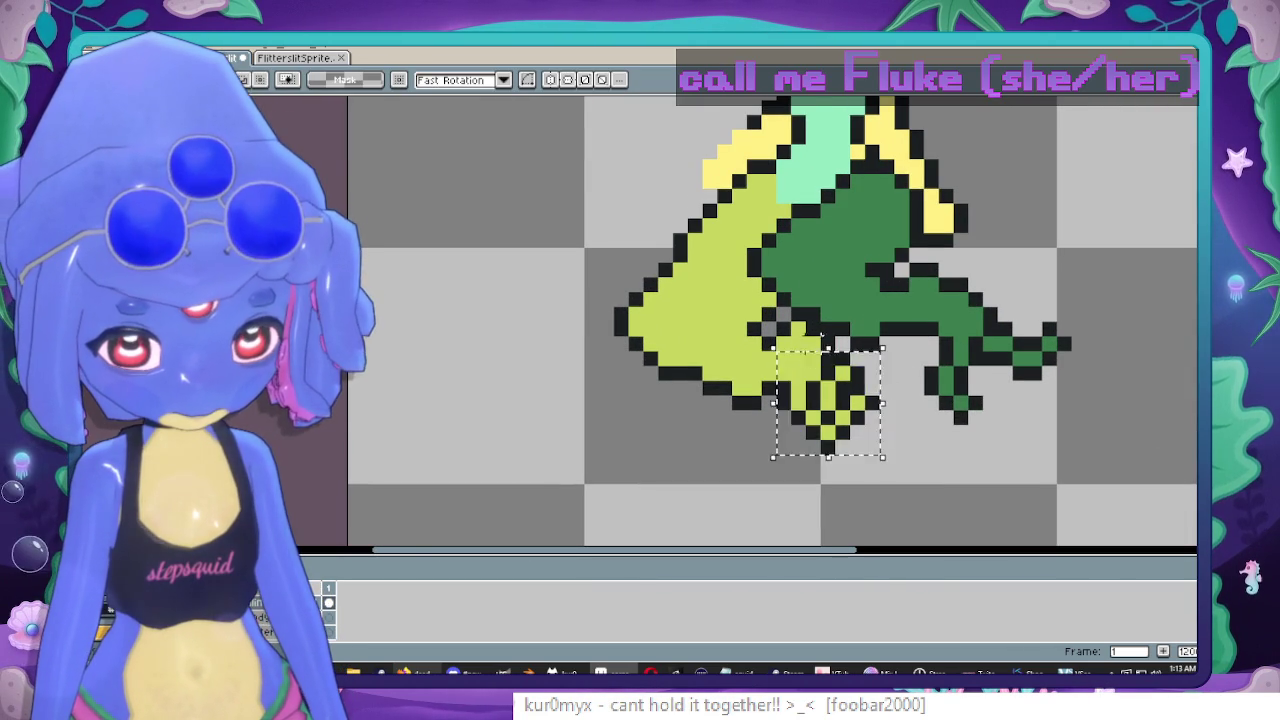
scroll(824, 357, "up", 2)
key("Up")
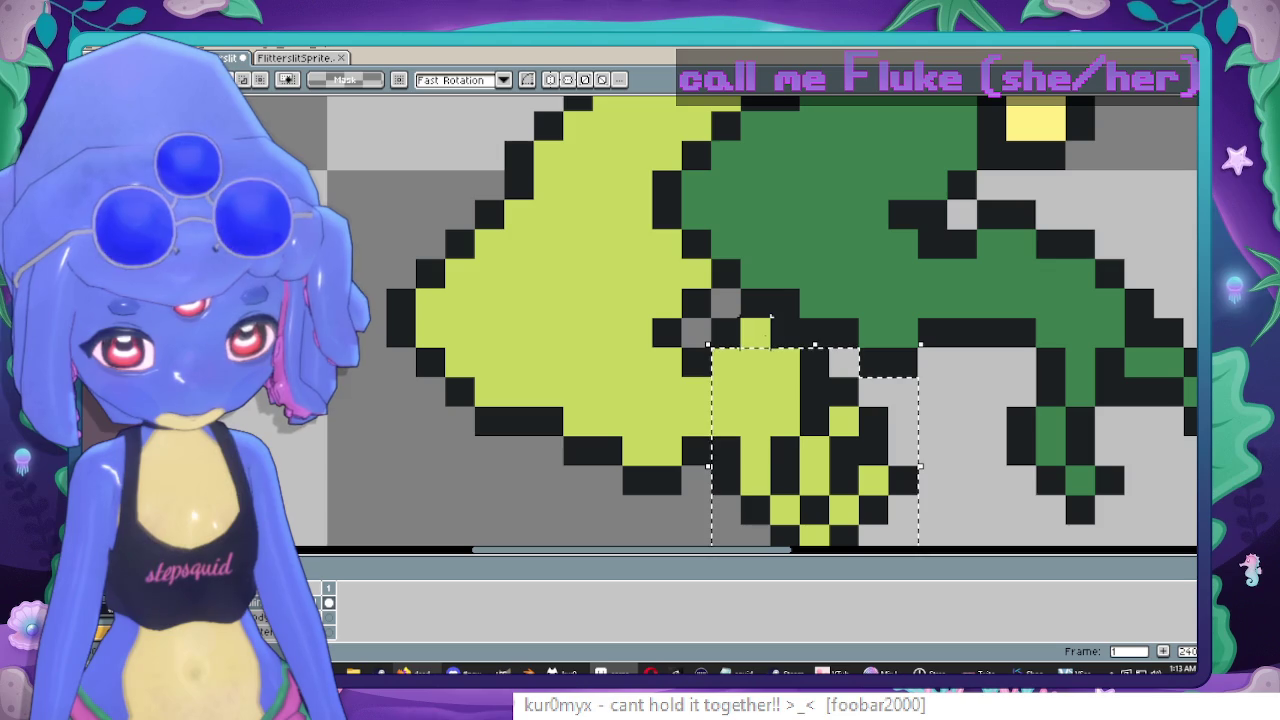
key("Up")
left_click_drag(715, 447, 675, 420)
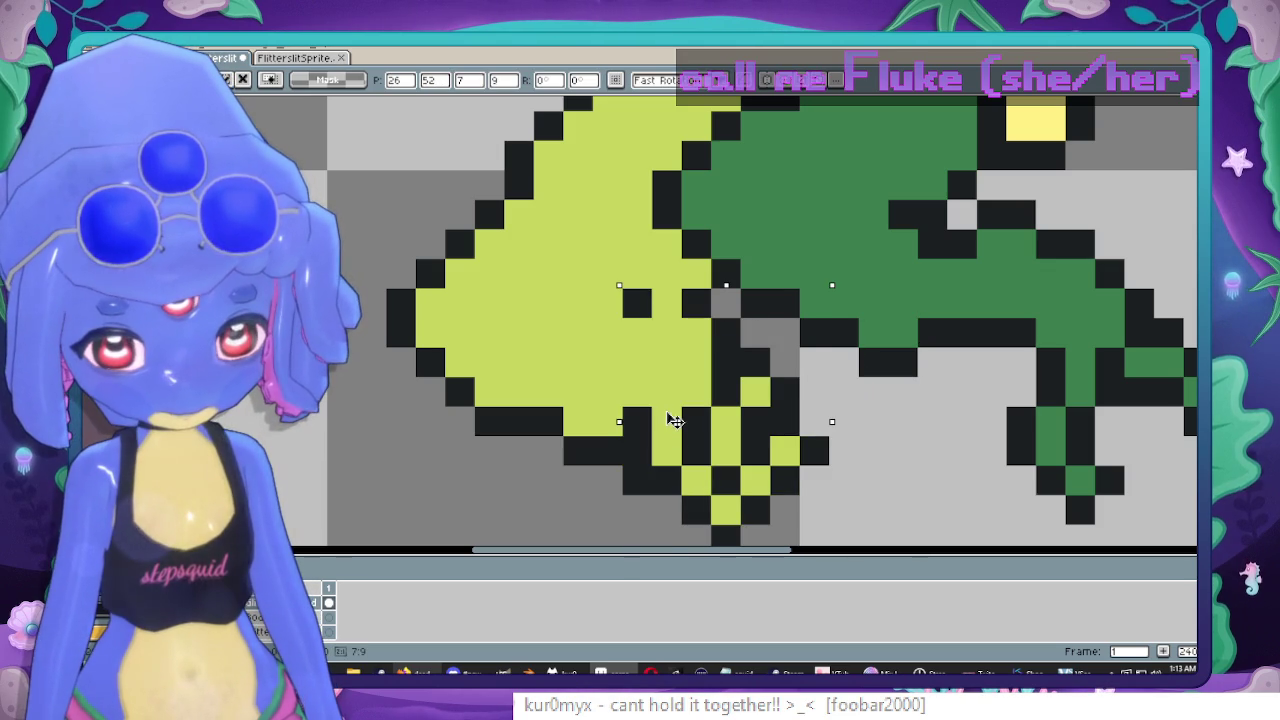
Erase a vertical strip of lime goop pixels on the corpse's left side.
key("e")
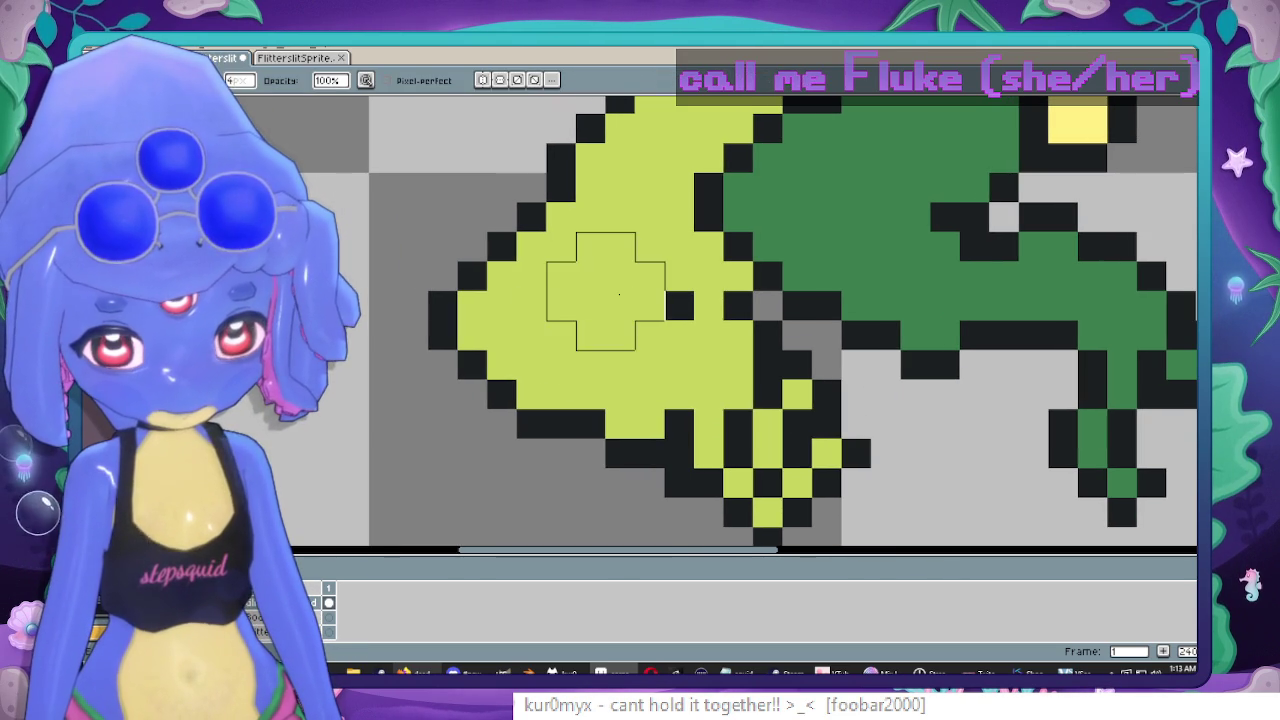
left_click_drag(605, 292, 605, 440)
scroll(557, 232, "down", 1)
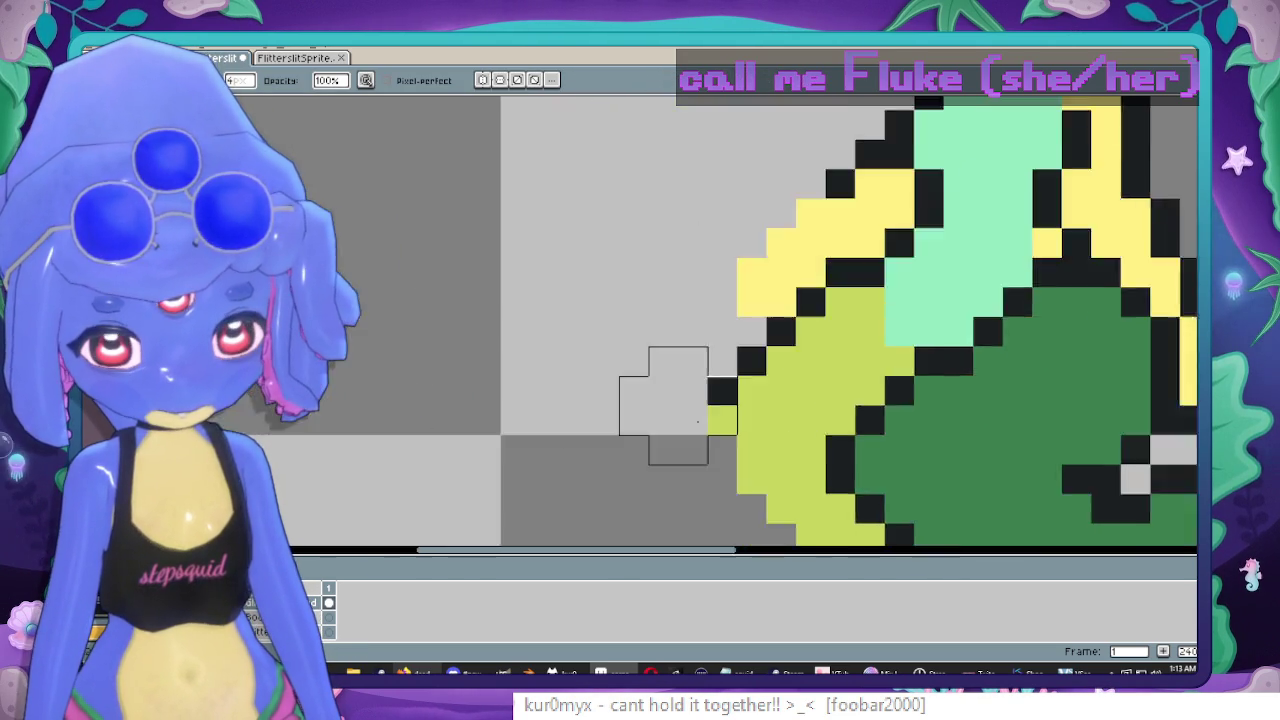
scroll(640, 300, "down", 1)
scroll(700, 340, "down", 1)
scroll(716, 340, "down", 1)
scroll(712, 340, "up", 2)
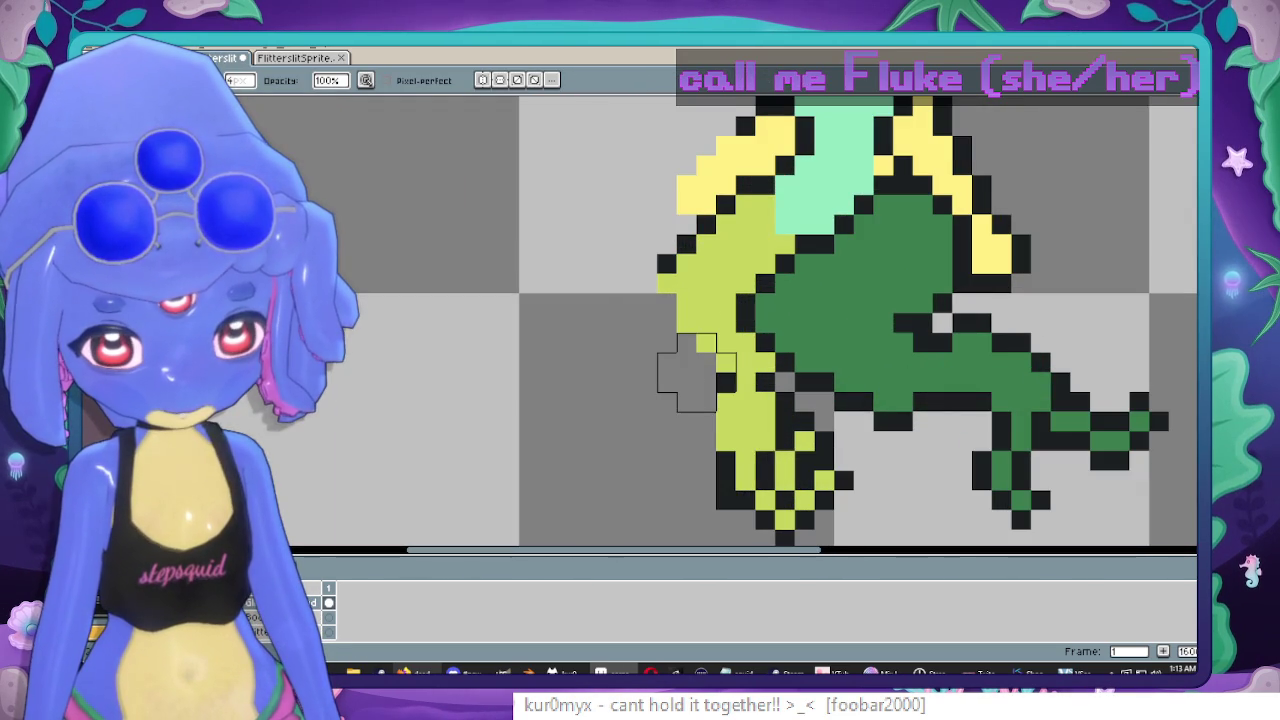
Paint lime pixels beside the body, undo them, and click the empty background.
mouse_move(716, 345)
left_mouse_down()
mouse_move(721, 365)
mouse_move(700, 249)
left_mouse_up()
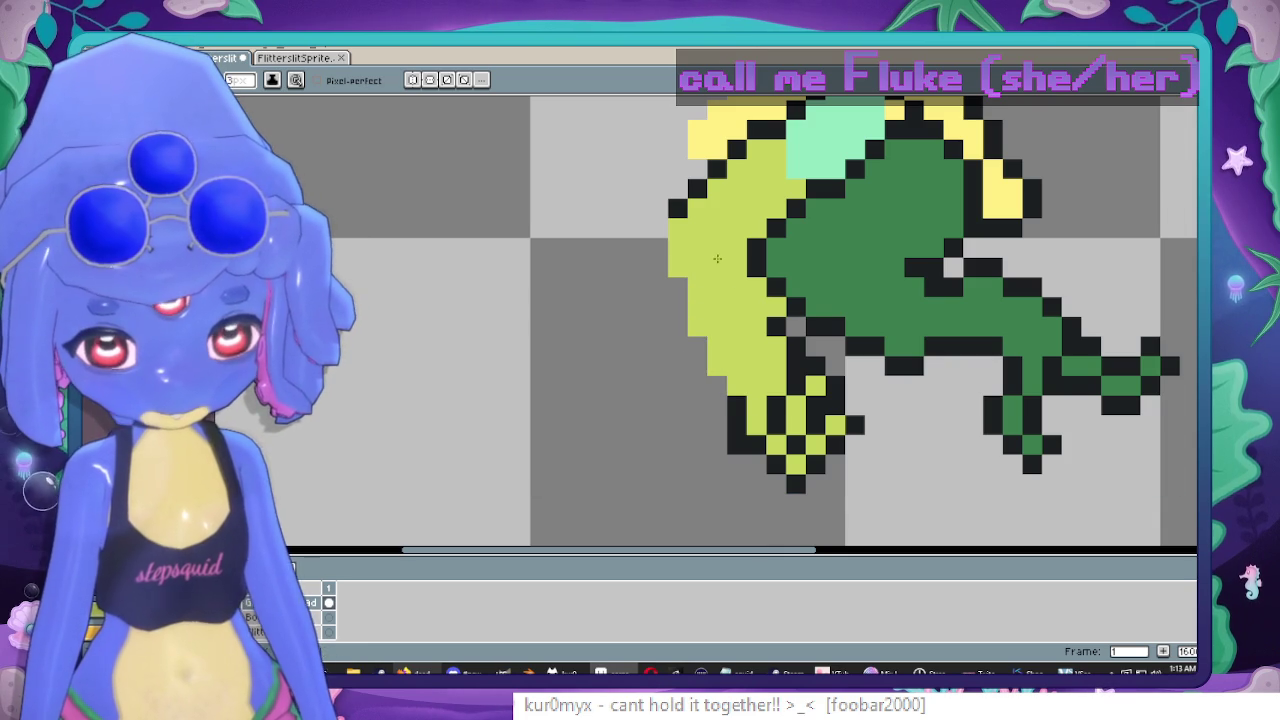
scroll(717, 259, "down", 2)
scroll(794, 343, "up", 3)
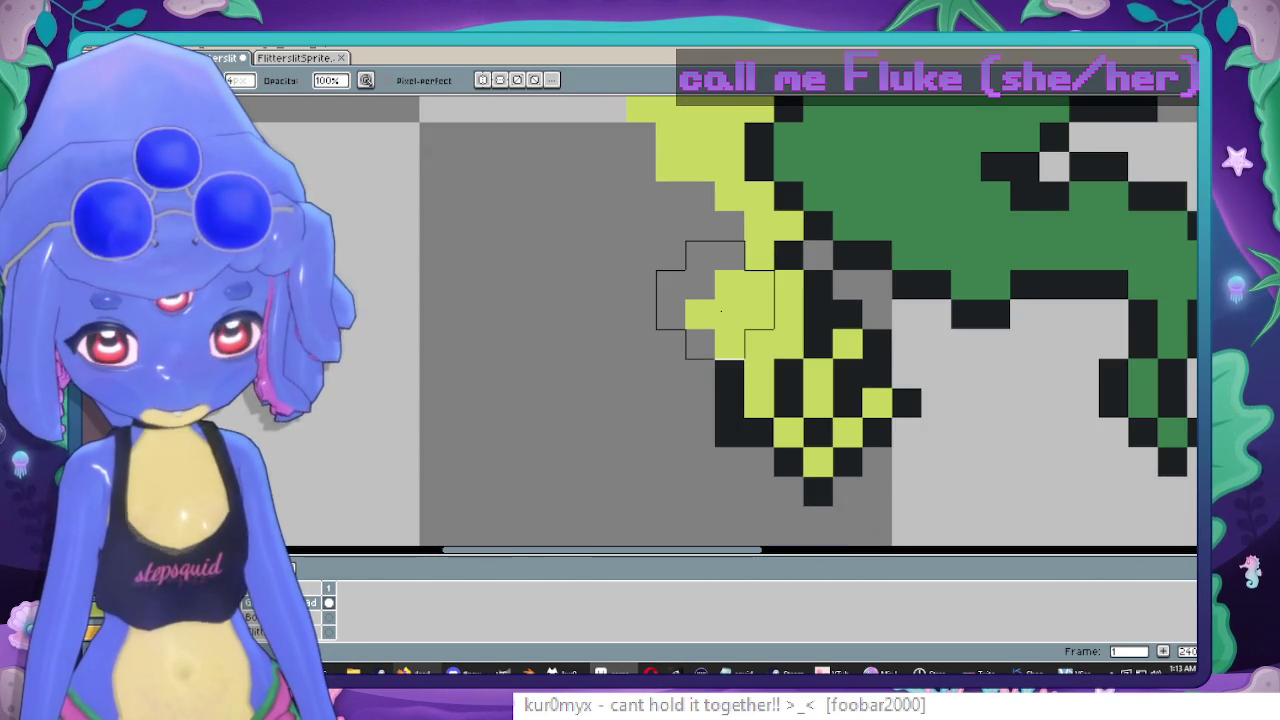
key("ctrl+z")
scroll(700, 334, "up", 2)
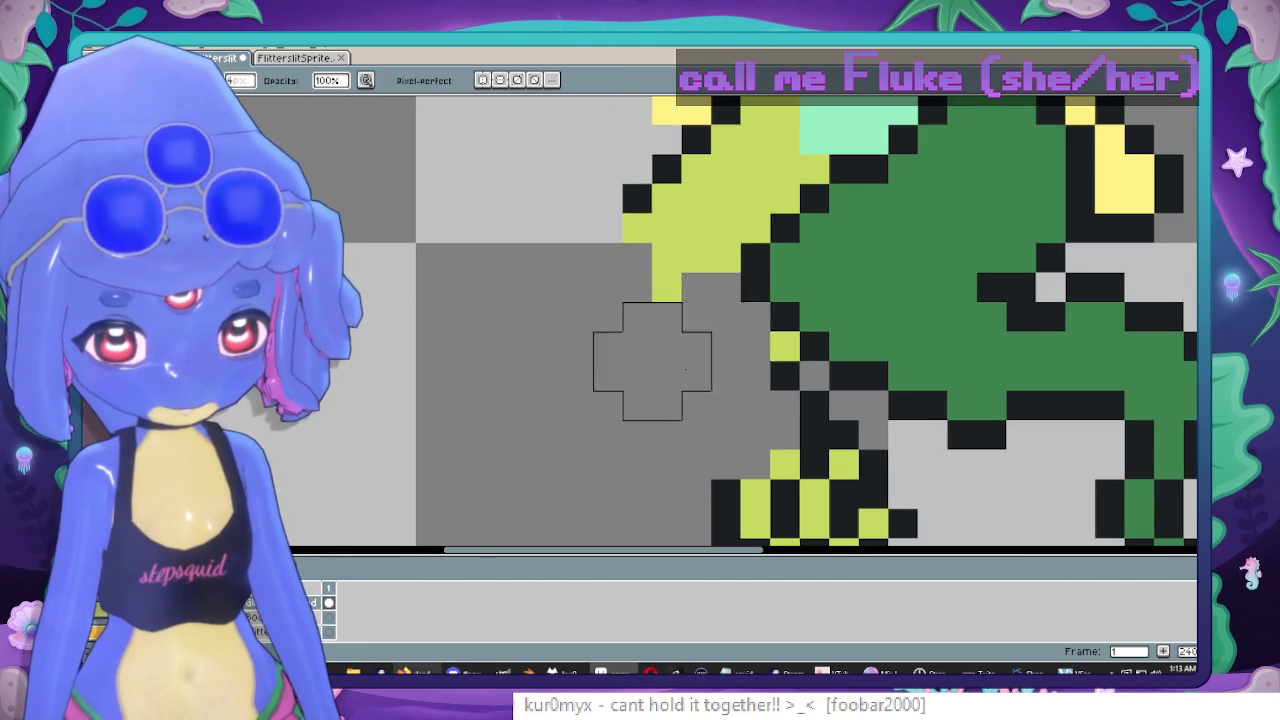
scroll(700, 373, "right", 1)
scroll(721, 367, "down", 3)
scroll(745, 355, "up", 2)
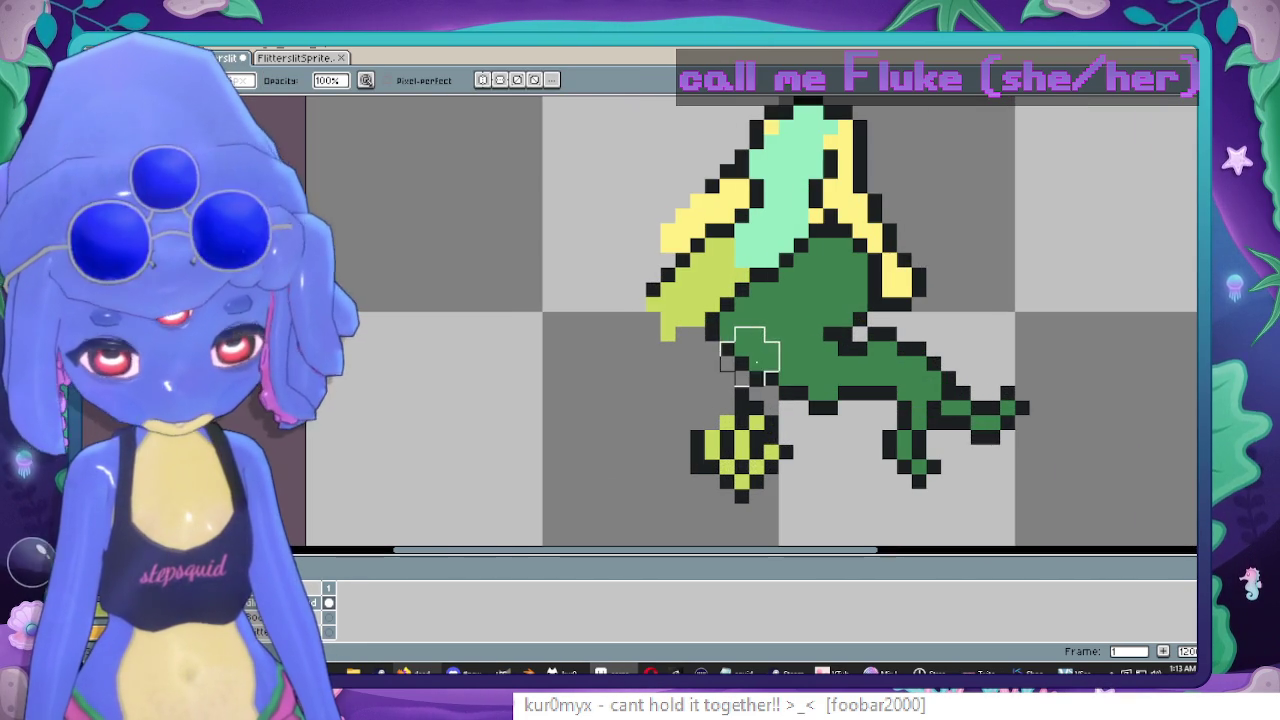
left_click(537, 363)
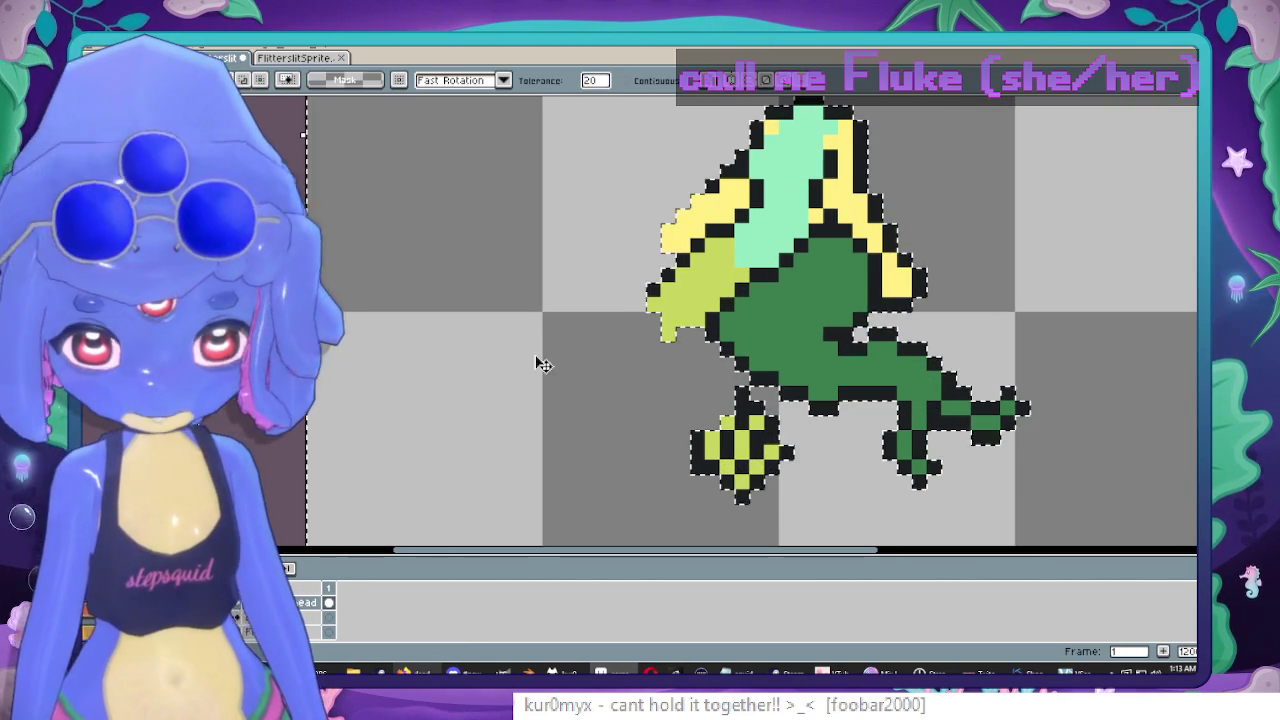
Erase and redraw orange pixels to reshape the orange patch's left side.
scroll(653, 335, "up", 2)
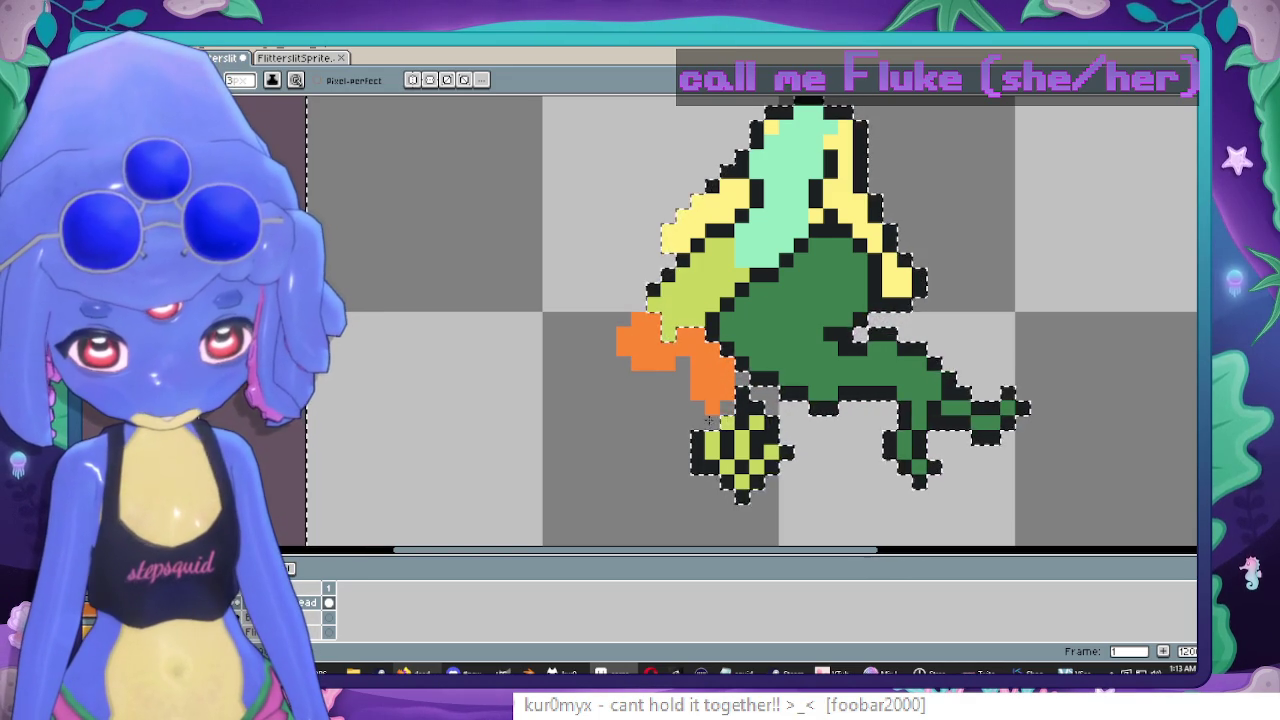
key("e")
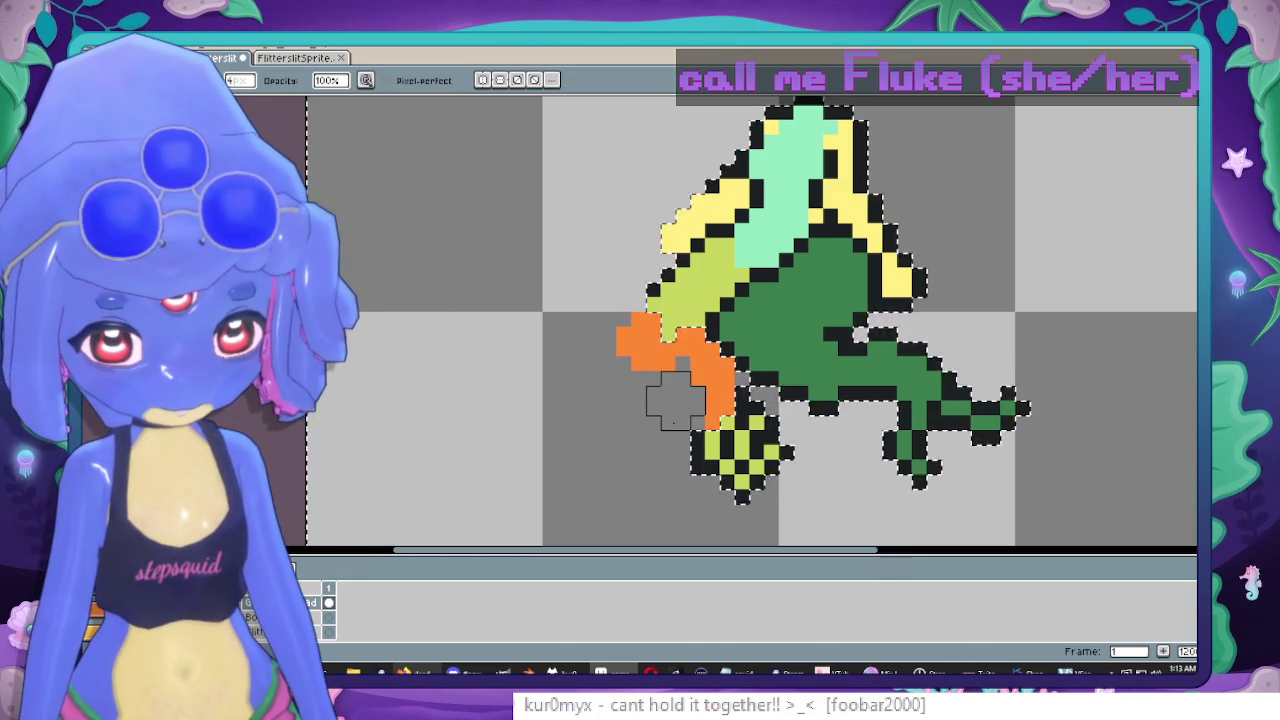
scroll(660, 415, "down", 4)
scroll(640, 420, "up", 5)
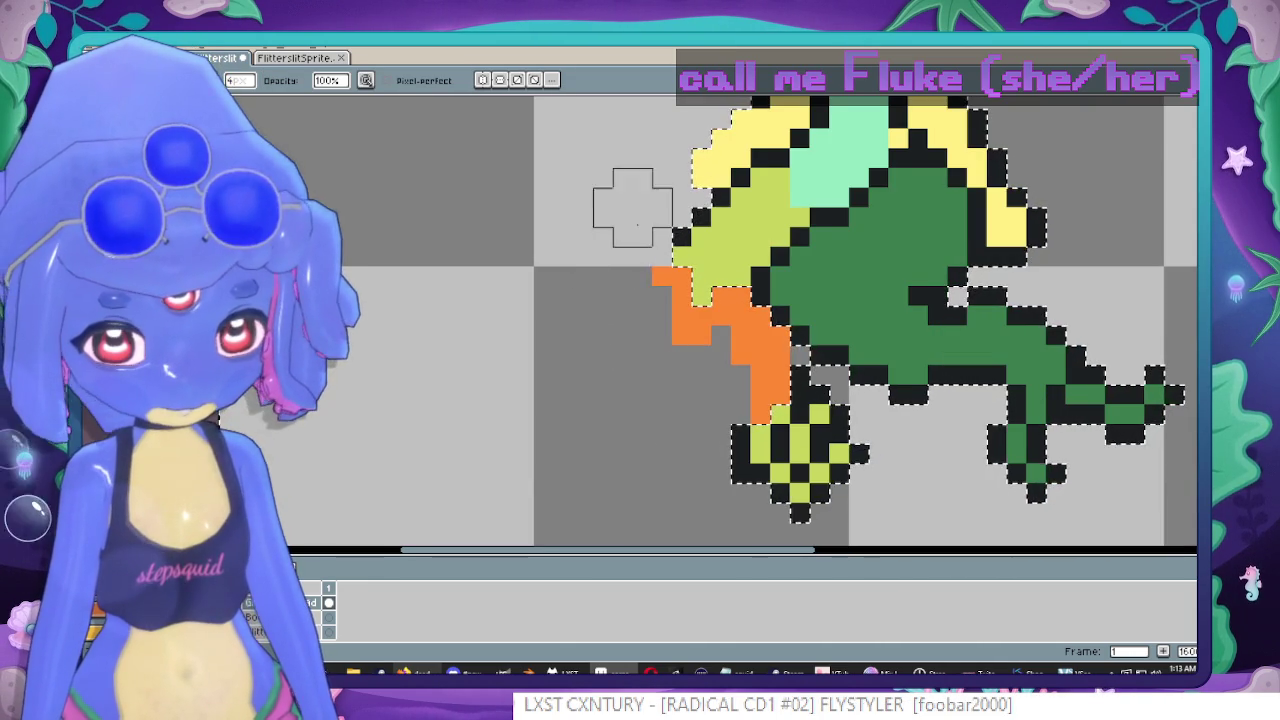
key("b")
left_click(765, 298)
key("ctrl+z")
left_click(670, 292)
scroll(672, 270, "down", 5)
scroll(650, 265, "up", 4)
Draw a black outline along the orange patch's left edge, undoing the run inside it.
key("i")
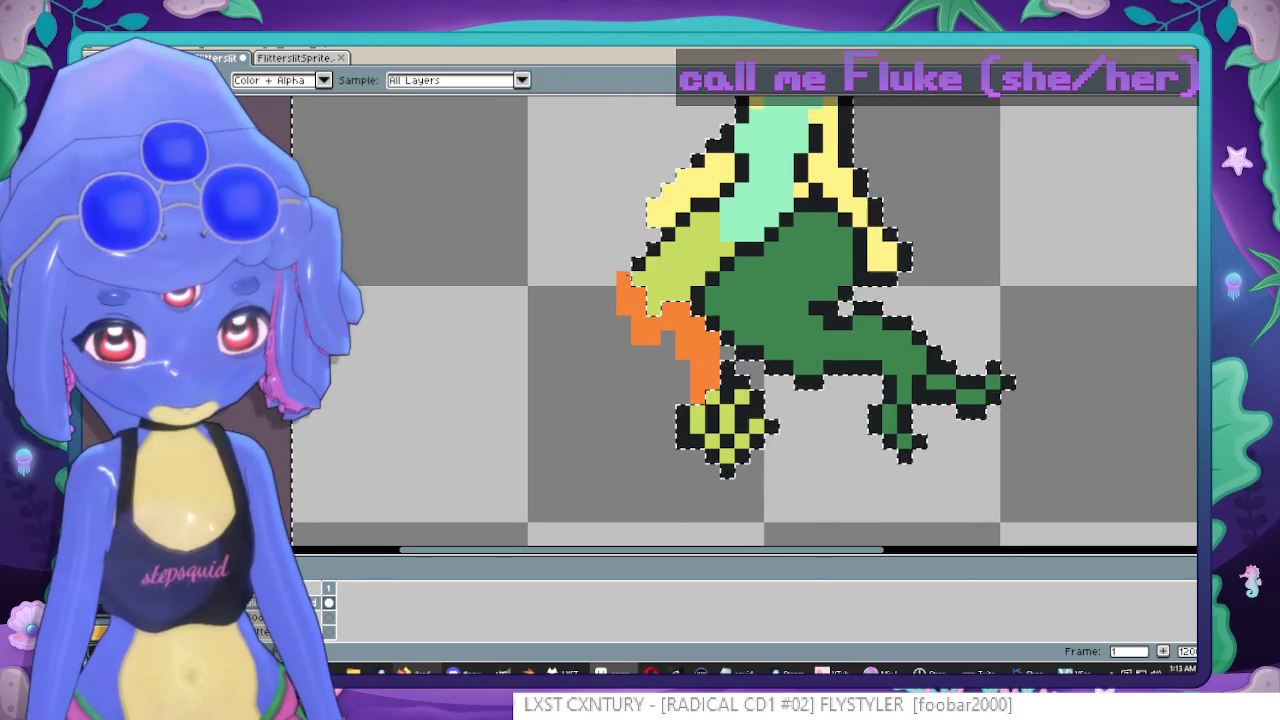
scroll(644, 262, "up", 1)
key("b")
mouse_move(606, 296)
left_mouse_down()
mouse_move(646, 372)
mouse_move(686, 357)
mouse_move(701, 410)
left_mouse_up()
key("ctrl+z")
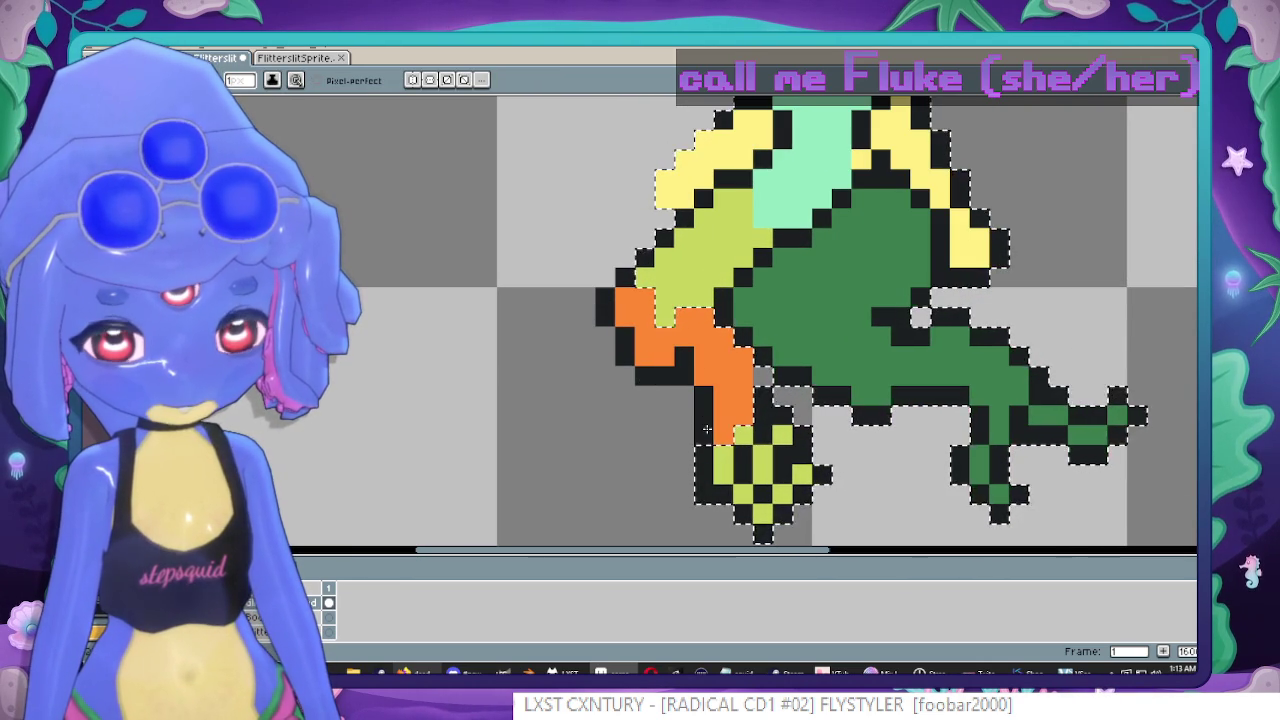
Deselect, sample the leg's light green and bucket-fill the orange patch with it.
key("ctrl+d")
scroll(775, 372, "down", 5)
scroll(720, 310, "up", 5)
key("i")
left_click(720, 310)
key("g")
left_click(727, 385)
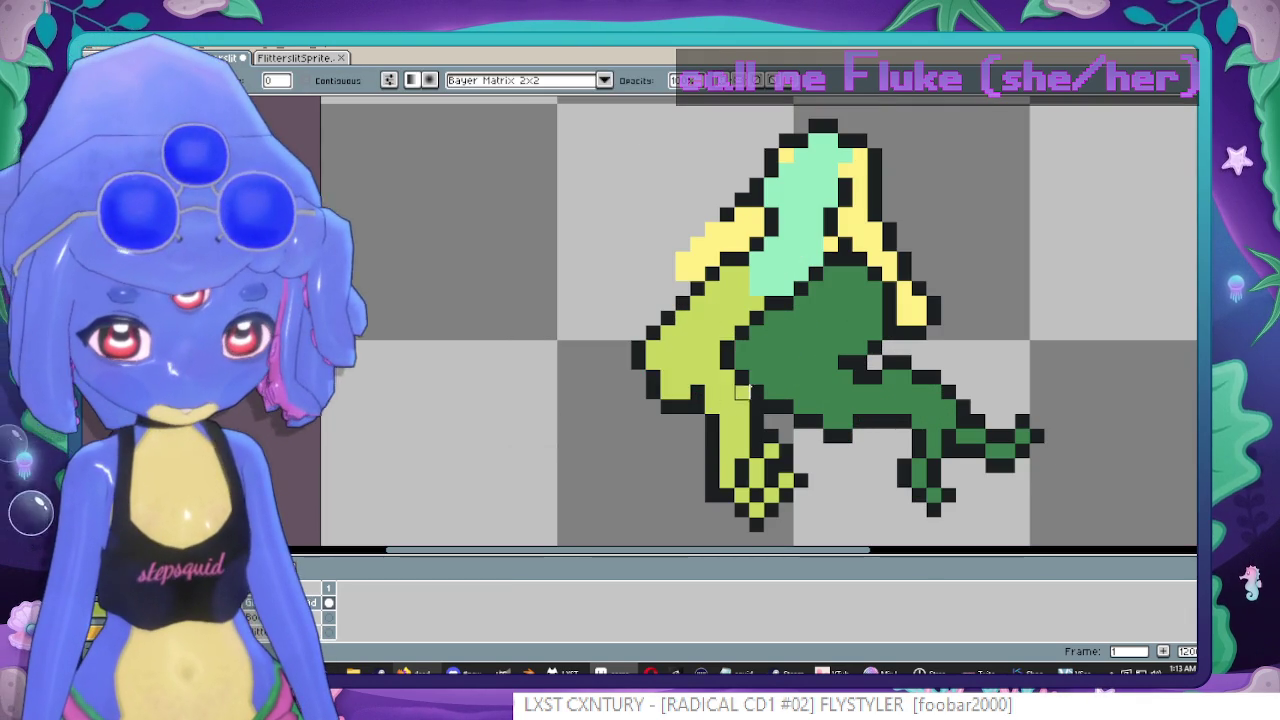
Zoom in on the corpse sprite to inspect it, toggling between pencil and eyedropper.
scroll(753, 380, "down", 2)
scroll(753, 380, "up", 2)
key("b")
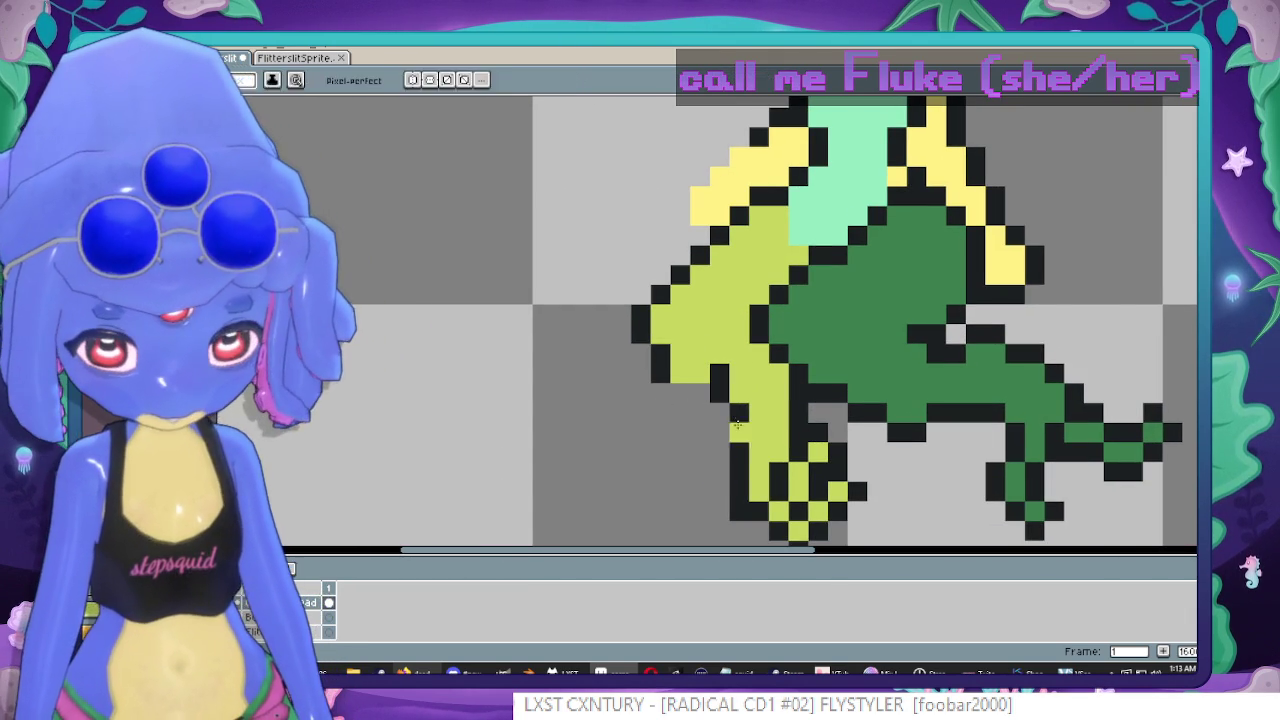
scroll(713, 426, "down", 1)
scroll(713, 426, "up", 1)
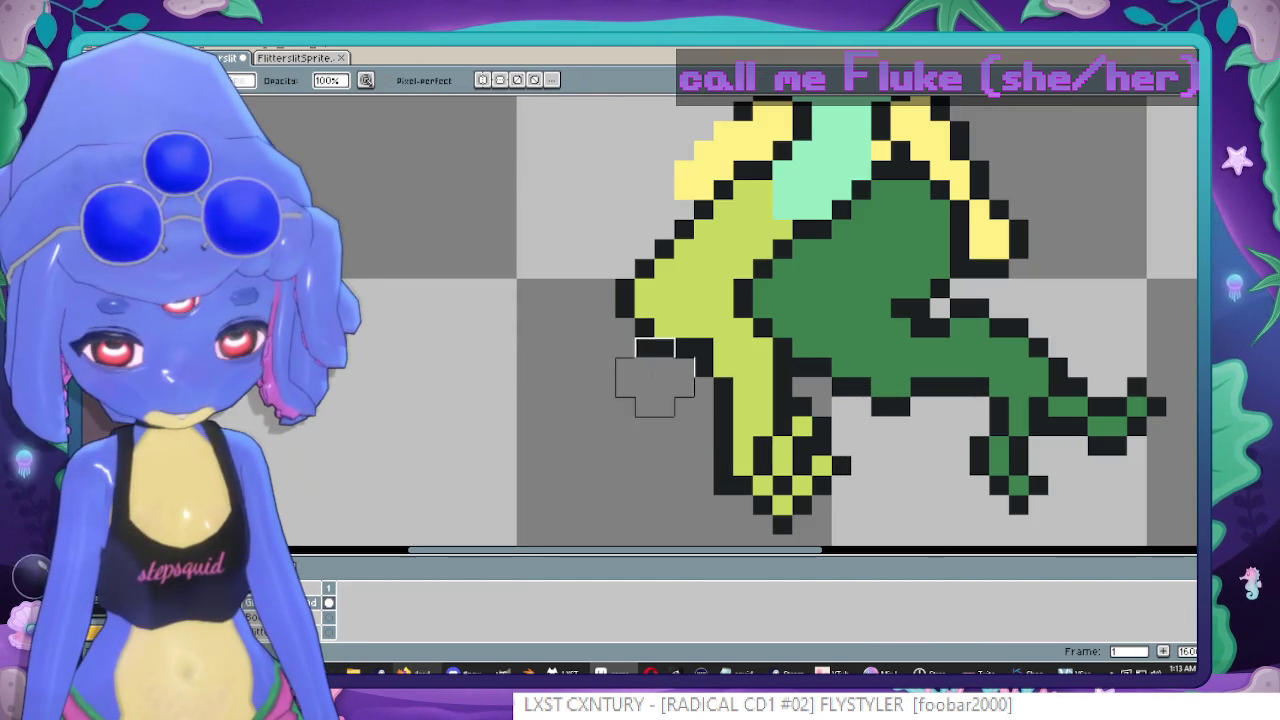
scroll(620, 370, "down", 4)
scroll(700, 360, "up", 1)
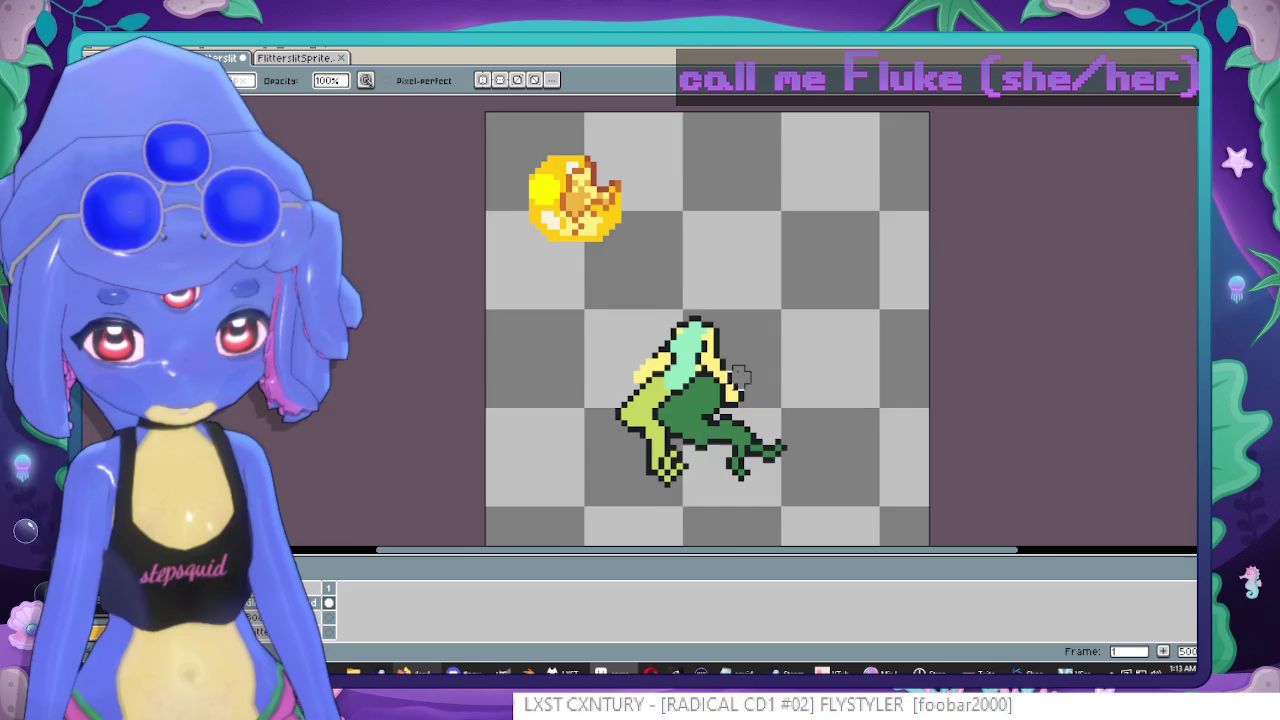
scroll(735, 355, "up", 2)
scroll(735, 355, "up", 1)
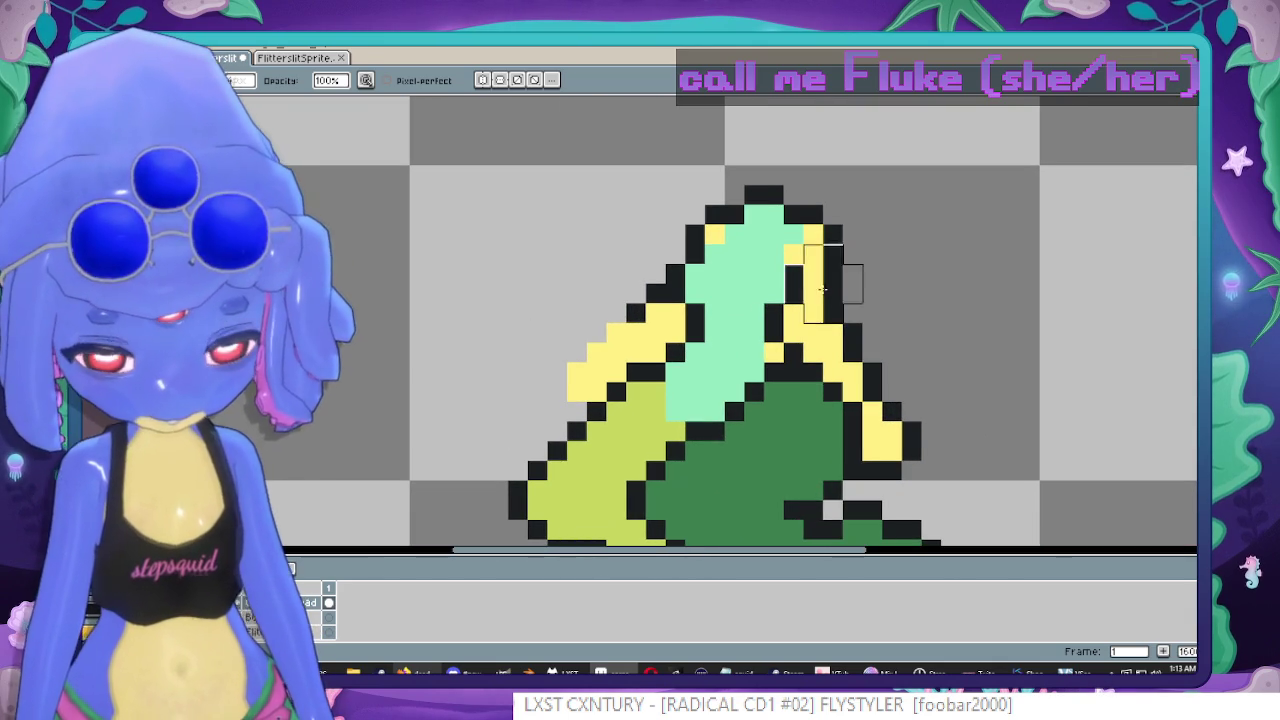
key("i")
key("alt")
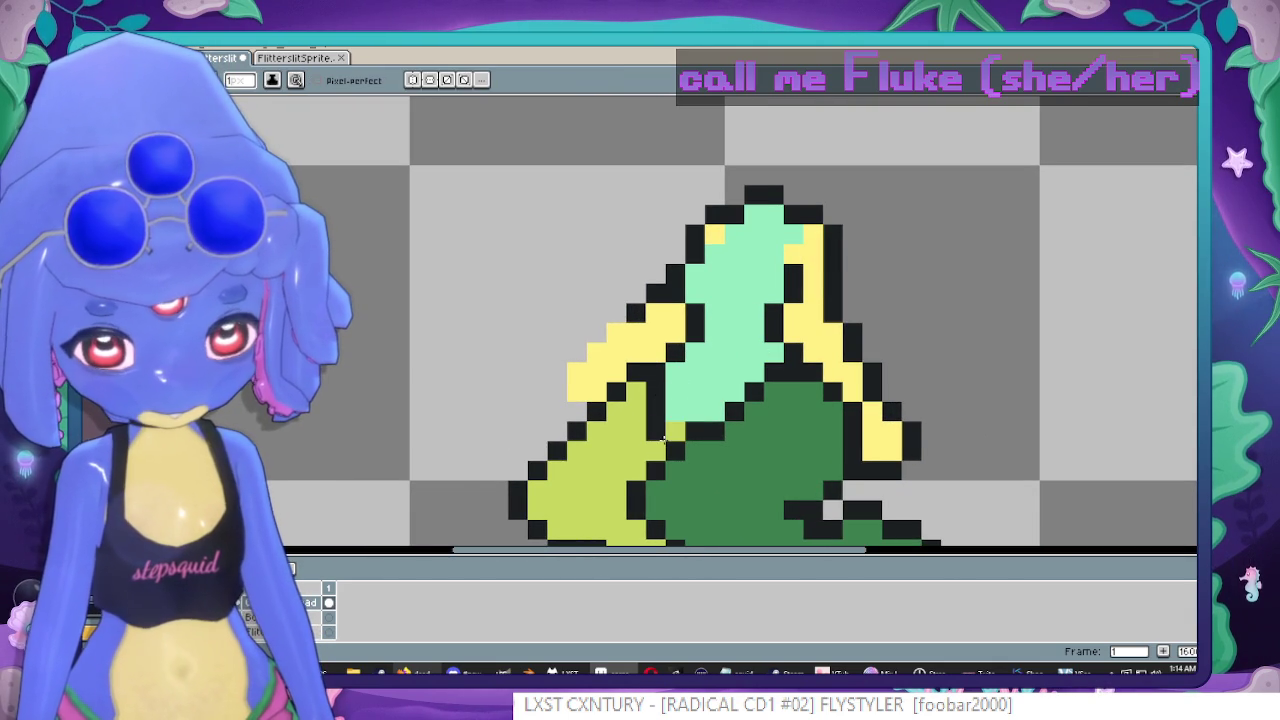
scroll(664, 436, "down", 4)
scroll(740, 405, "up", 1)
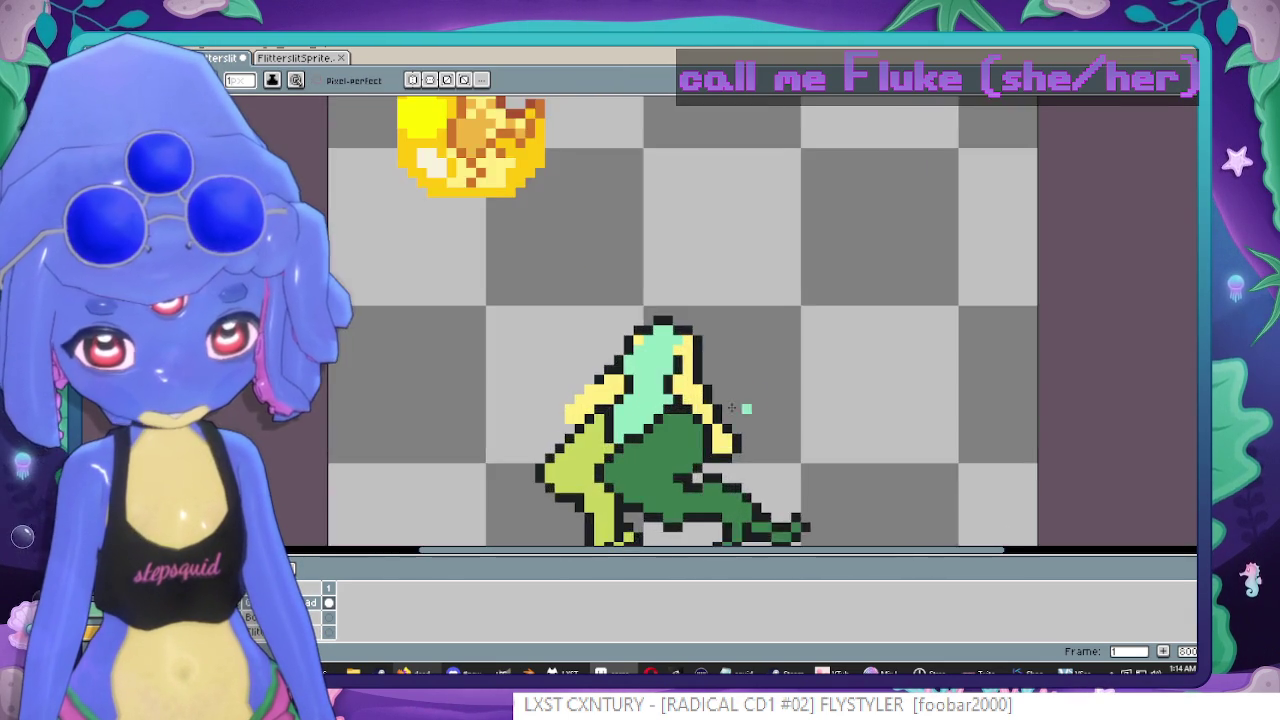
scroll(800, 364, "up", 1)
scroll(770, 380, "up", 1)
scroll(736, 226, "up", 1)
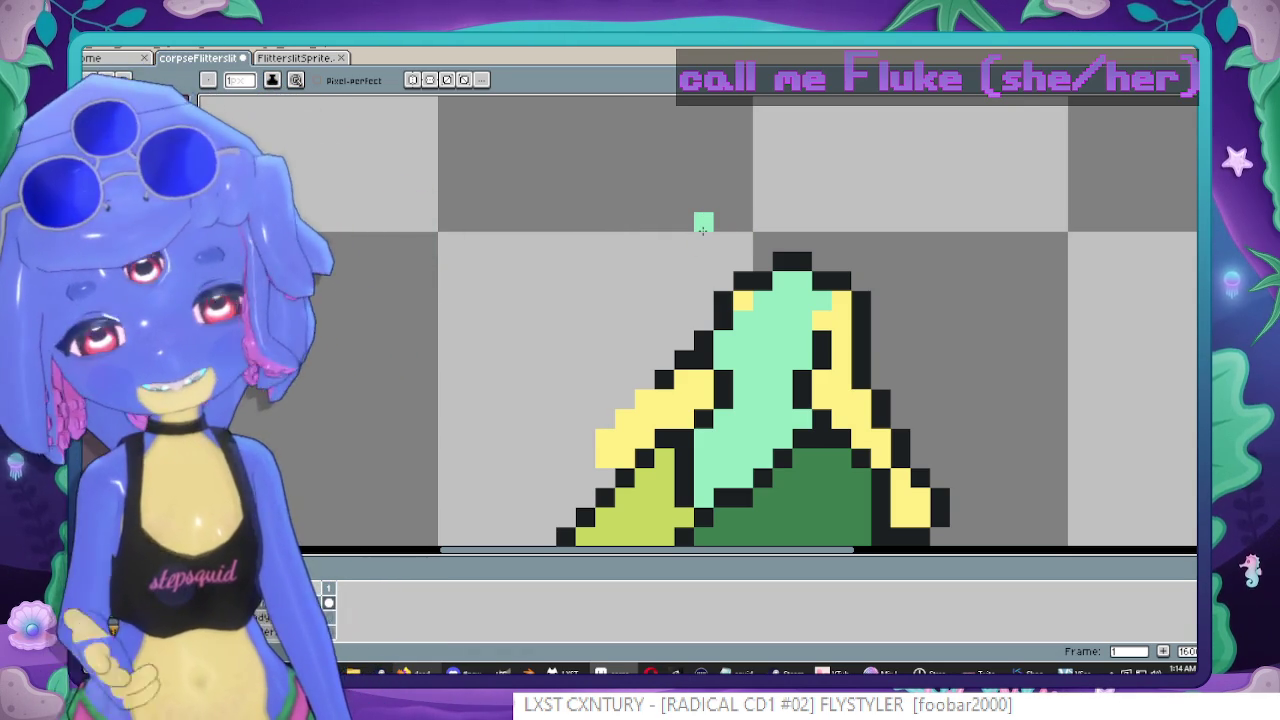
scroll(548, 262, "down", 2)
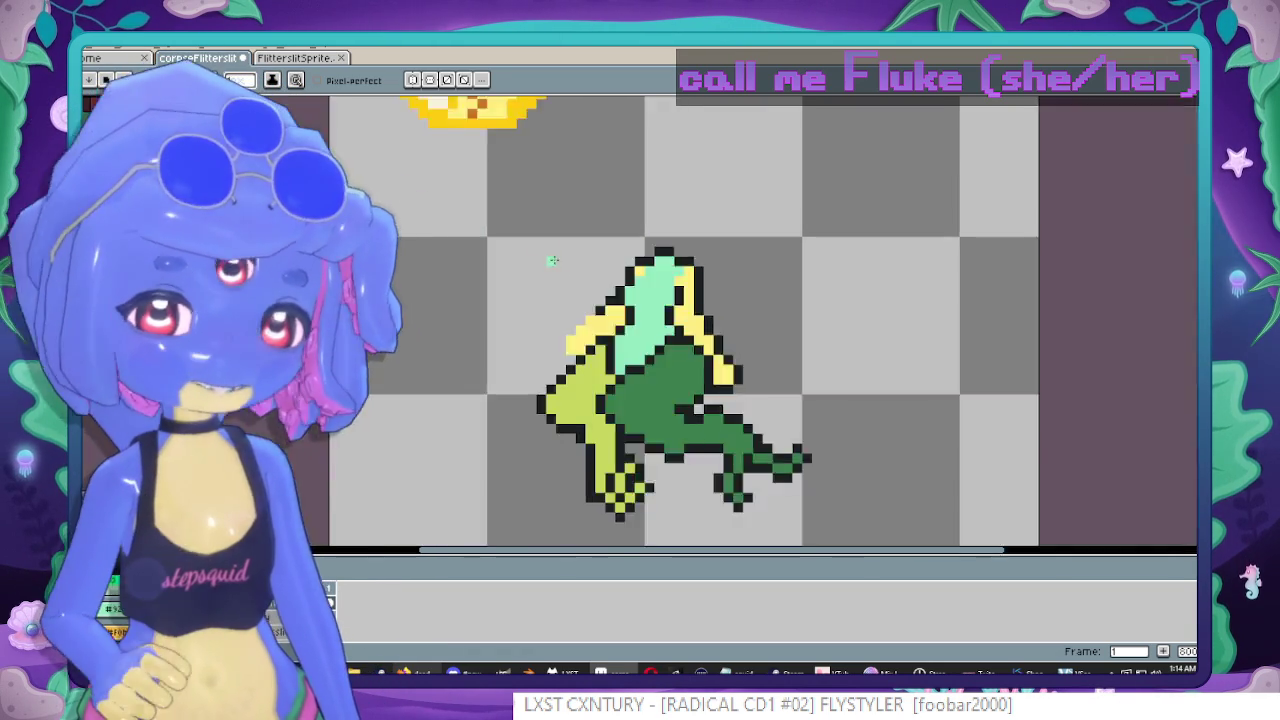
scroll(548, 272, "up", 1)
scroll(520, 240, "up", 1)
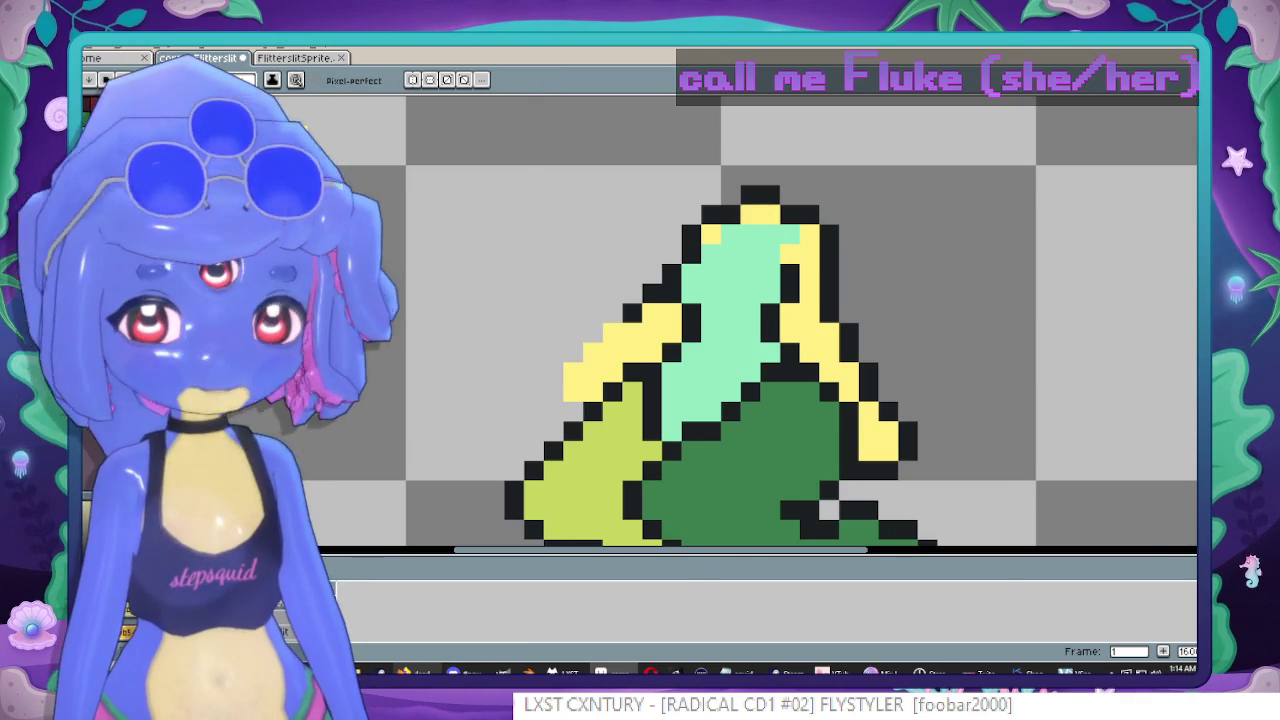
Compare the corpse against the yellow-and-pink reference sprite by flipping between their tabs.
left_click(302, 60)
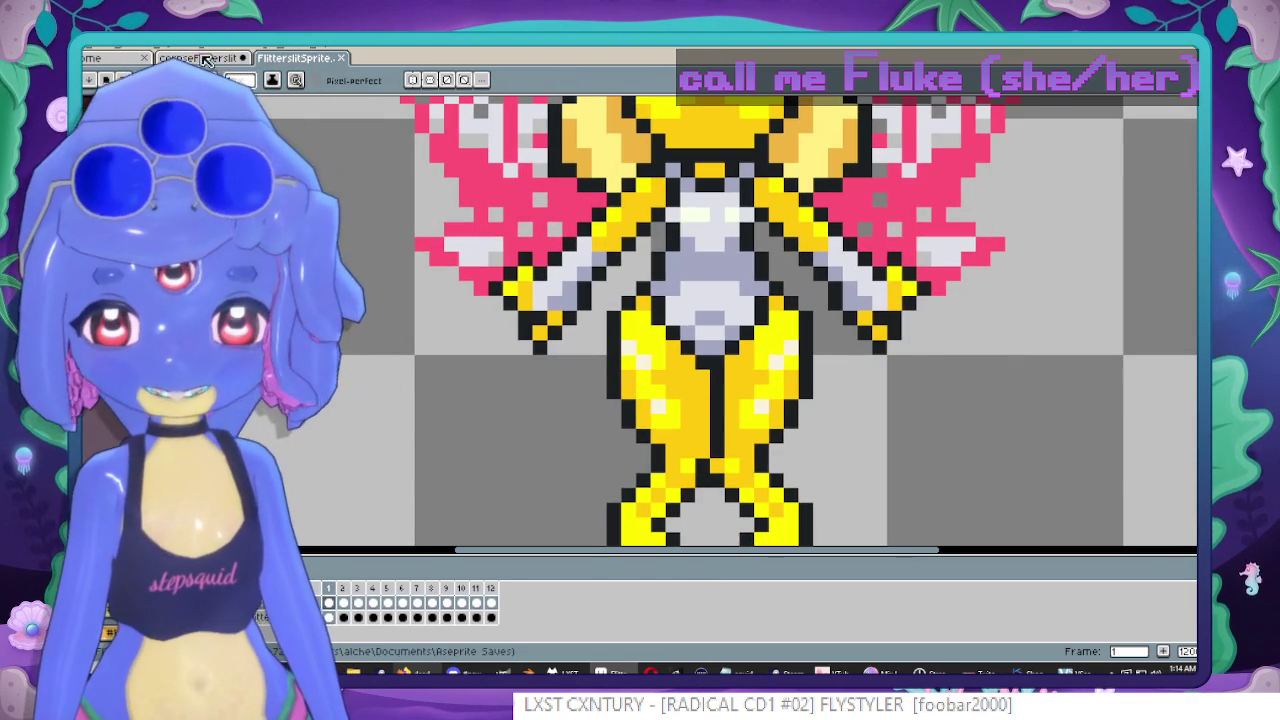
left_click(205, 60)
scroll(785, 220, "up", 2)
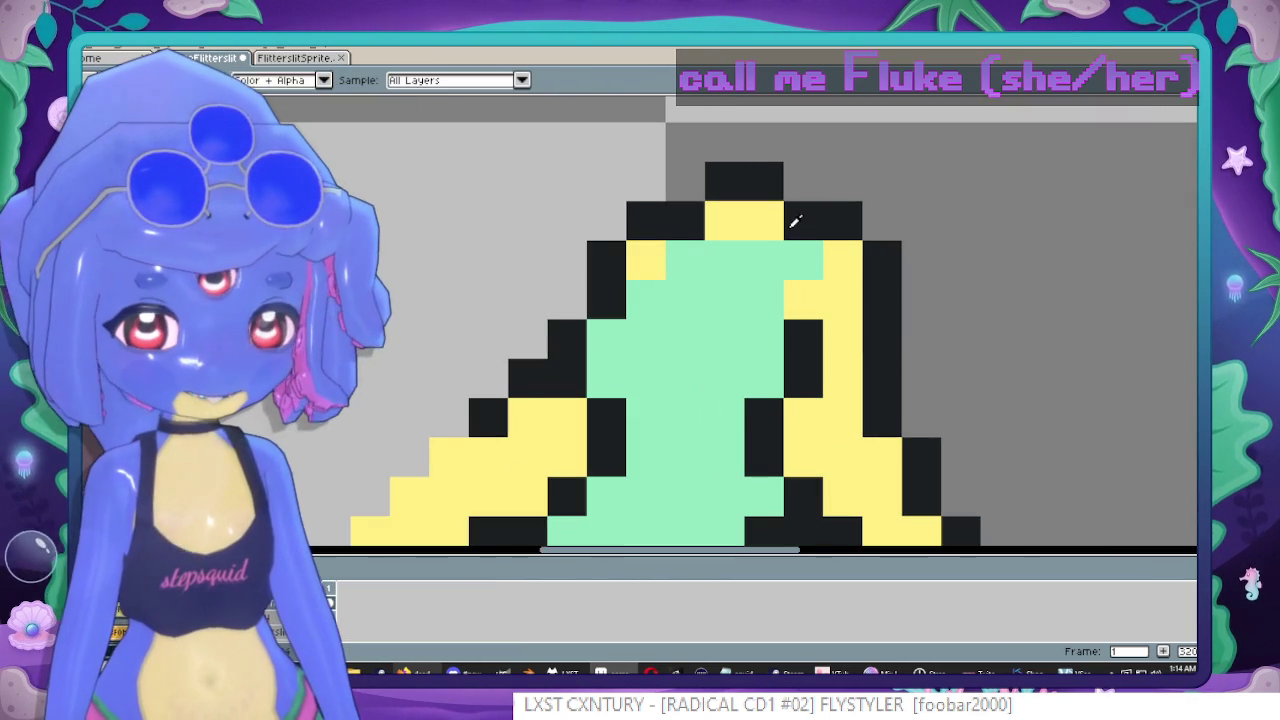
scroll(771, 279, "down", 3)
scroll(765, 285, "up", 2)
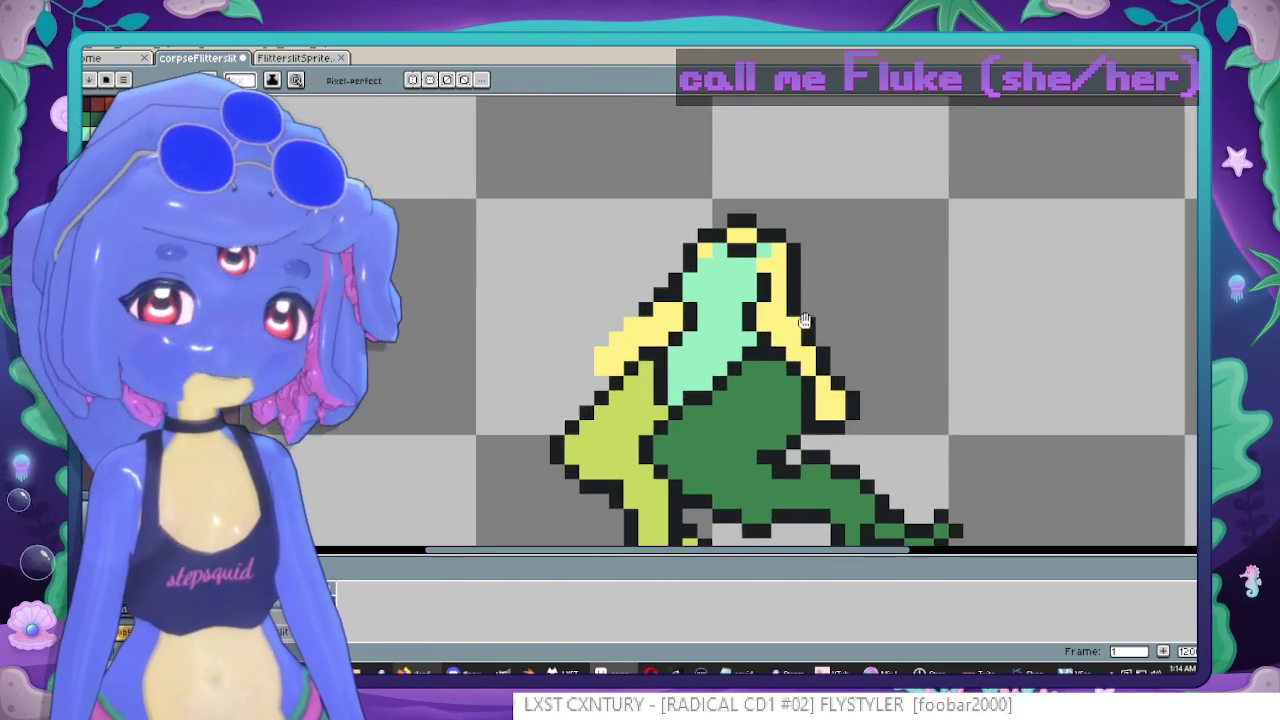
scroll(757, 294, "up", 1)
left_click(295, 58)
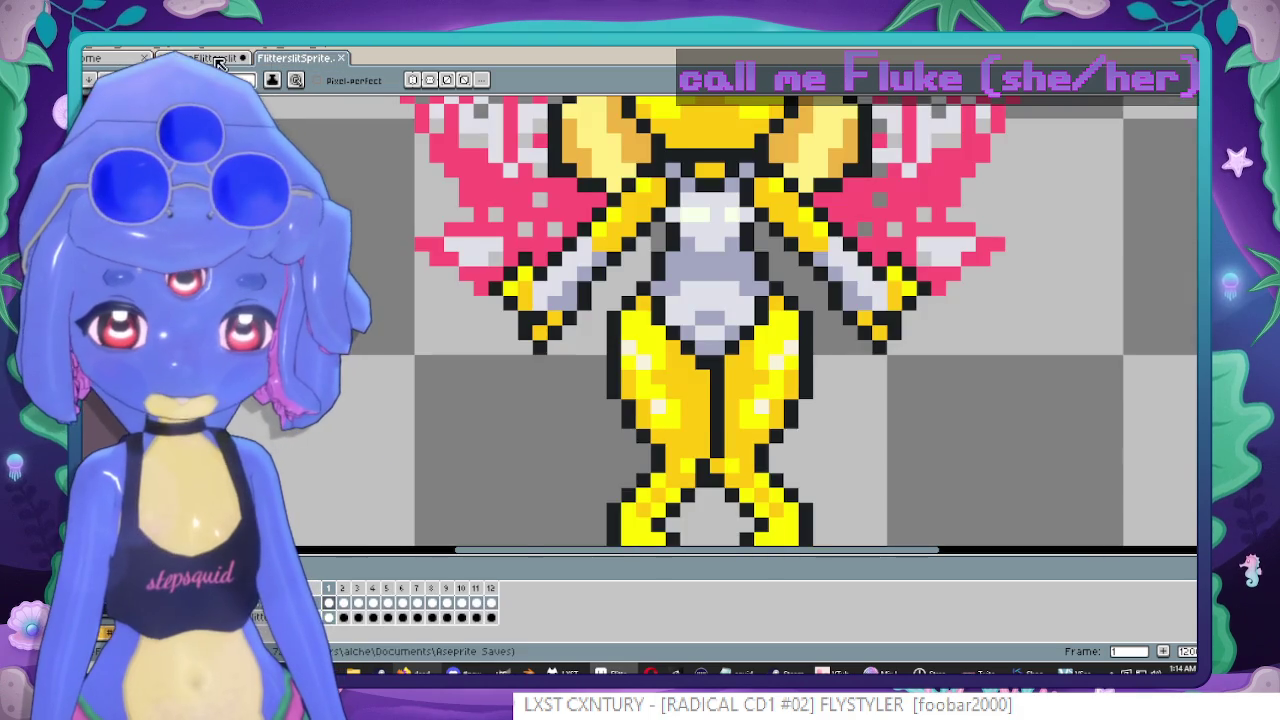
left_click(216, 59)
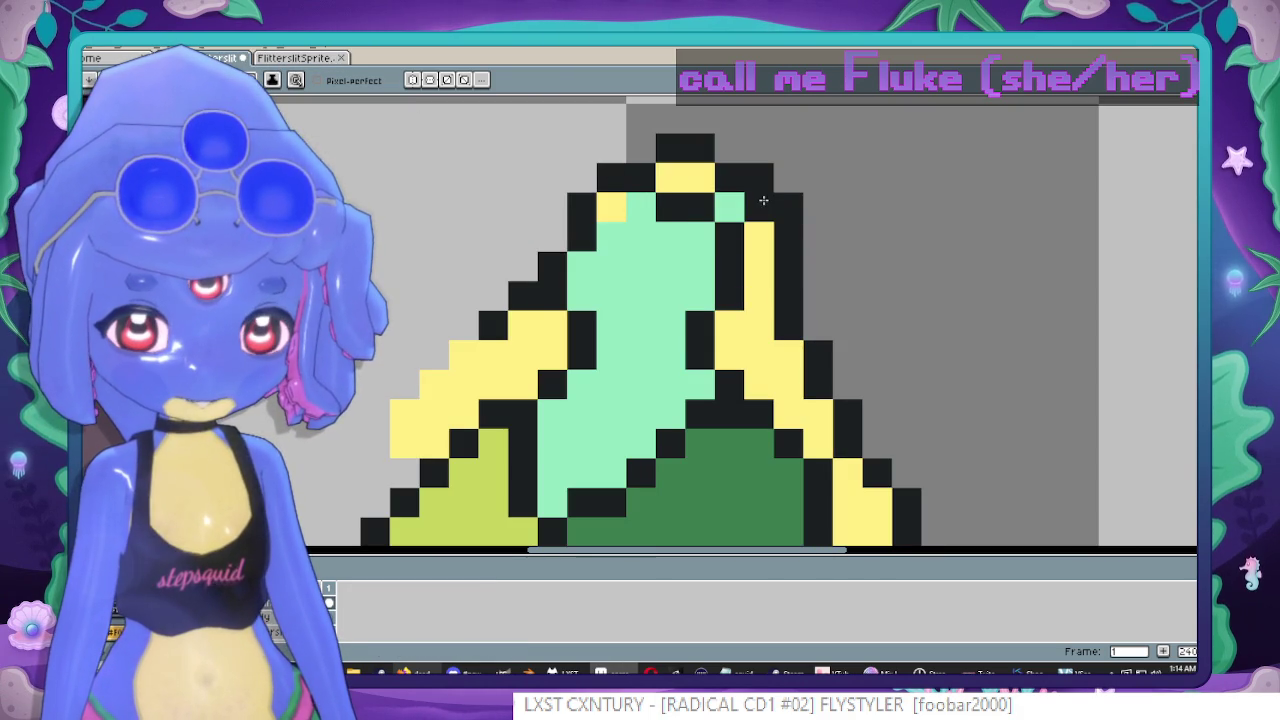
scroll(763, 200, "down", 2)
scroll(690, 244, "up", 2)
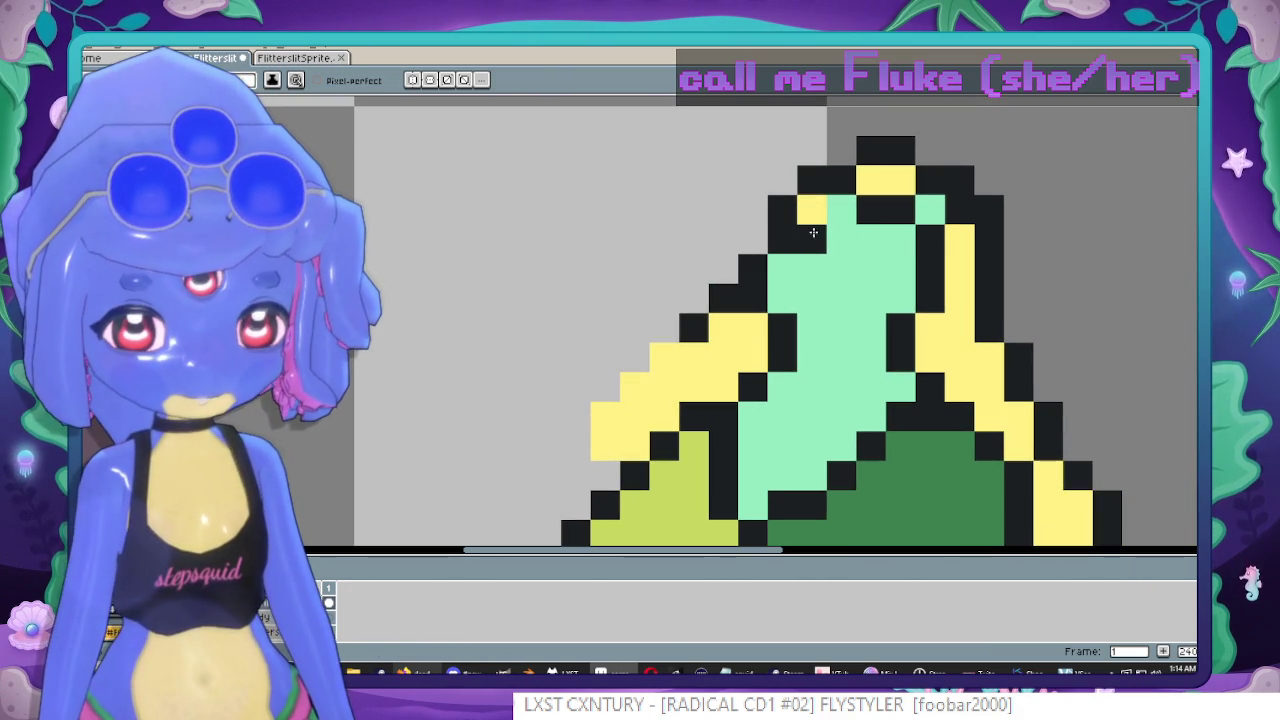
scroll(885, 182, "down", 1)
scroll(885, 185, "down", 1)
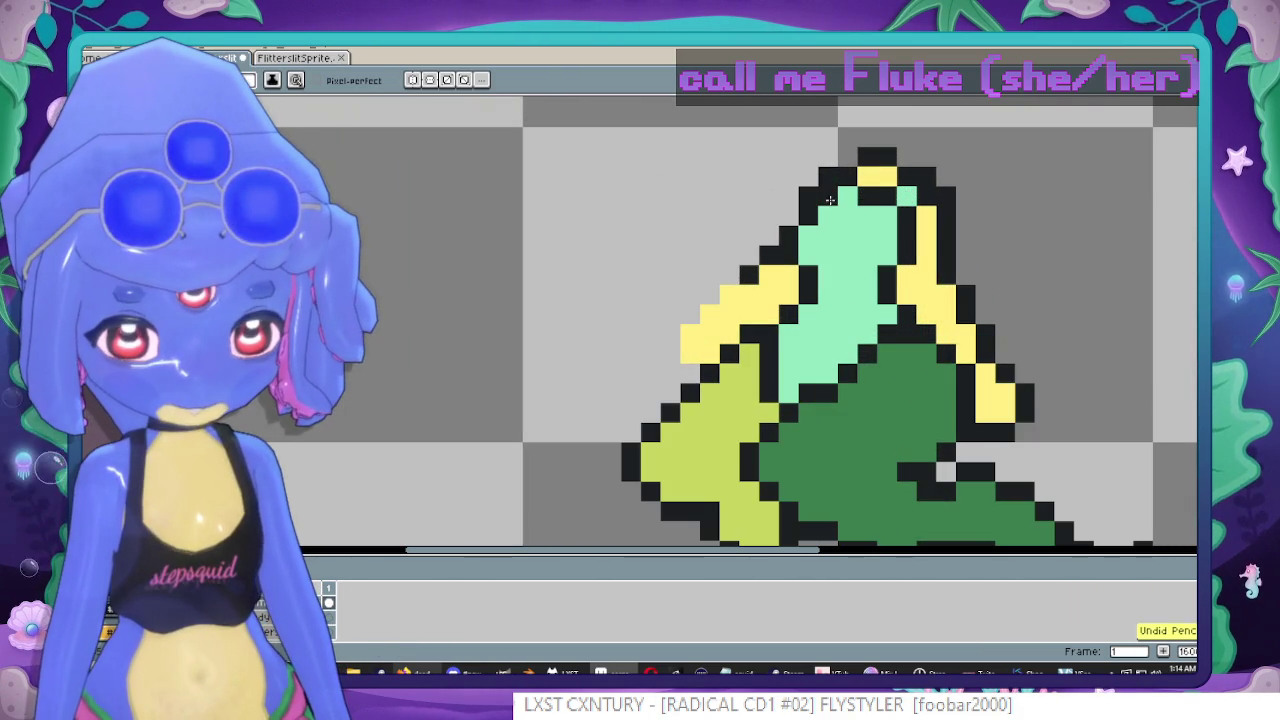
scroll(870, 212, "down", 1)
scroll(870, 215, "up", 2)
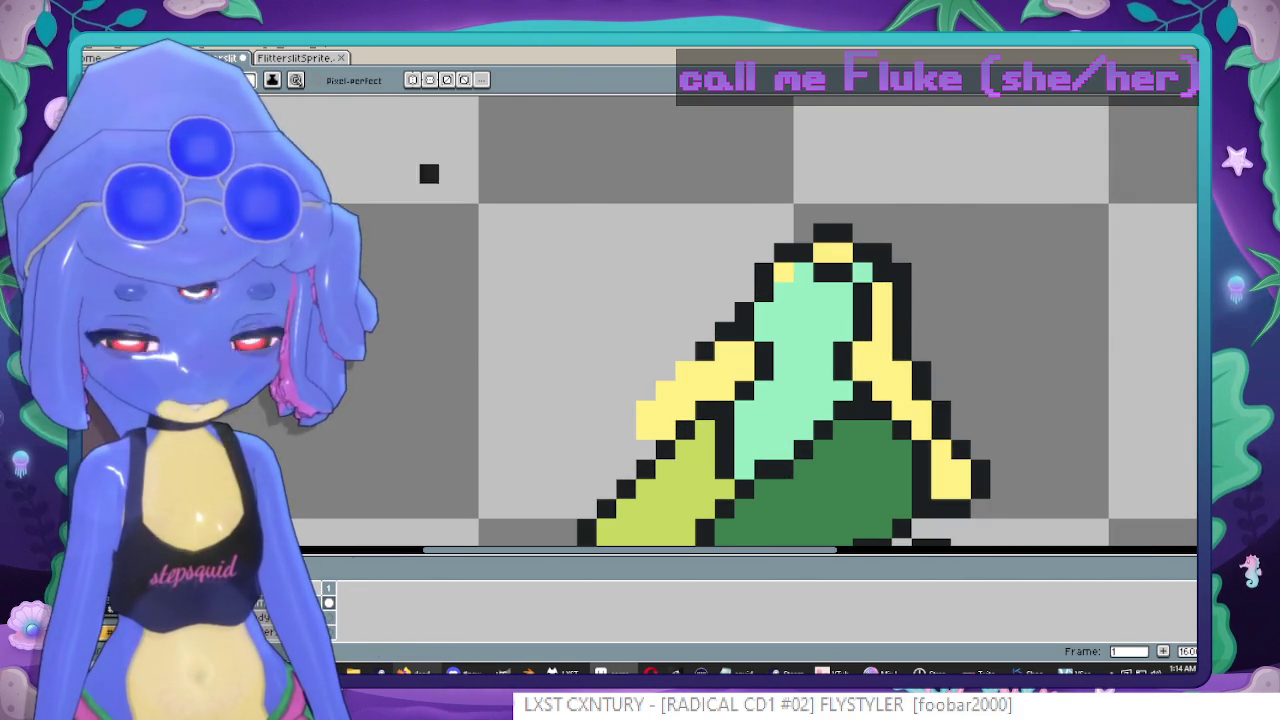
Eyedrop the pale lavender-grey body colour from the reference sprite and return to the corpse.
left_click(289, 60)
key("i")
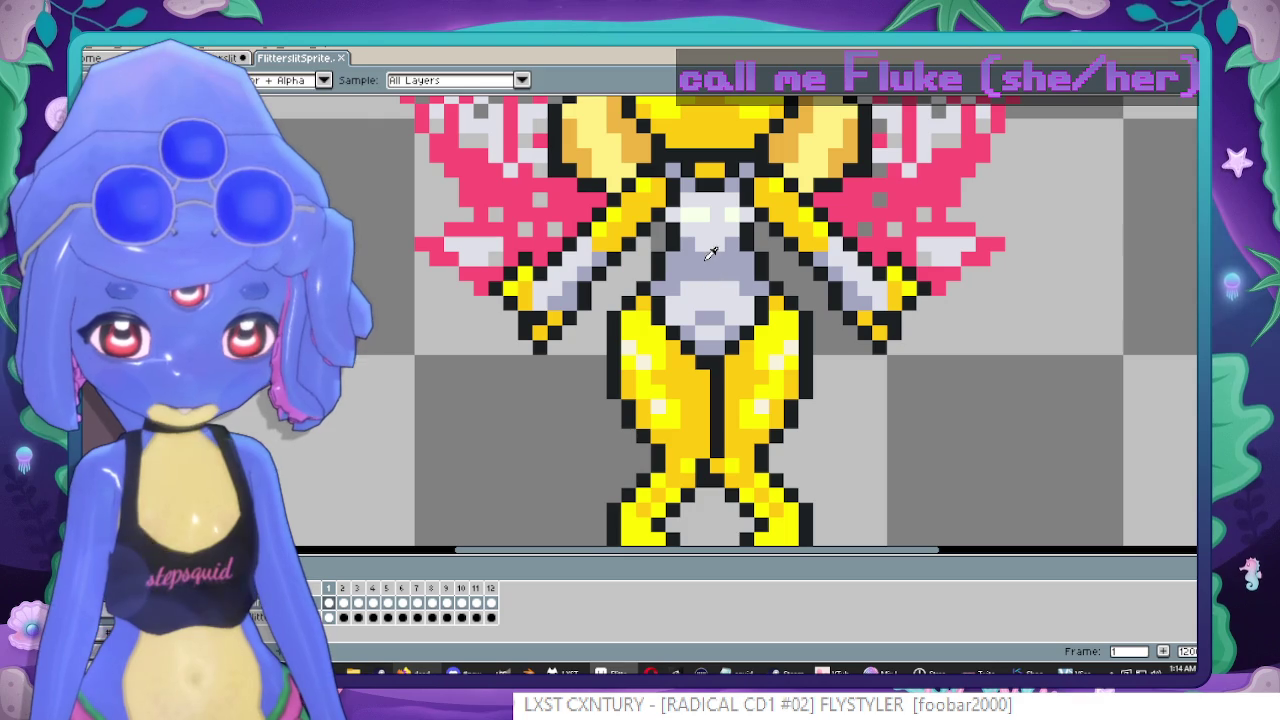
key("b")
key("ctrl+Tab")
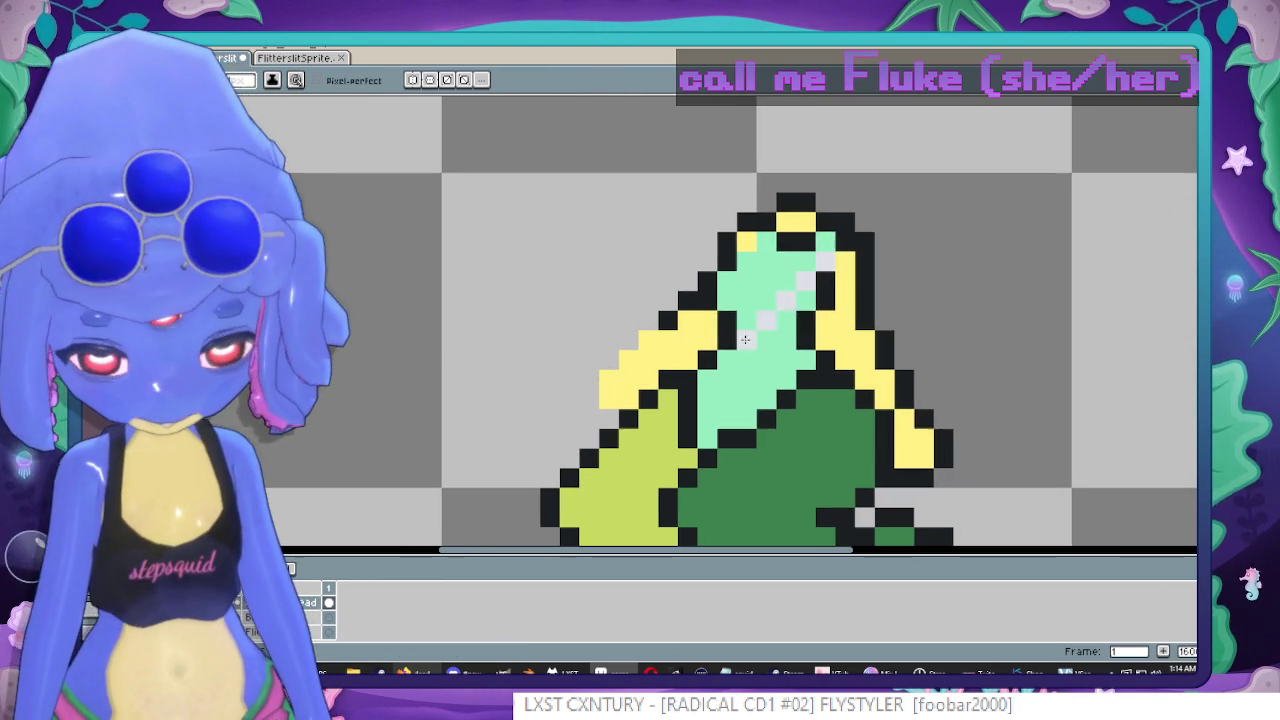
Flood-fill the mint top section pale lavender, undoing the spill onto the yellow highlights.
key("g")
left_click(785, 360)
left_click(747, 241)
key("ctrl+z")
left_click(750, 240)
Within a magic-wand selection of the lavender region, pencil a lighter diagonal highlight, then deselect.
key("w")
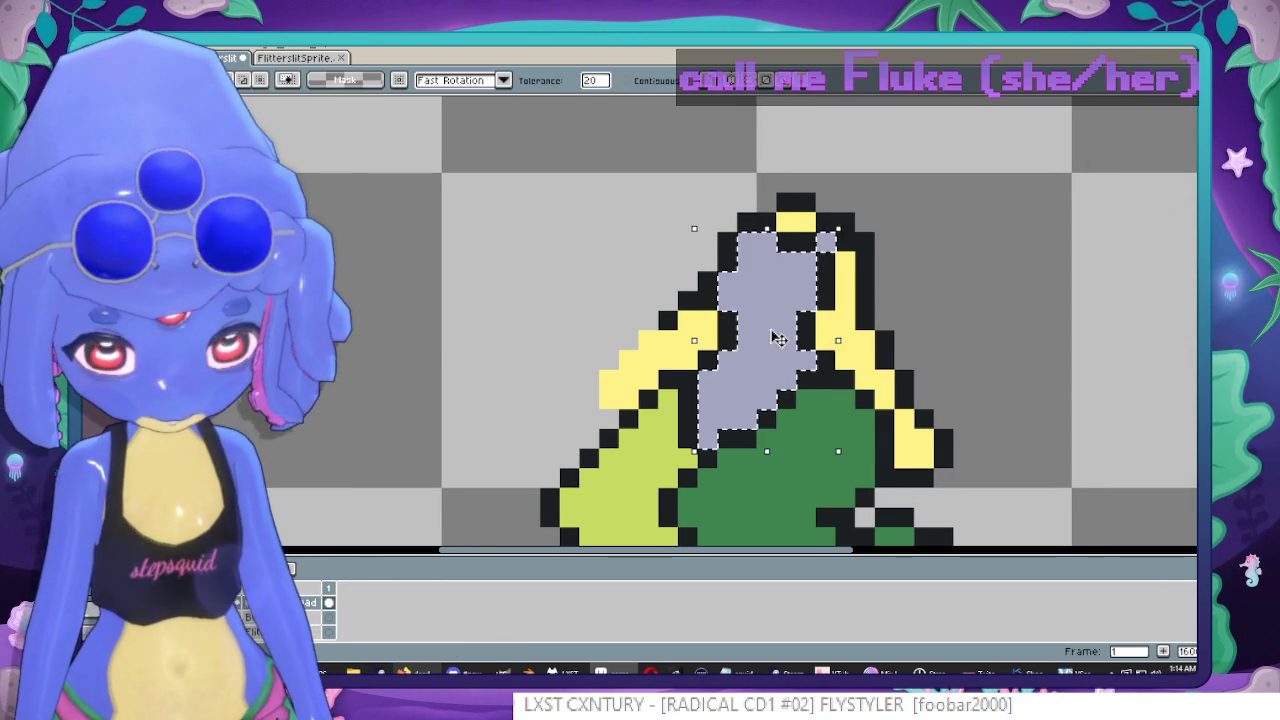
left_click(778, 340)
key("b")
left_click_drag(731, 286, 793, 243)
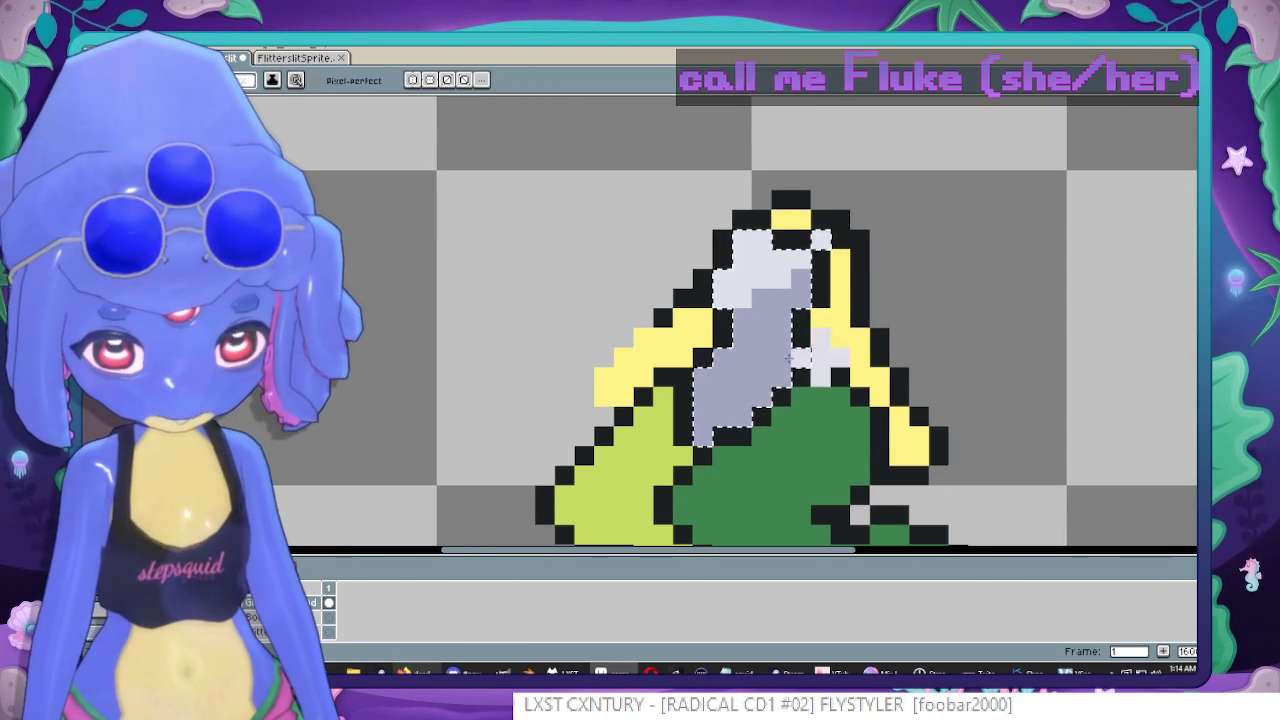
left_click_drag(790, 300, 705, 420)
key("q")
key("ctrl+d")
key("b")
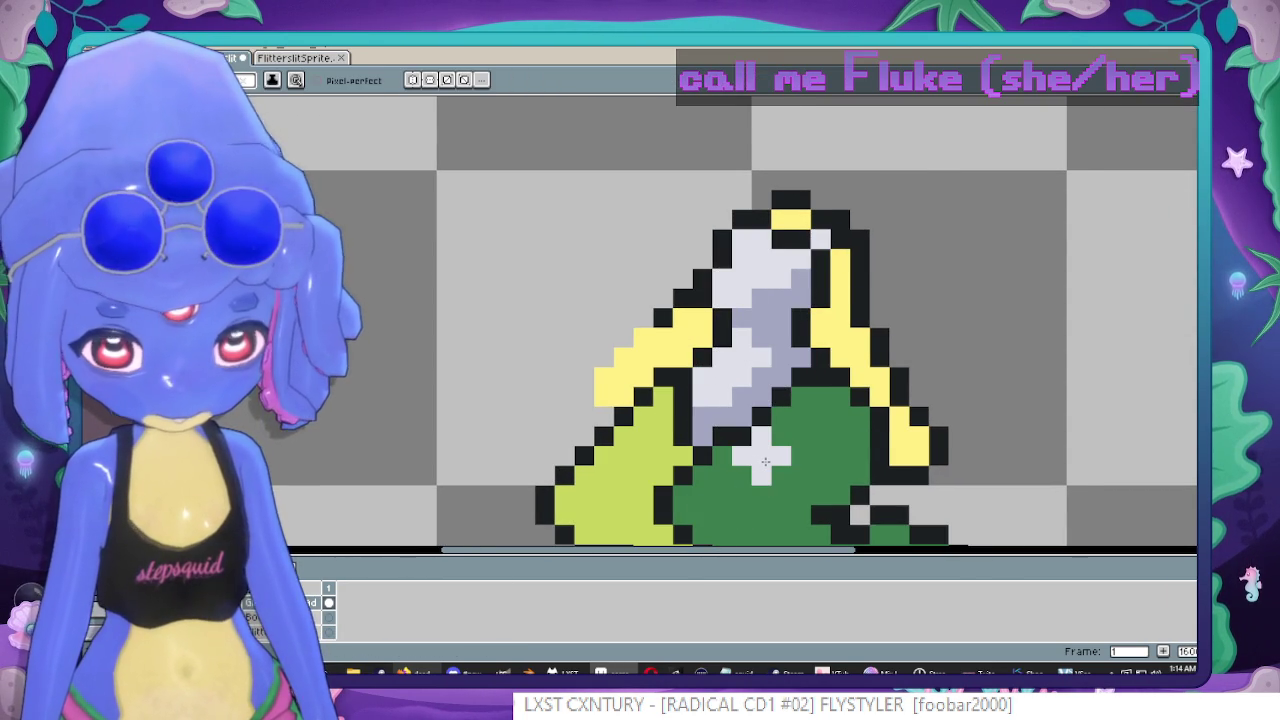
Undo two stray pencil strokes near the lower-right outline.
scroll(765, 449, "down", 1)
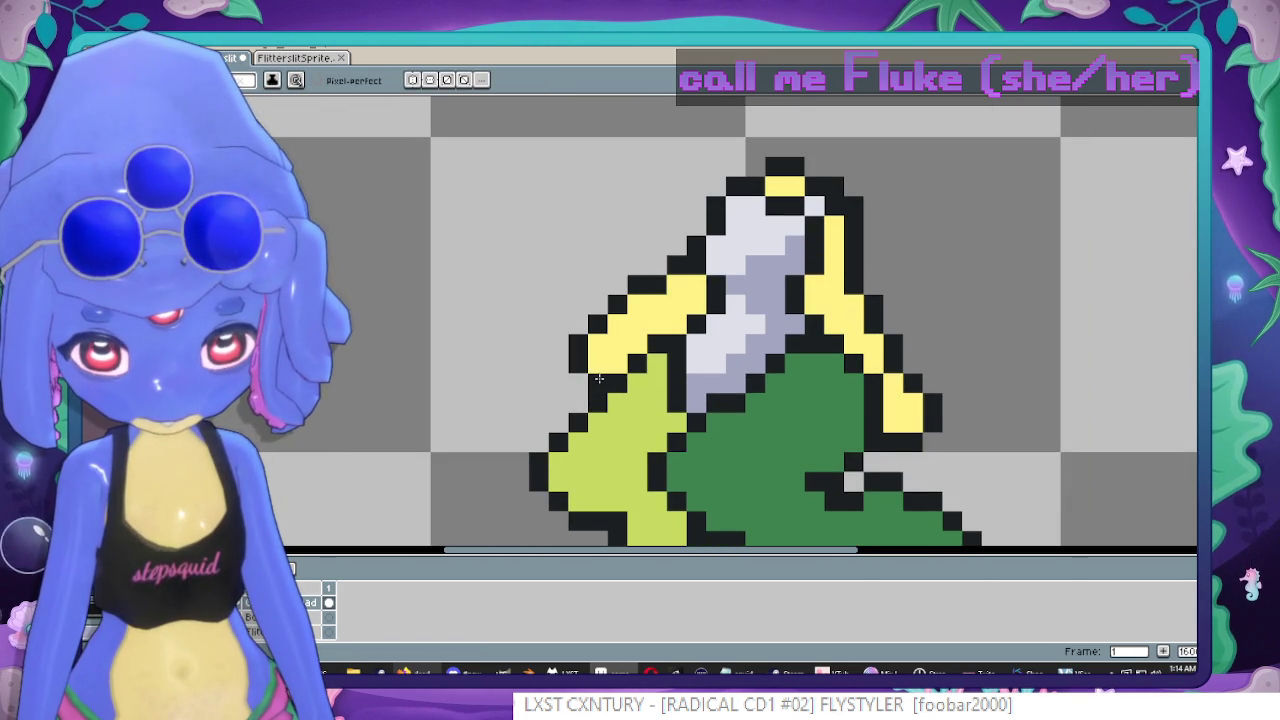
scroll(598, 378, "down", 3)
scroll(686, 366, "up", 3)
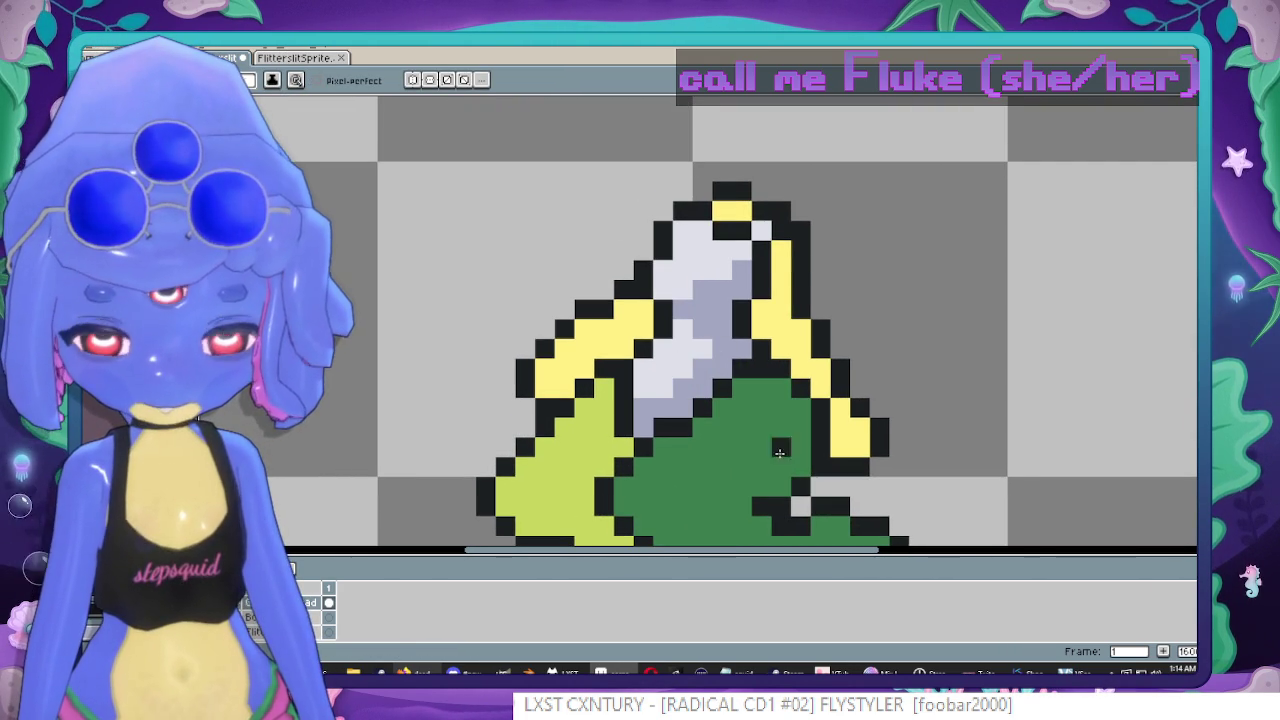
key("ctrl+z")
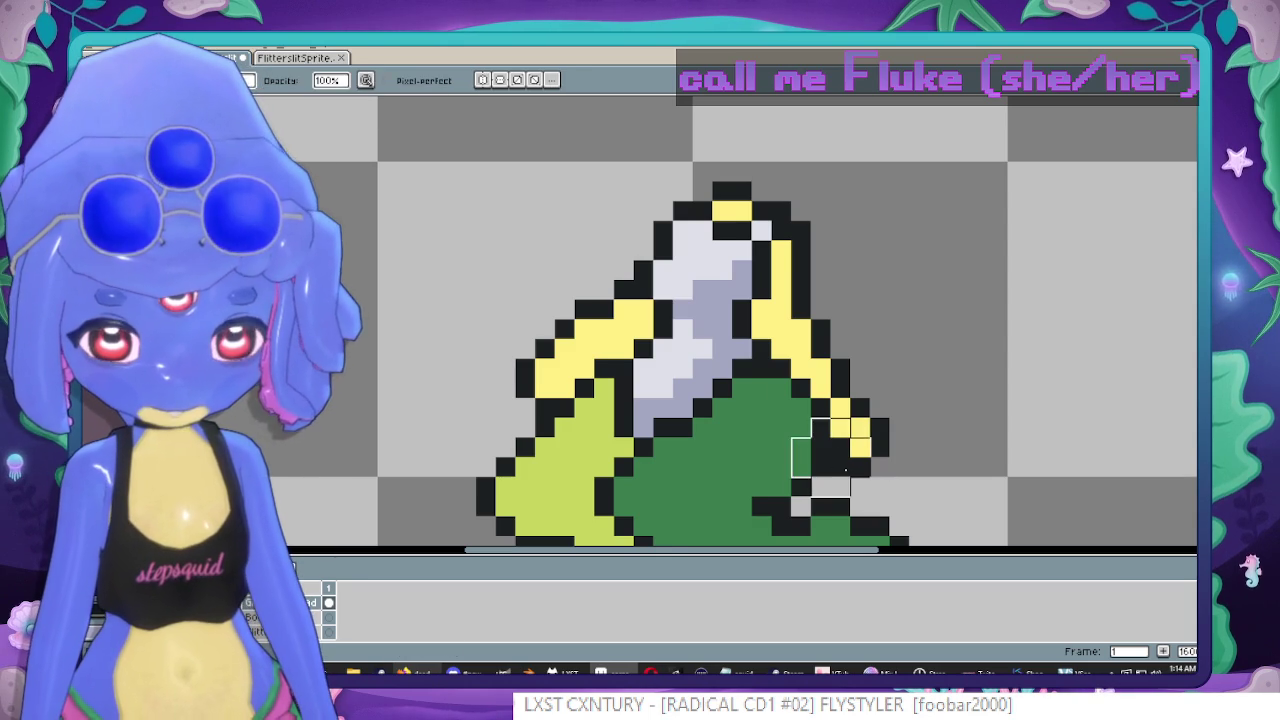
key("ctrl+z")
Borrow a colour from the reference sprite and fill the pale-yellow strand pixels bright yellow.
left_click(316, 61)
key("i")
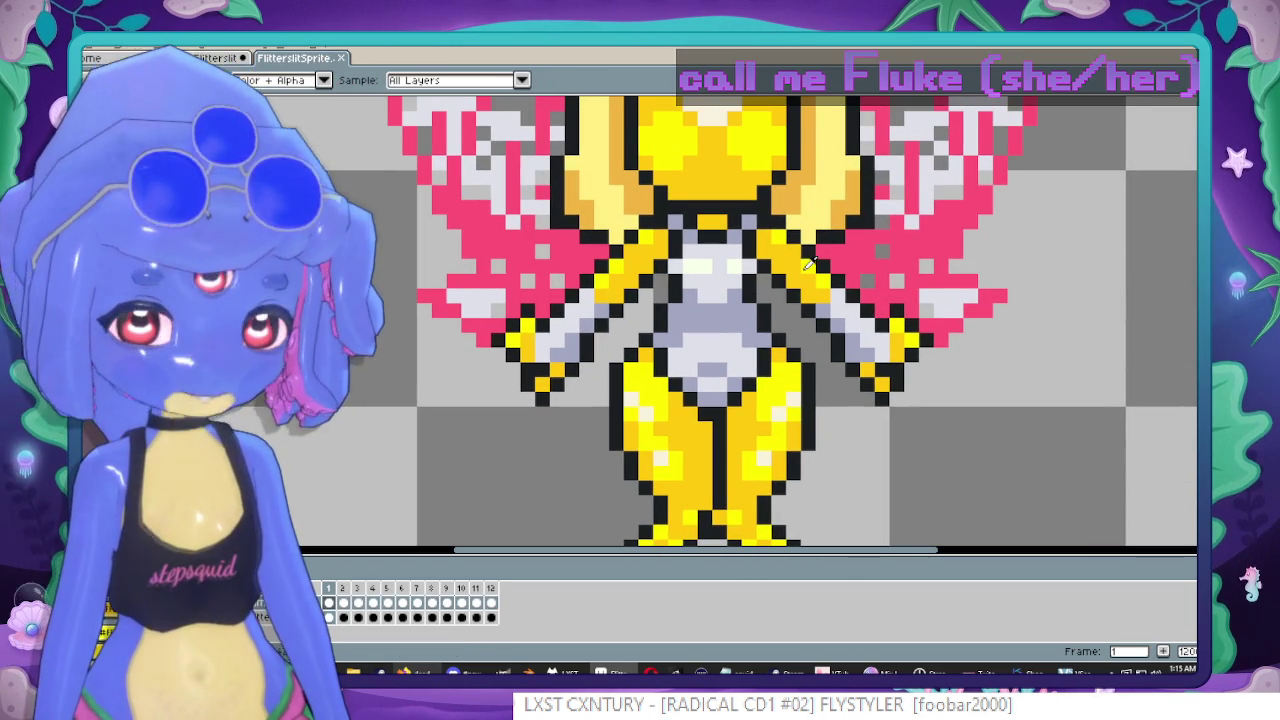
key("ctrl+Tab")
key("g")
left_click(776, 310)
key("b")
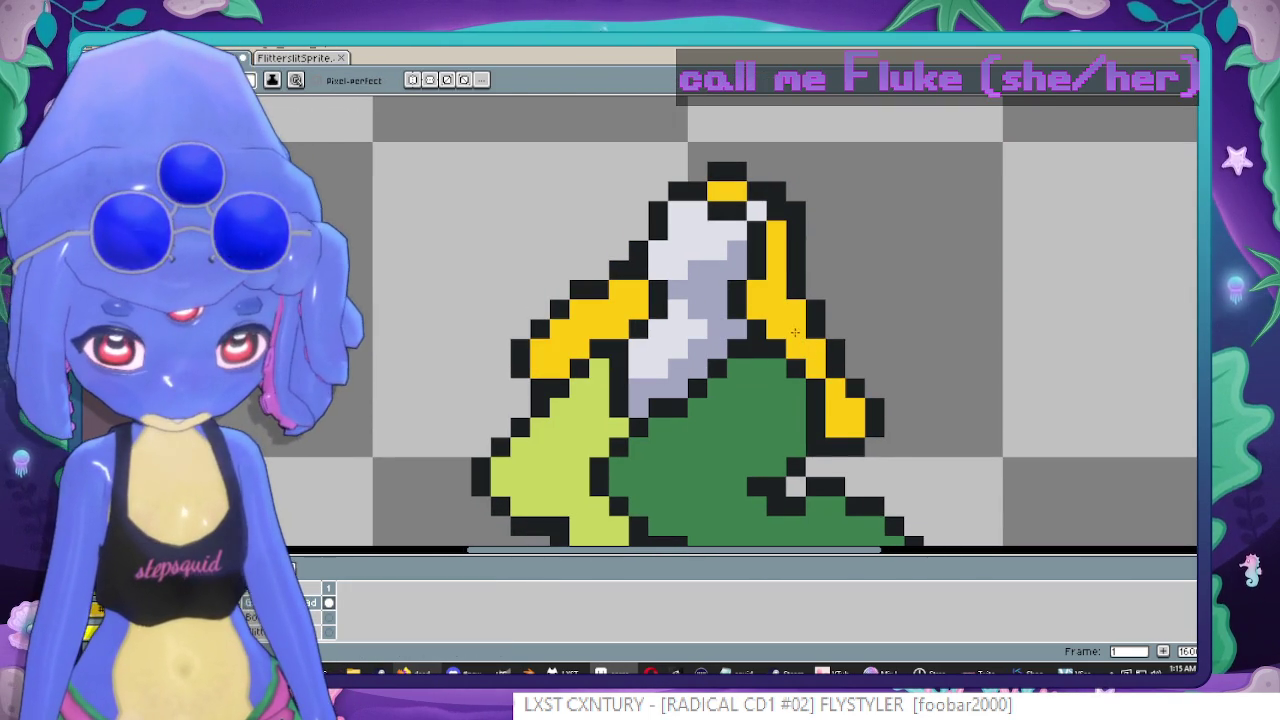
Magic-wand select the yellow and shade the right-hand strand lighter and darker.
key("w")
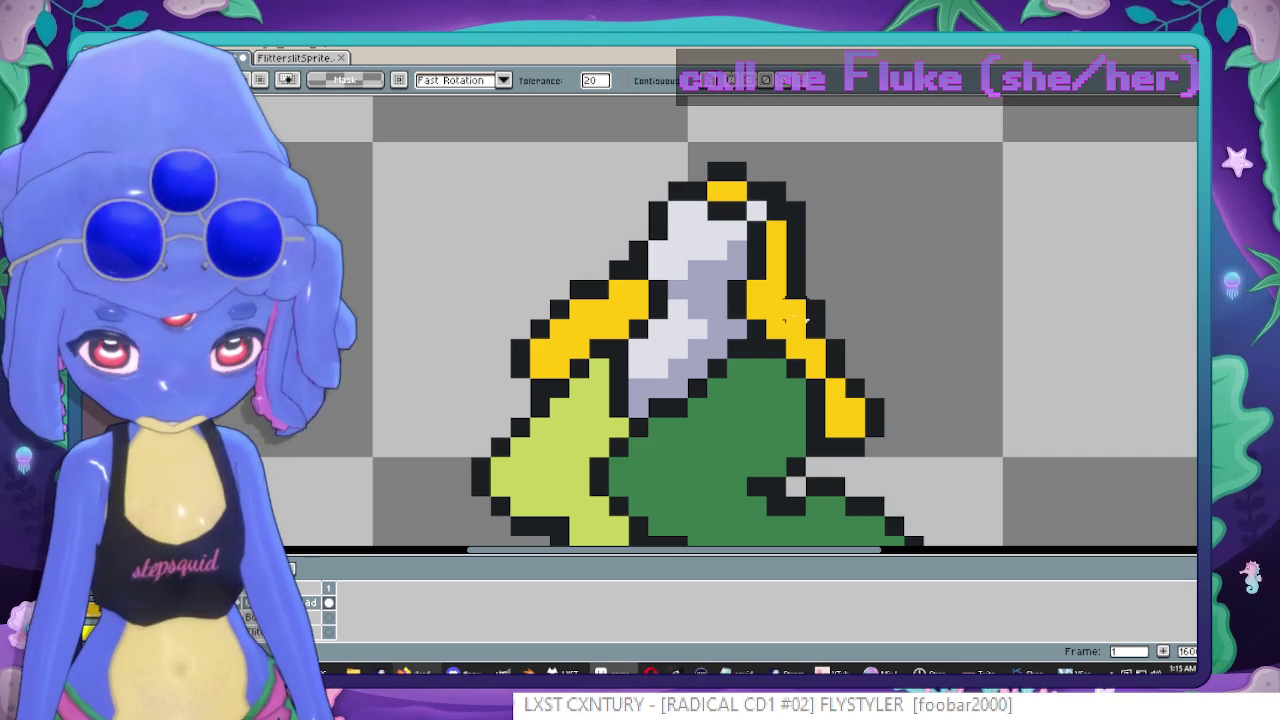
left_click(790, 320)
key("b")
left_click_drag(792, 256, 914, 428)
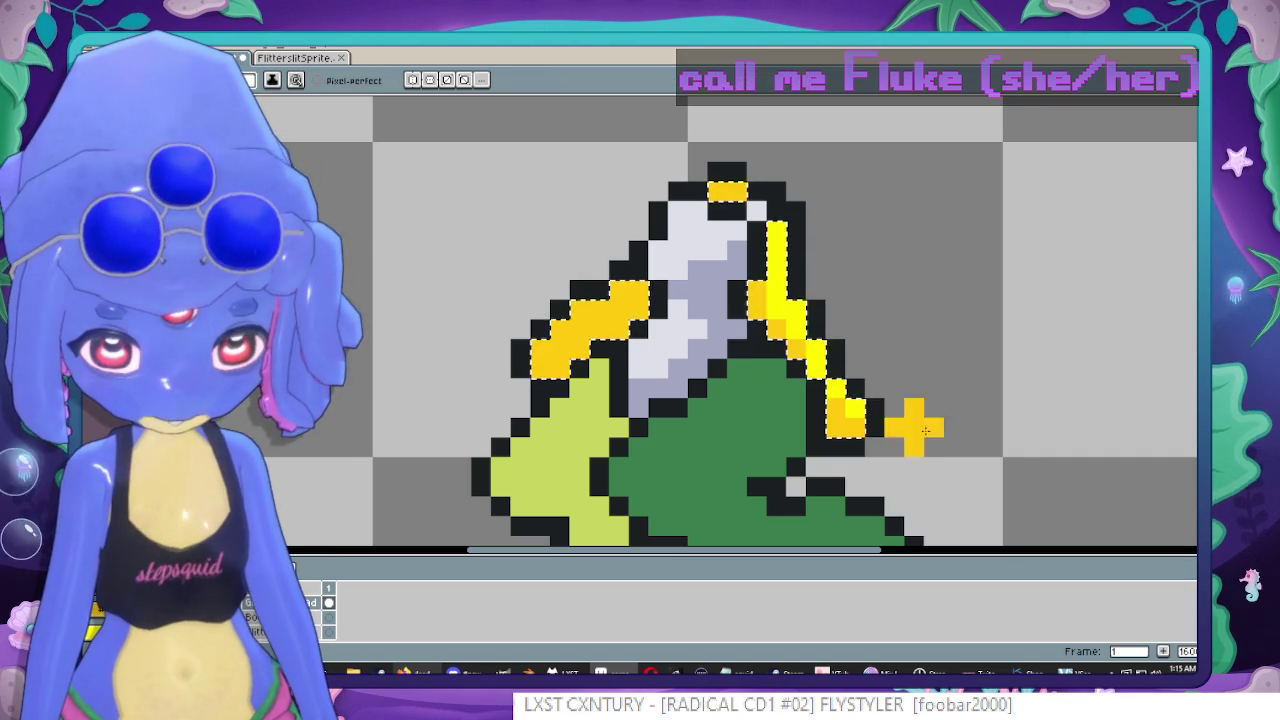
Paint parts of the yellow strand with the light grey shroud colour.
left_click(303, 60)
left_click(225, 57)
key("i")
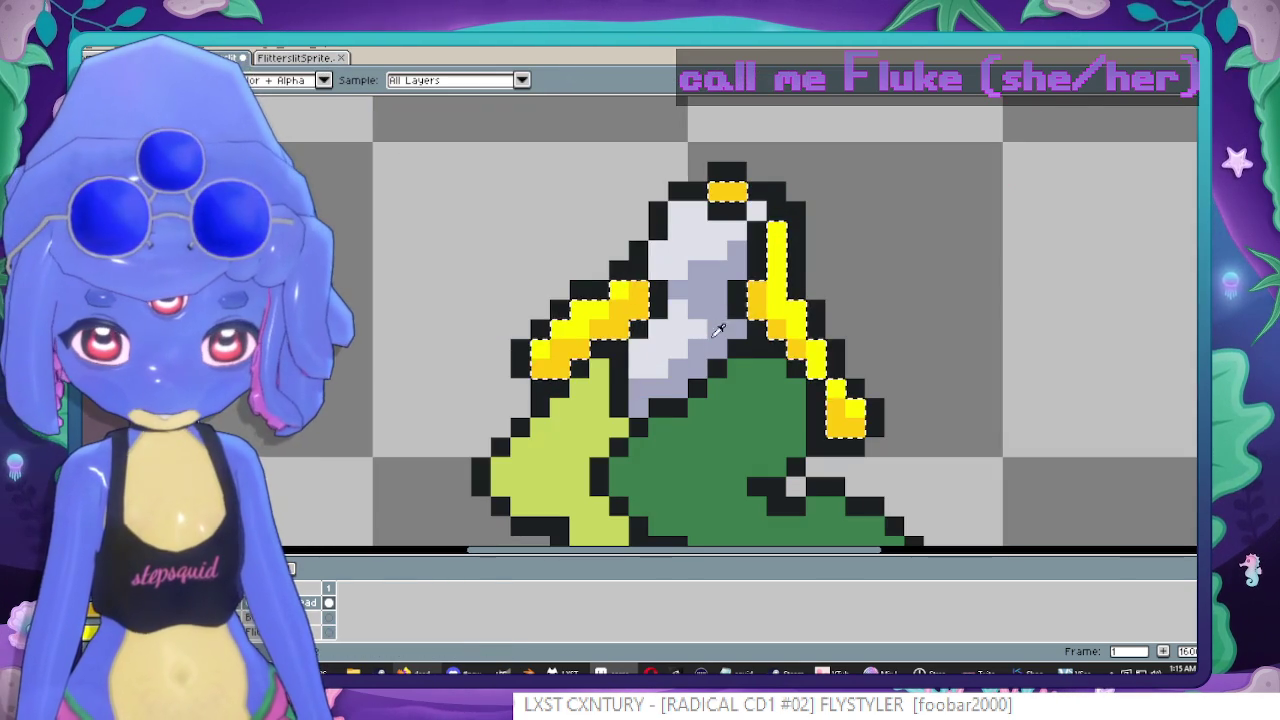
left_click(677, 342)
key("b")
left_click_drag(598, 272, 592, 297)
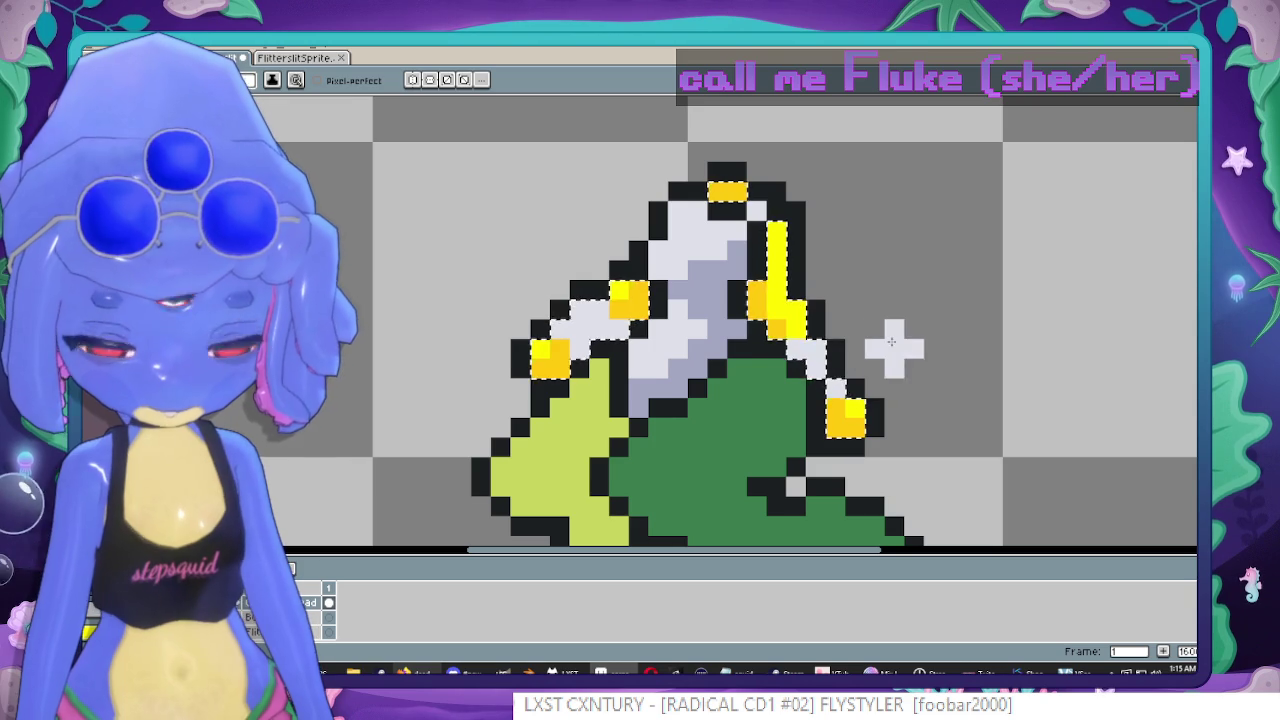
Paint pixels beside the lower strand with the grey-purple shadow colour.
key("i")
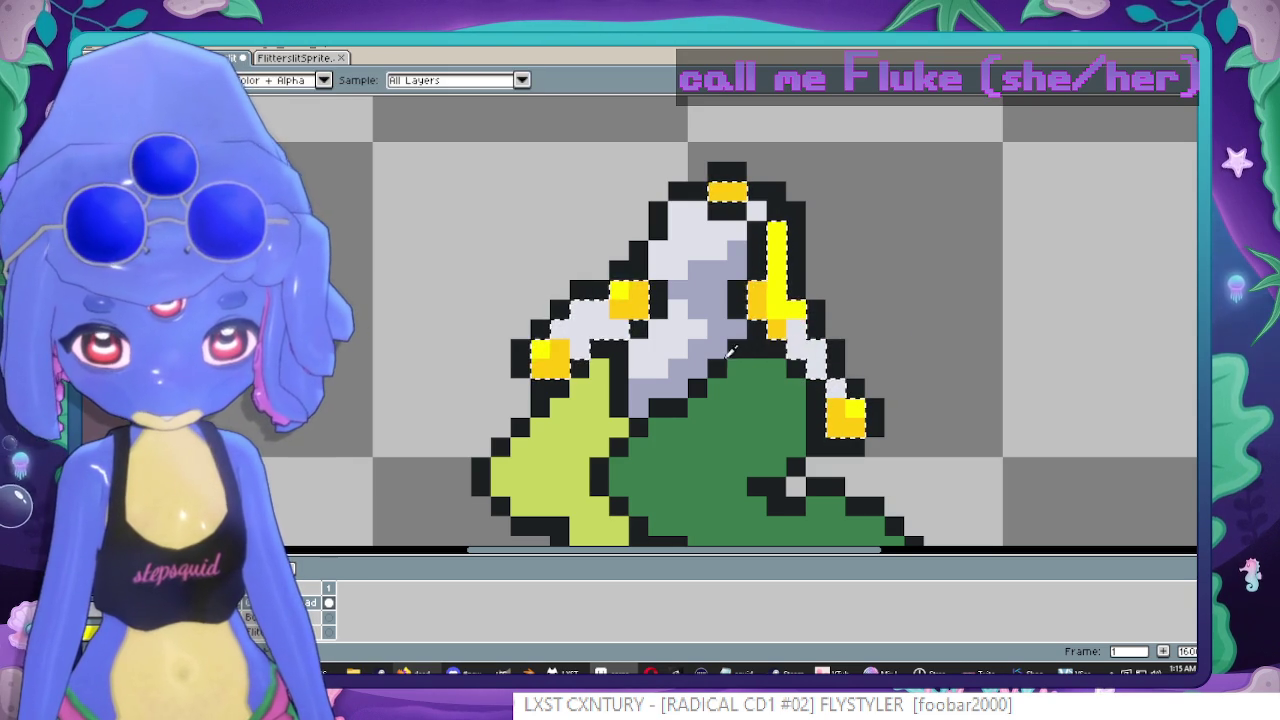
left_click(704, 358)
key("b")
left_click_drag(618, 328, 610, 345)
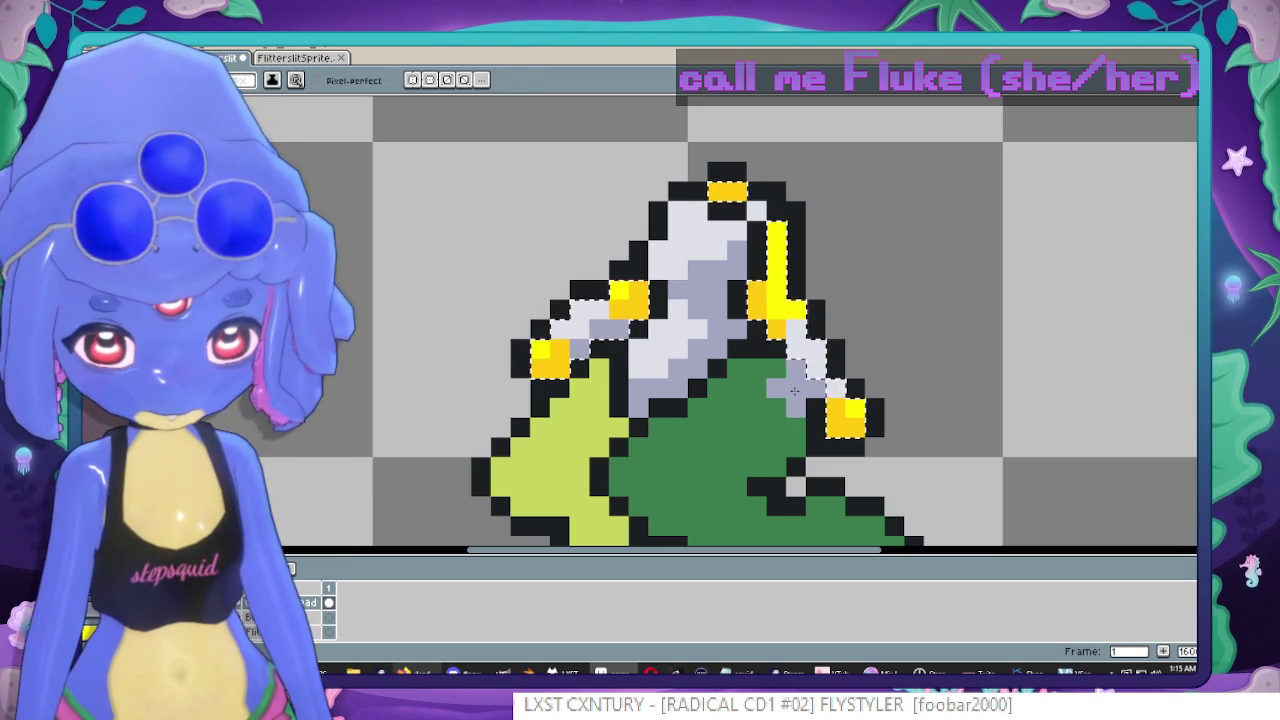
scroll(883, 463, "down", 4)
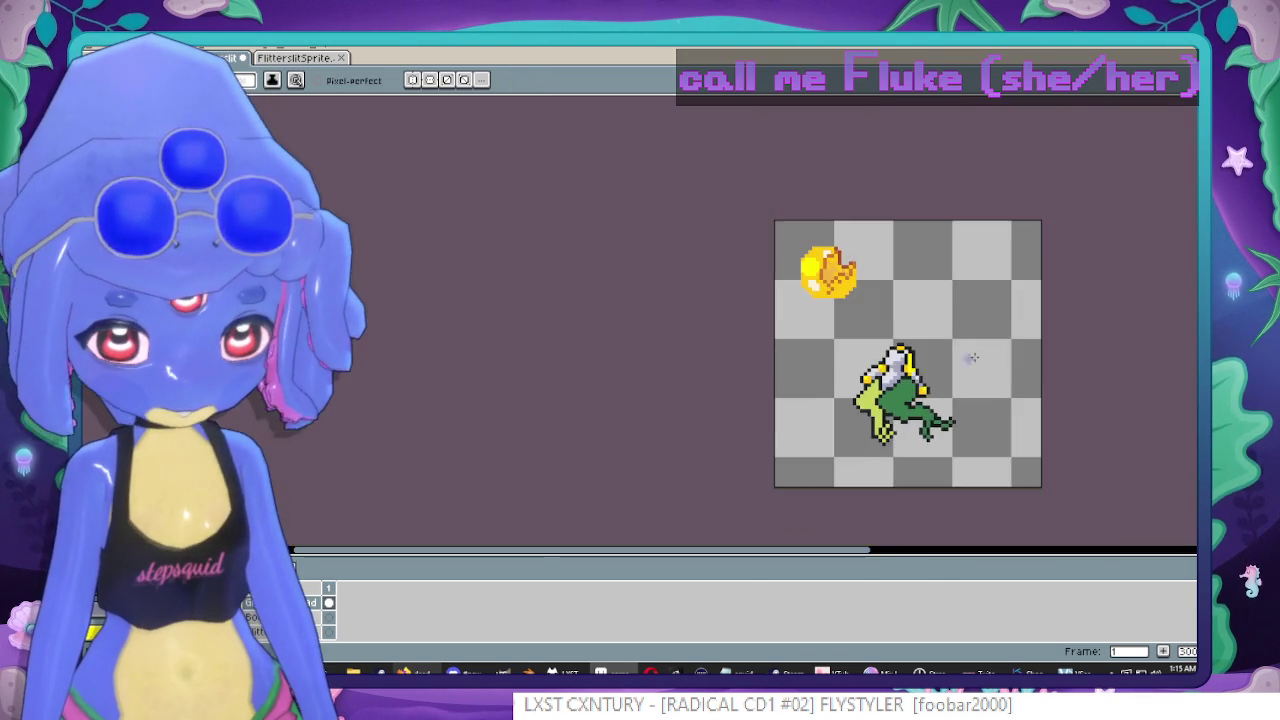
scroll(966, 357, "up", 2)
scroll(928, 289, "up", 2)
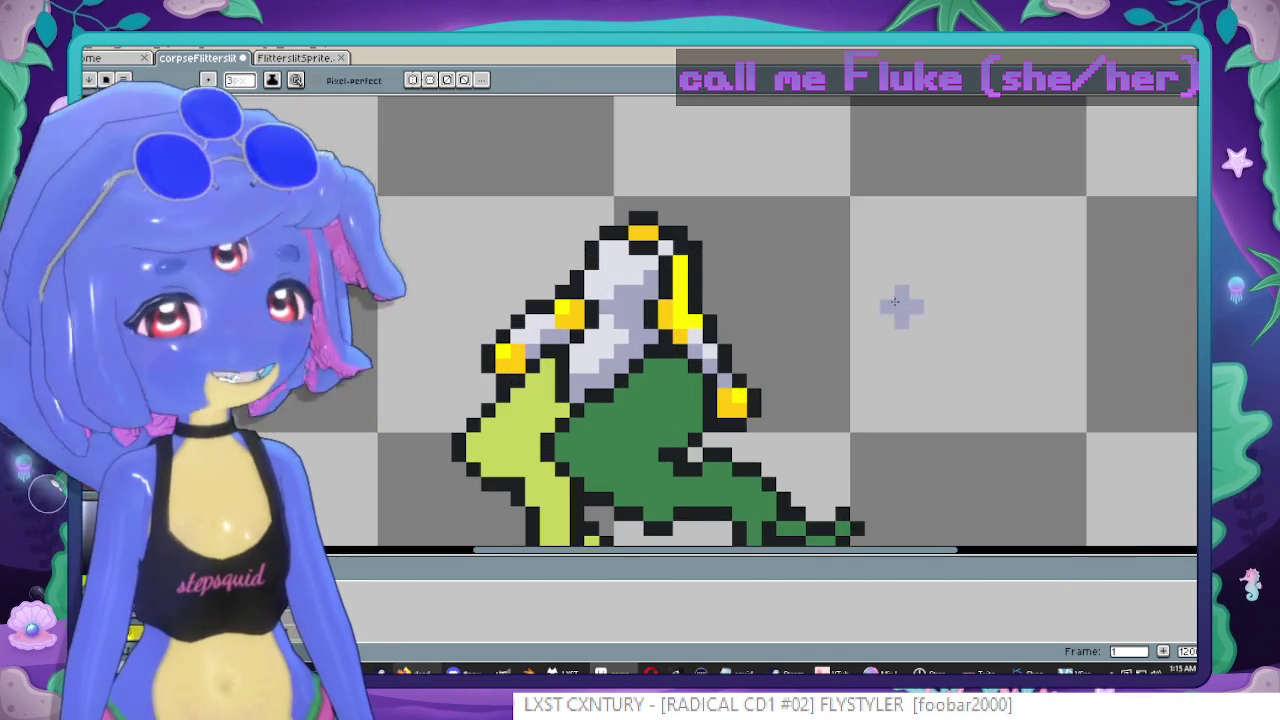
scroll(908, 280, "down", 1)
scroll(866, 277, "up", 2)
scroll(806, 249, "up", 3)
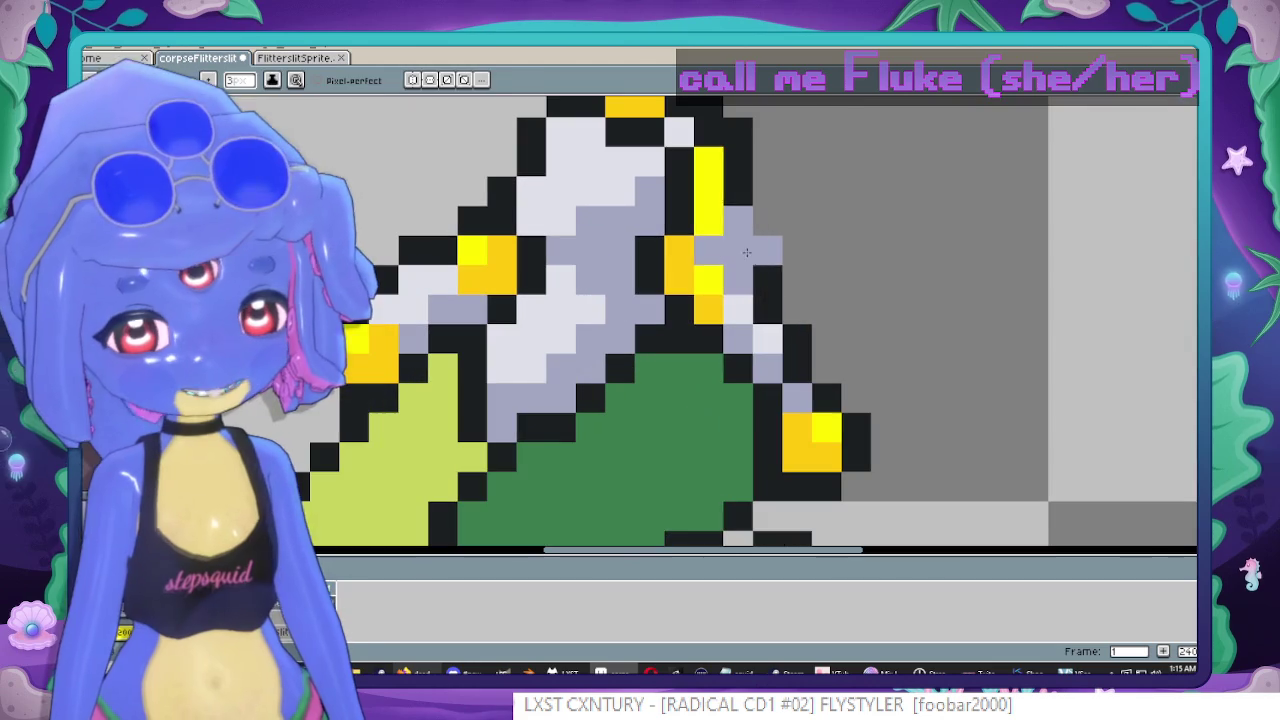
scroll(531, 403, "down", 1)
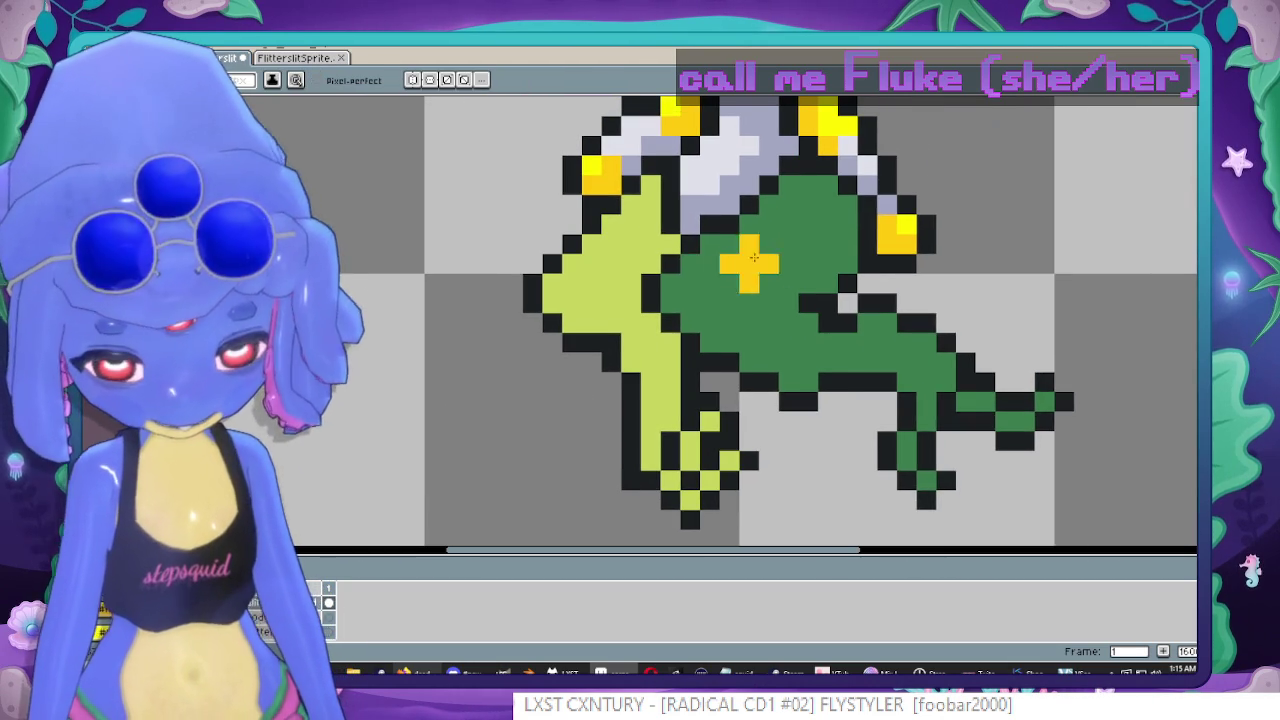
Fill the dark-green body yellow and magic-wand select all the yellow goop.
key("g")
left_click(766, 263)
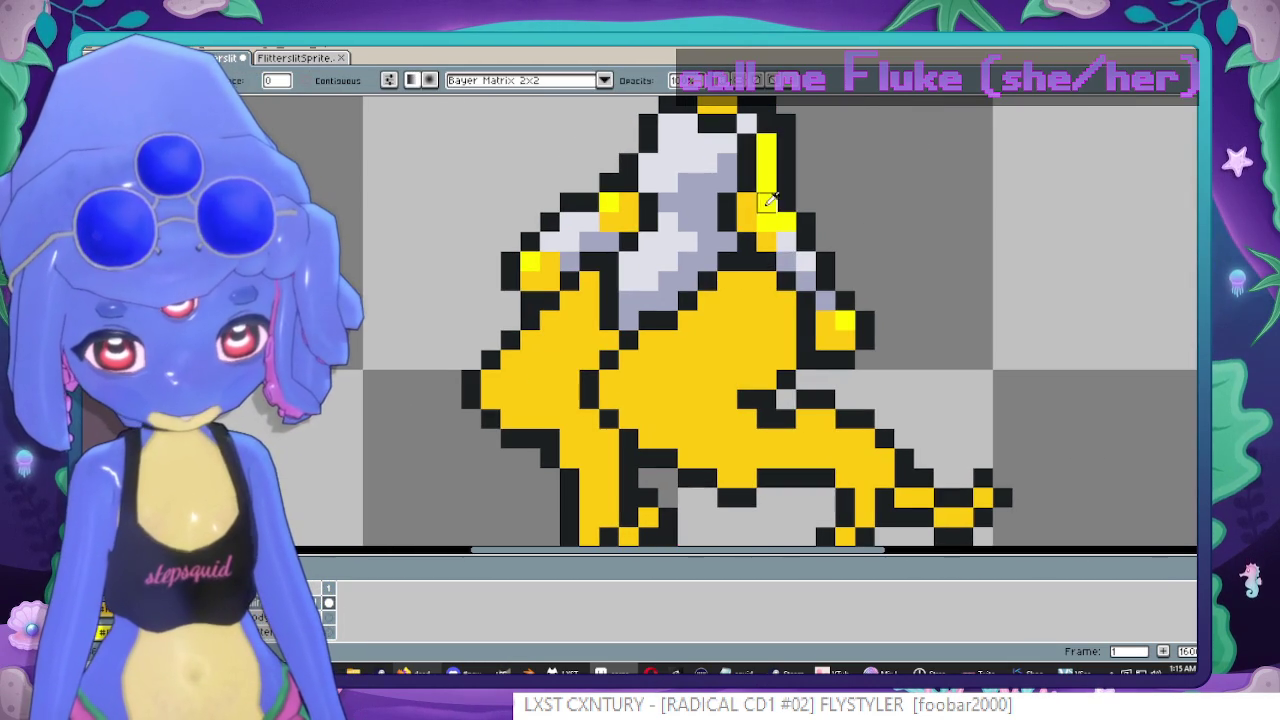
key("w")
left_click(723, 386)
Pencil a bright-yellow highlight down the left leg, undoing a stray blob.
scroll(728, 388, "up", 1)
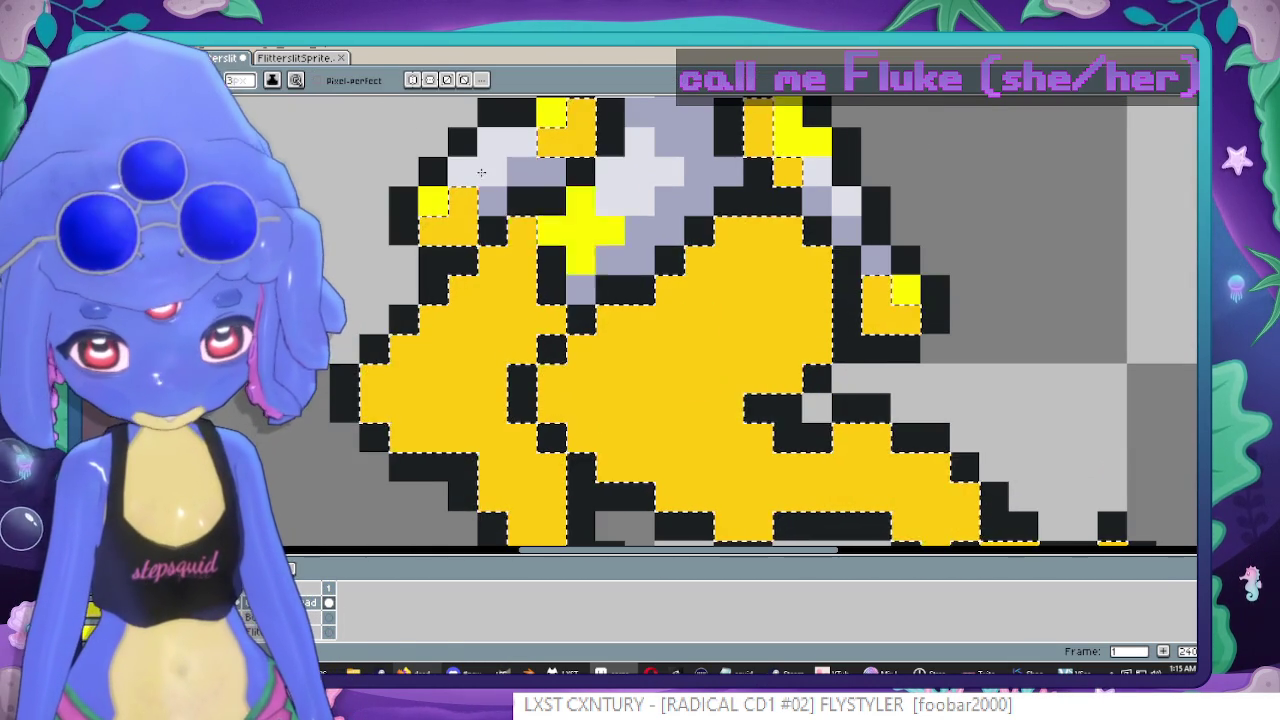
key("b")
left_click_drag(402, 178, 467, 108)
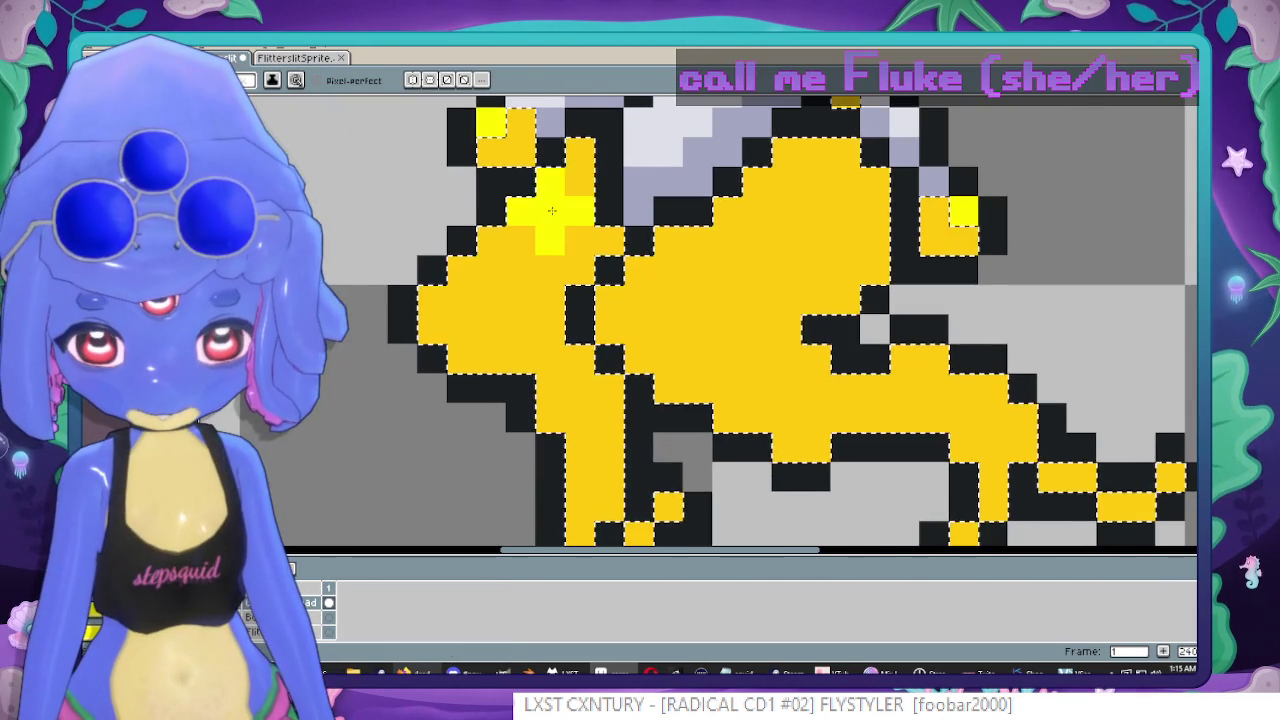
mouse_move(590, 160)
left_mouse_down()
mouse_move(455, 300)
mouse_move(456, 350)
left_mouse_up()
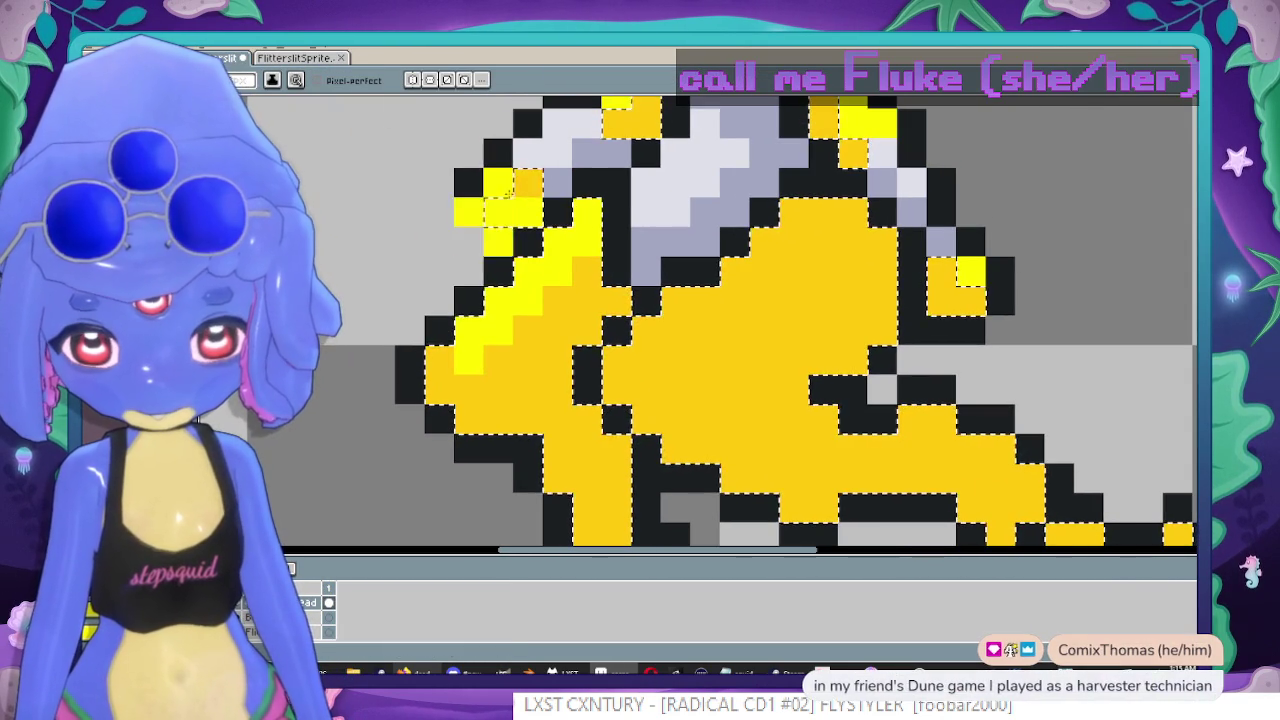
left_click_drag(440, 212, 484, 210)
key("ctrl+z")
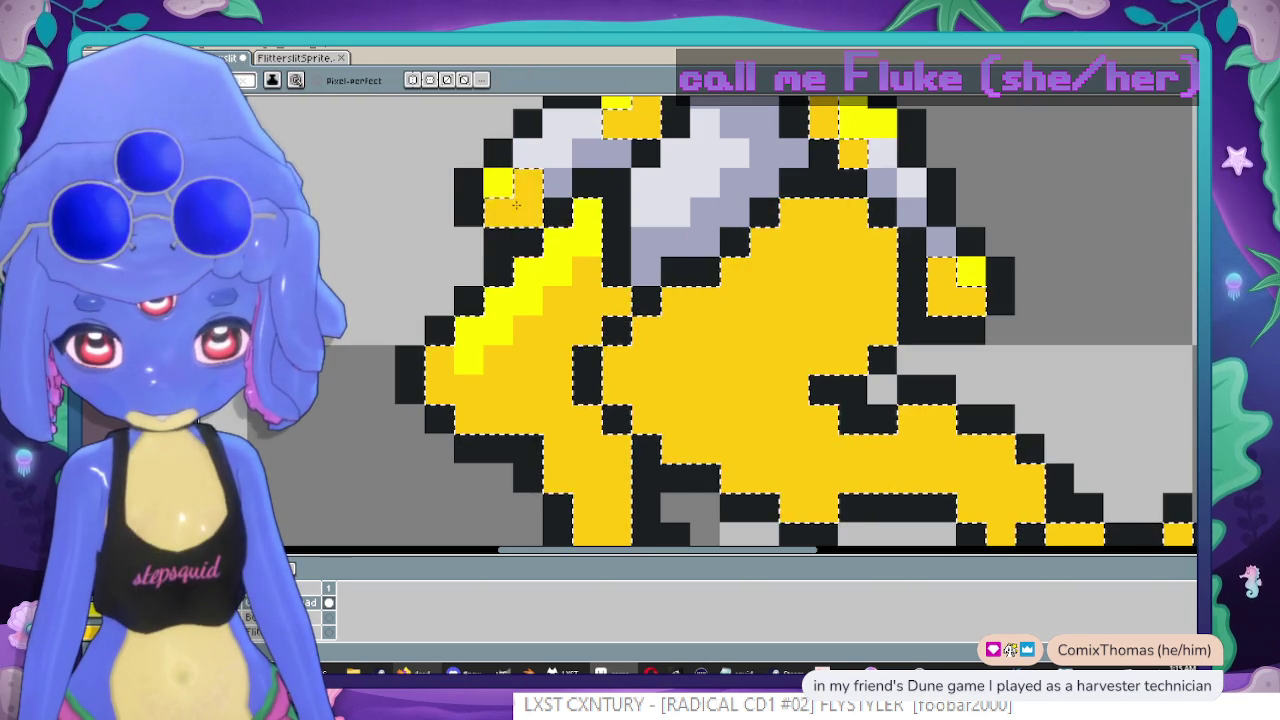
Add diagonal bright-yellow highlight strokes across the goop and right-hand strand.
scroll(484, 300, "down", 2)
left_click(572, 372)
left_click_drag(538, 353, 506, 408)
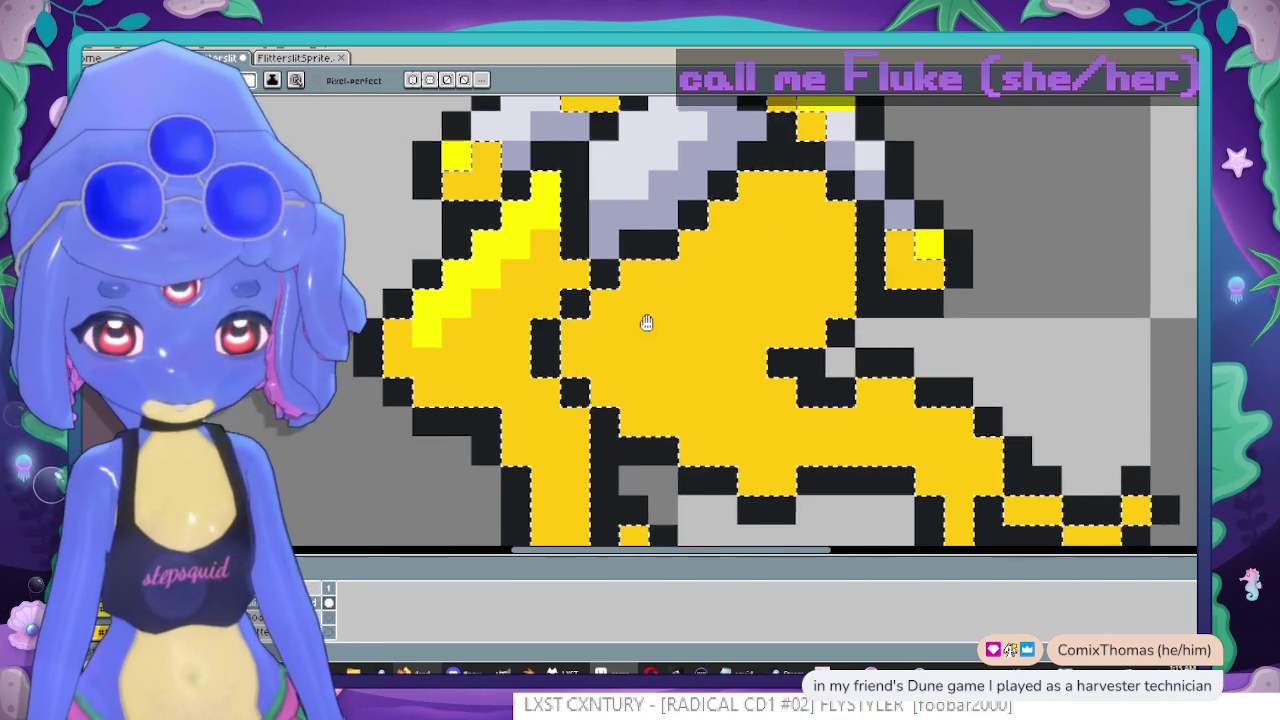
mouse_move(820, 200)
left_mouse_down()
mouse_move(638, 363)
mouse_move(679, 384)
left_mouse_up()
scroll(679, 384, "down", 2)
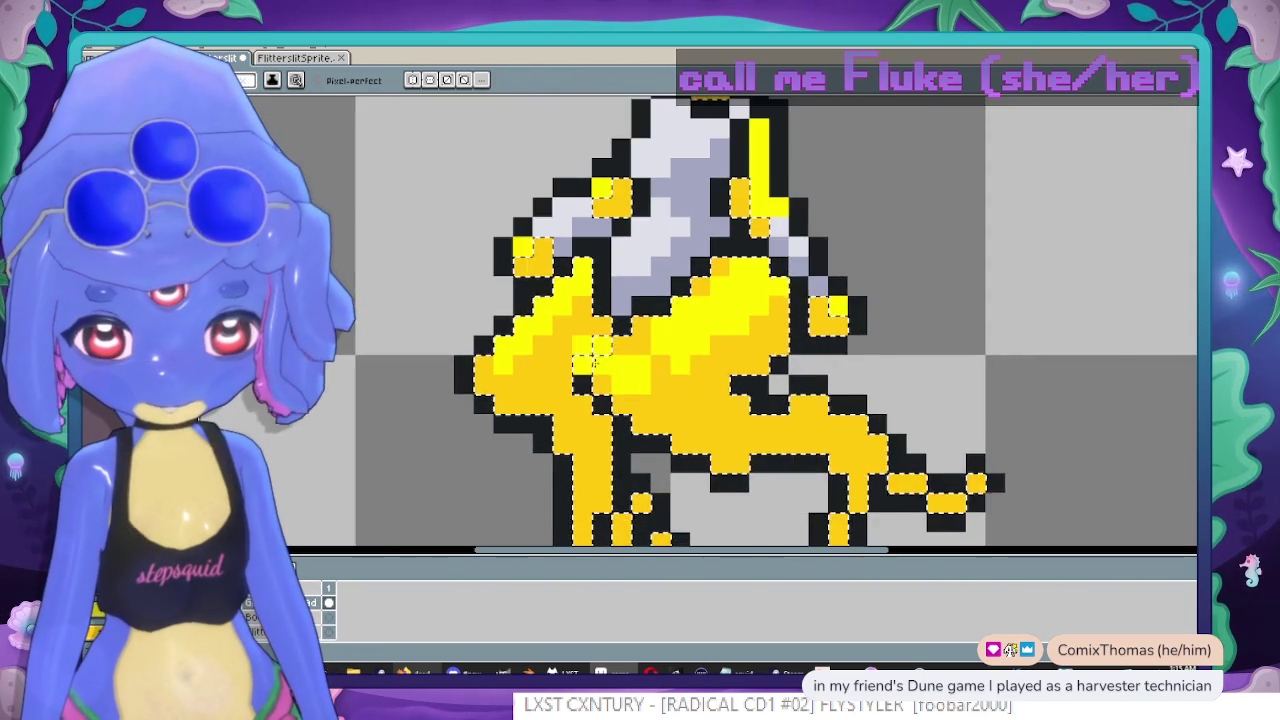
scroll(679, 384, "down", 1)
Compare with the winged reference sprite, then centre the whole corpse in view.
left_click(238, 58)
scroll(616, 301, "down", 2)
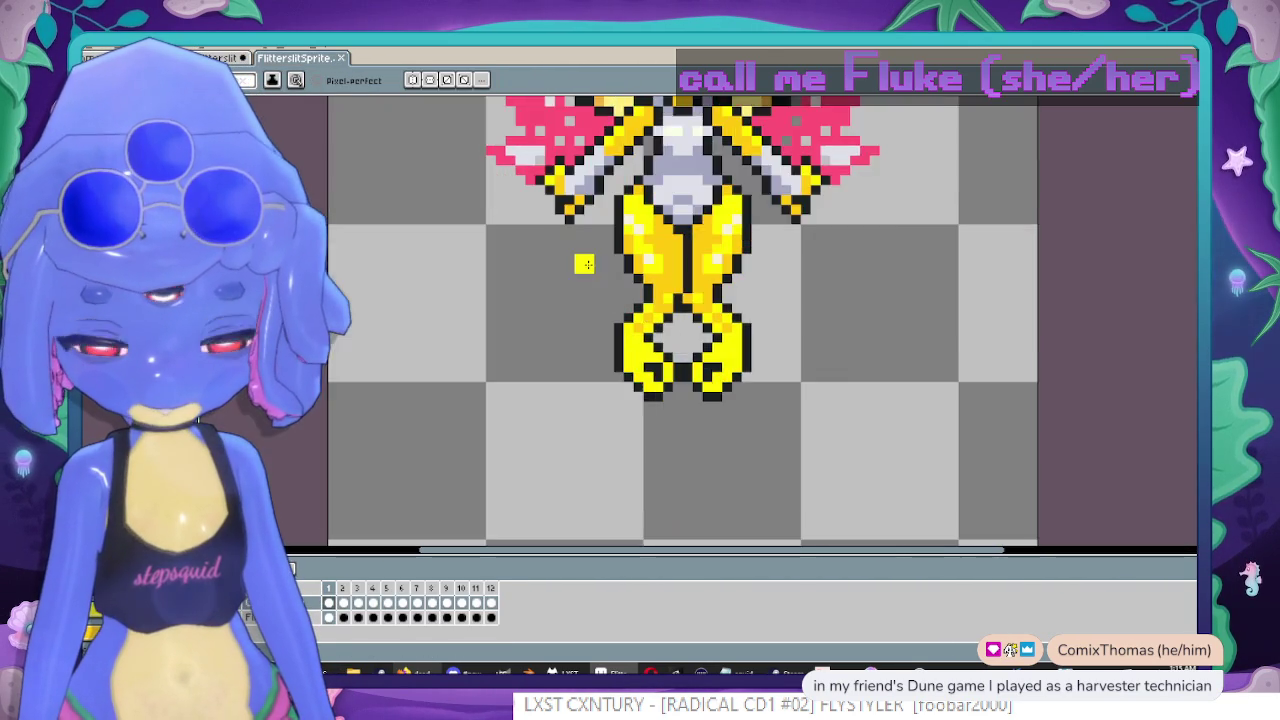
scroll(564, 309, "up", 3)
left_click(225, 58)
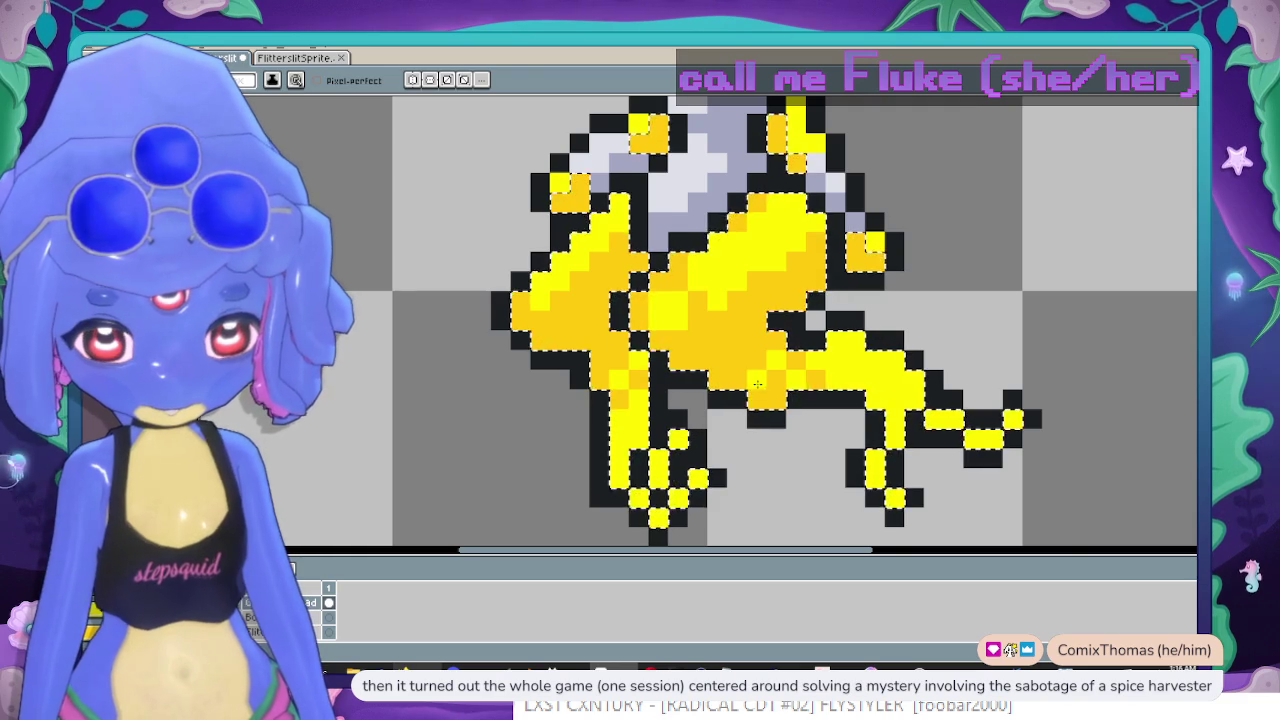
scroll(772, 362, "down", 5)
scroll(849, 380, "up", 3)
left_click_drag(849, 380, 884, 337)
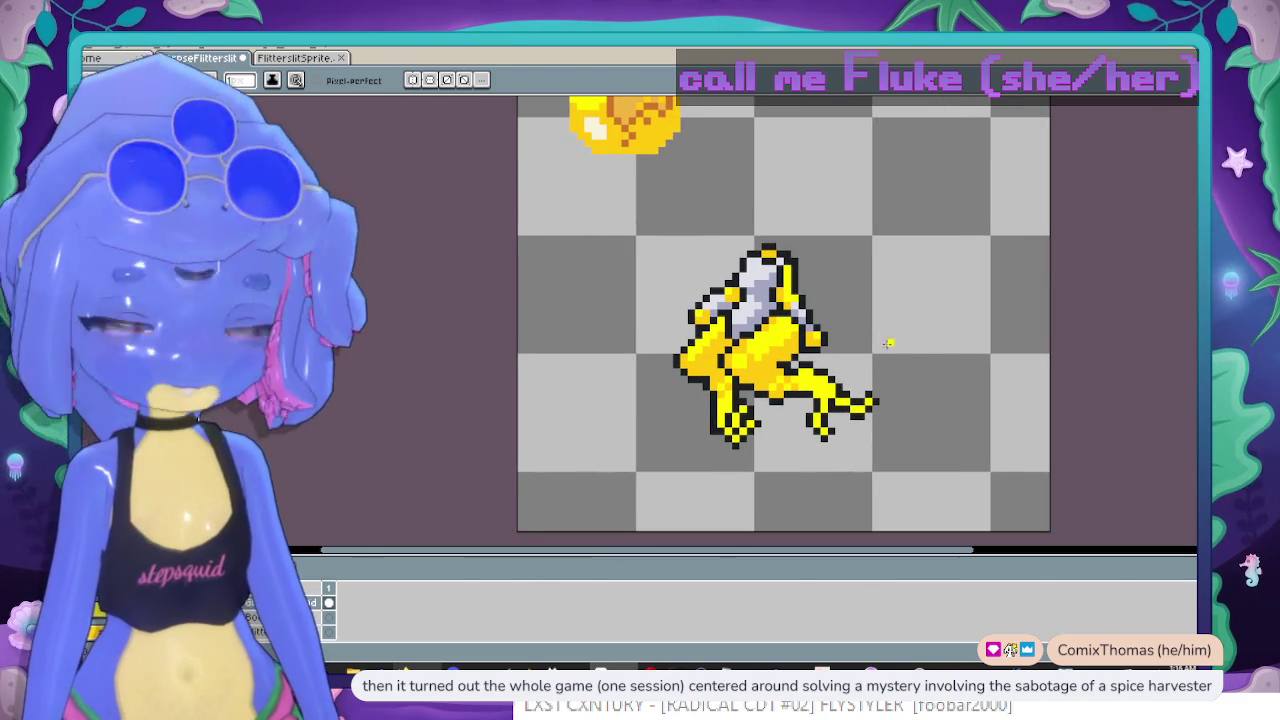
scroll(870, 345, "up", 1)
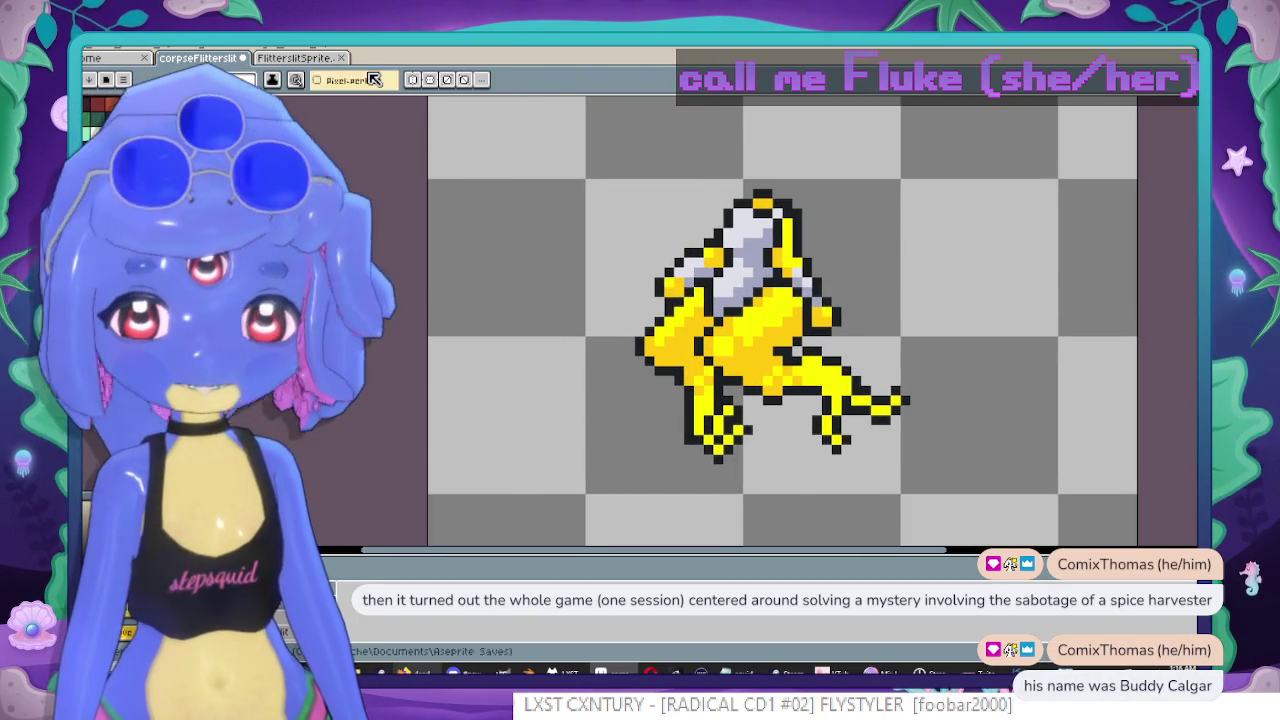
key("ctrl+Tab")
scroll(680, 321, "up", 1)
key("i")
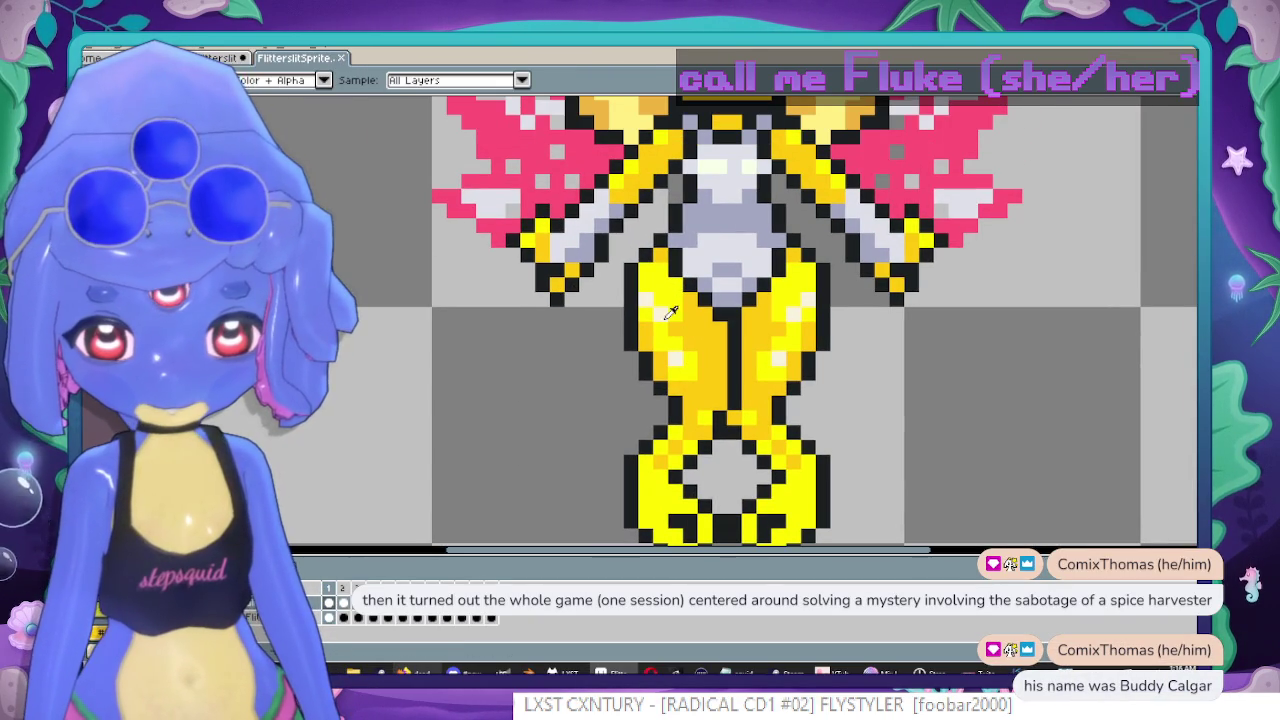
key("b")
key("Right")
scroll(772, 295, "up", 3)
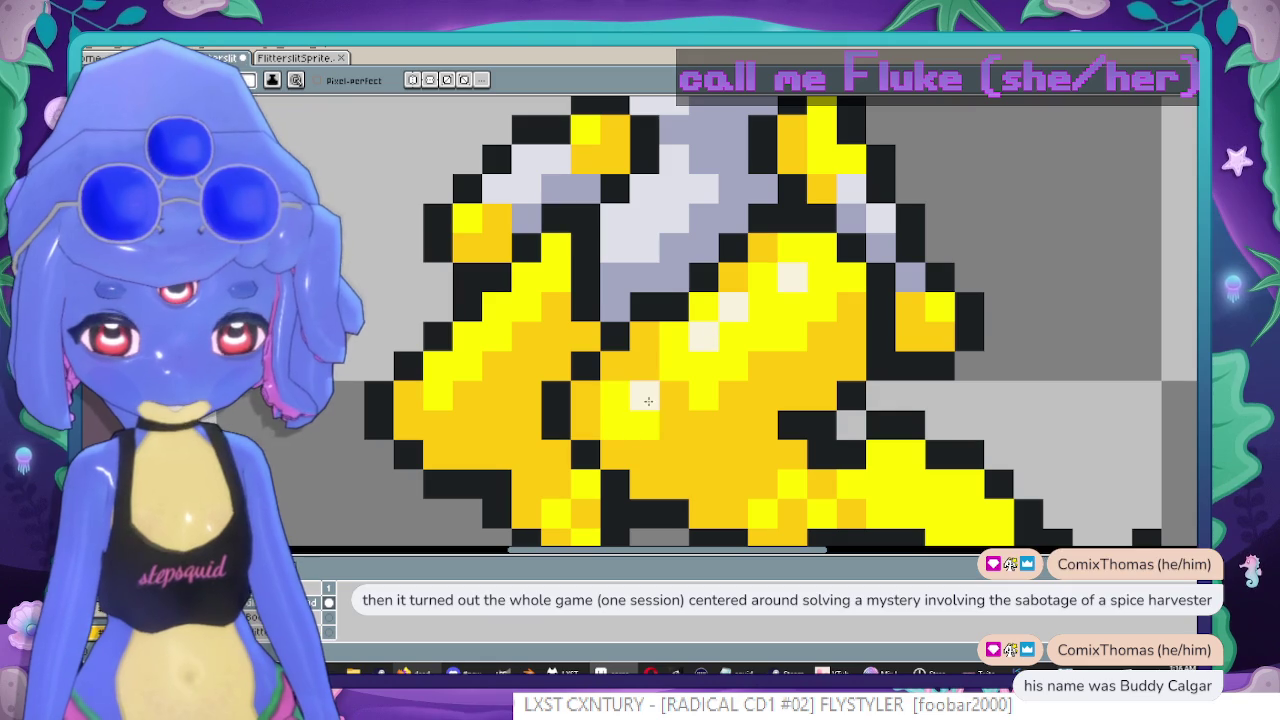
left_click_drag(498, 327, 538, 297)
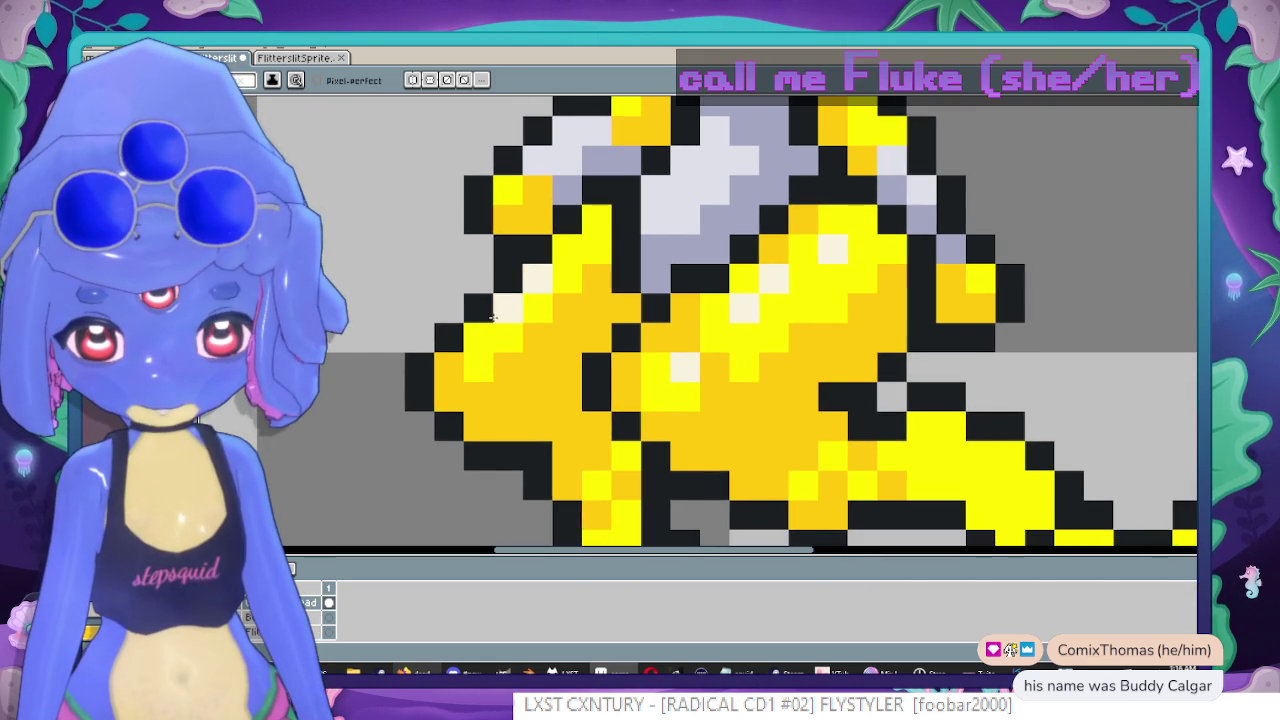
scroll(667, 290, "down", 1)
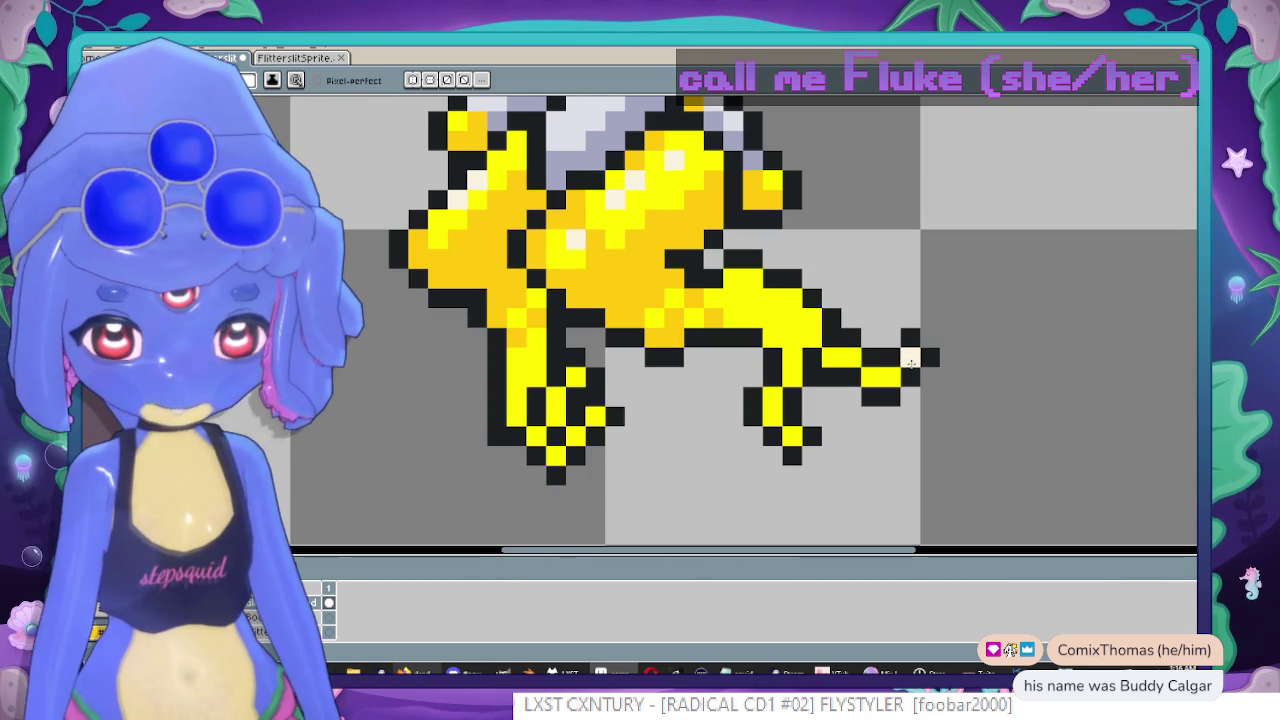
key("Left")
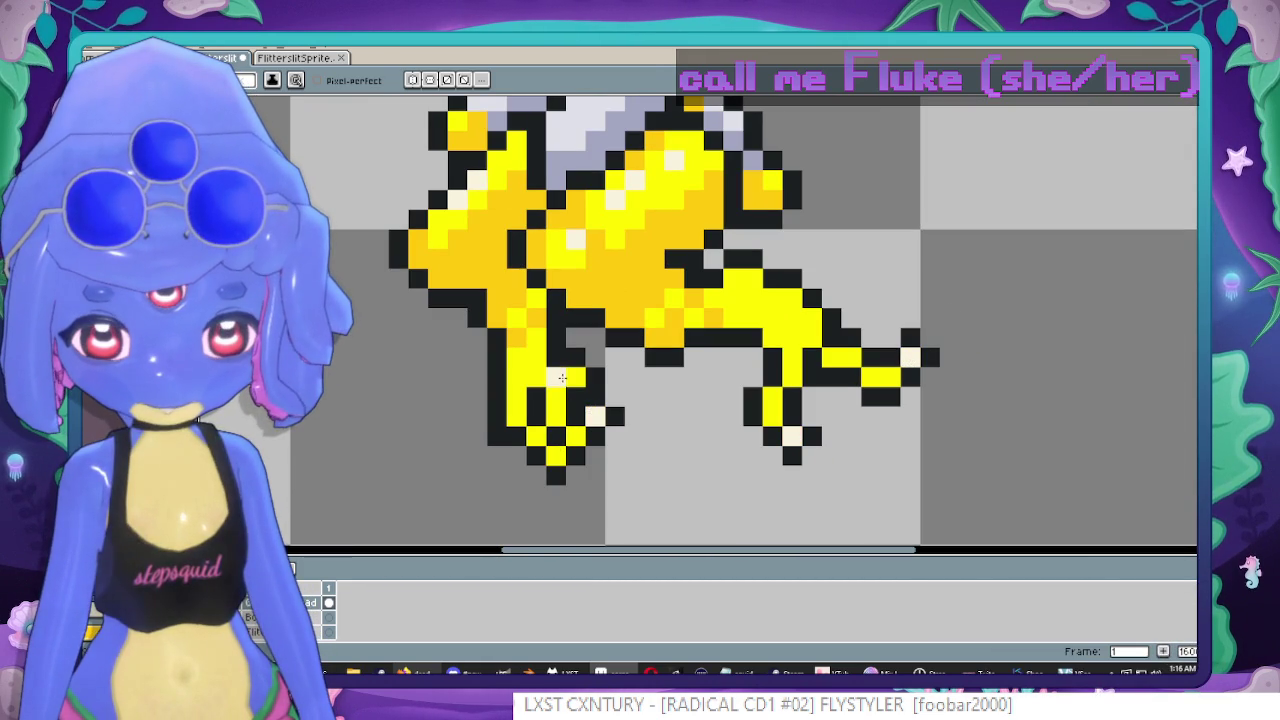
scroll(778, 303, "down", 5)
scroll(778, 303, "up", 1)
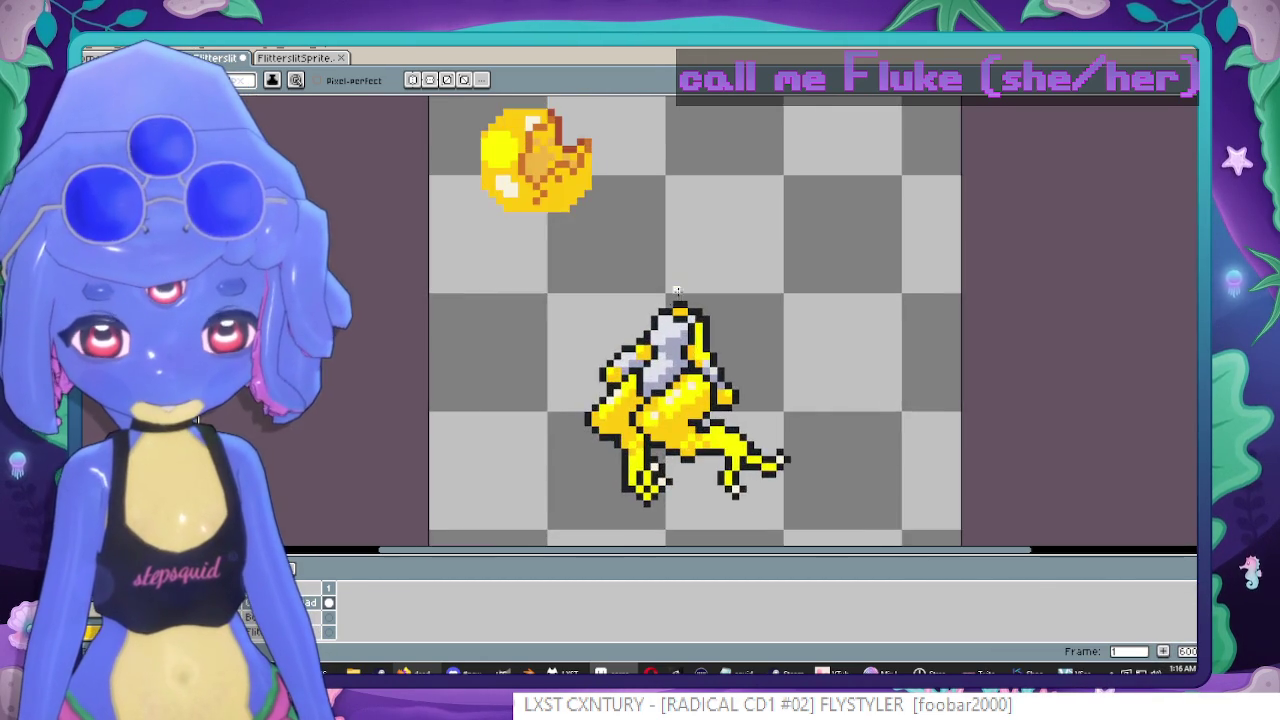
scroll(778, 303, "up", 3)
scroll(778, 303, "up", 1)
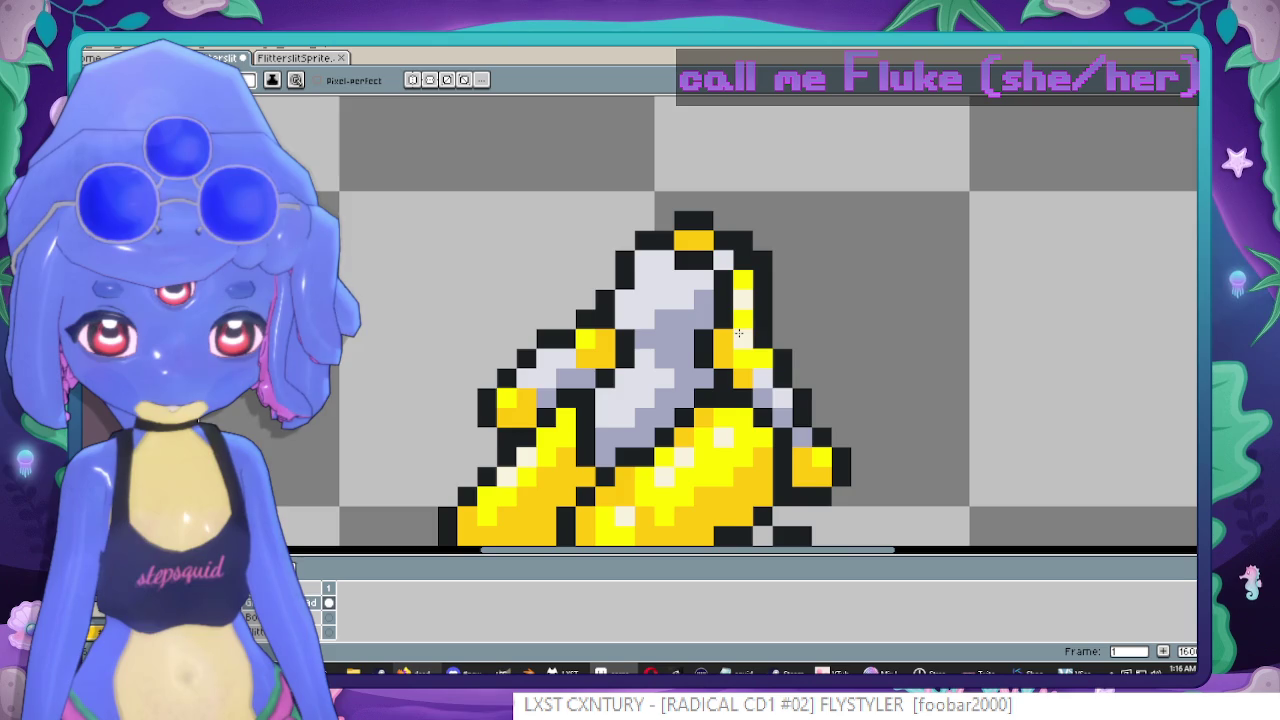
scroll(831, 380, "down", 4)
scroll(857, 320, "up", 1)
scroll(880, 340, "down", 1)
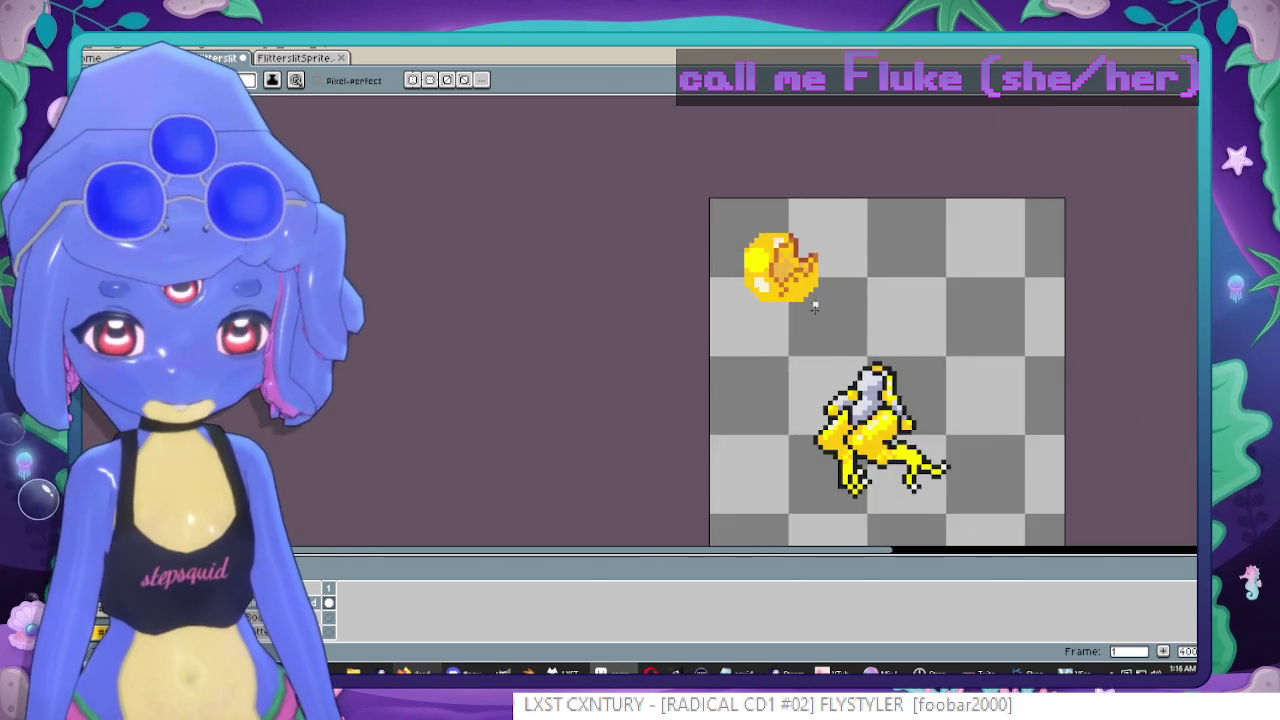
scroll(907, 367, "up", 1)
scroll(907, 367, "up", 1)
scroll(831, 240, "down", 1)
scroll(806, 229, "up", 1)
scroll(806, 229, "down", 1)
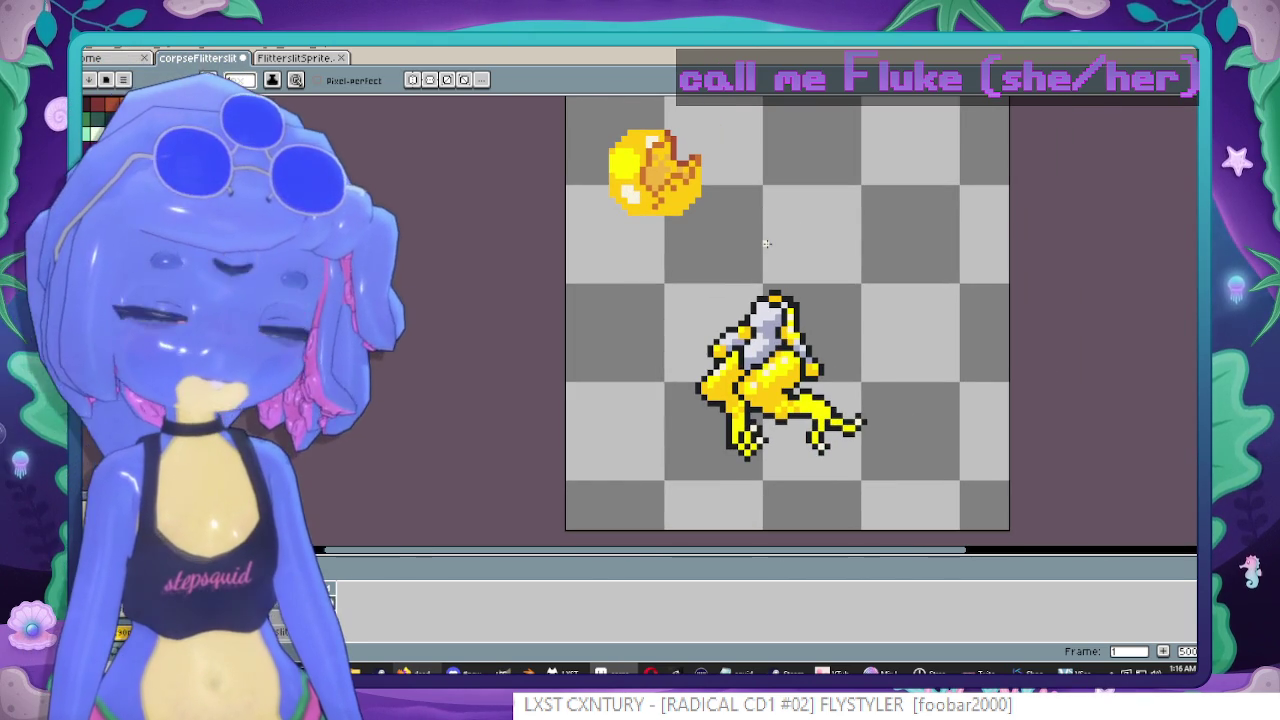
scroll(720, 200, "down", 1)
scroll(735, 195, "up", 1)
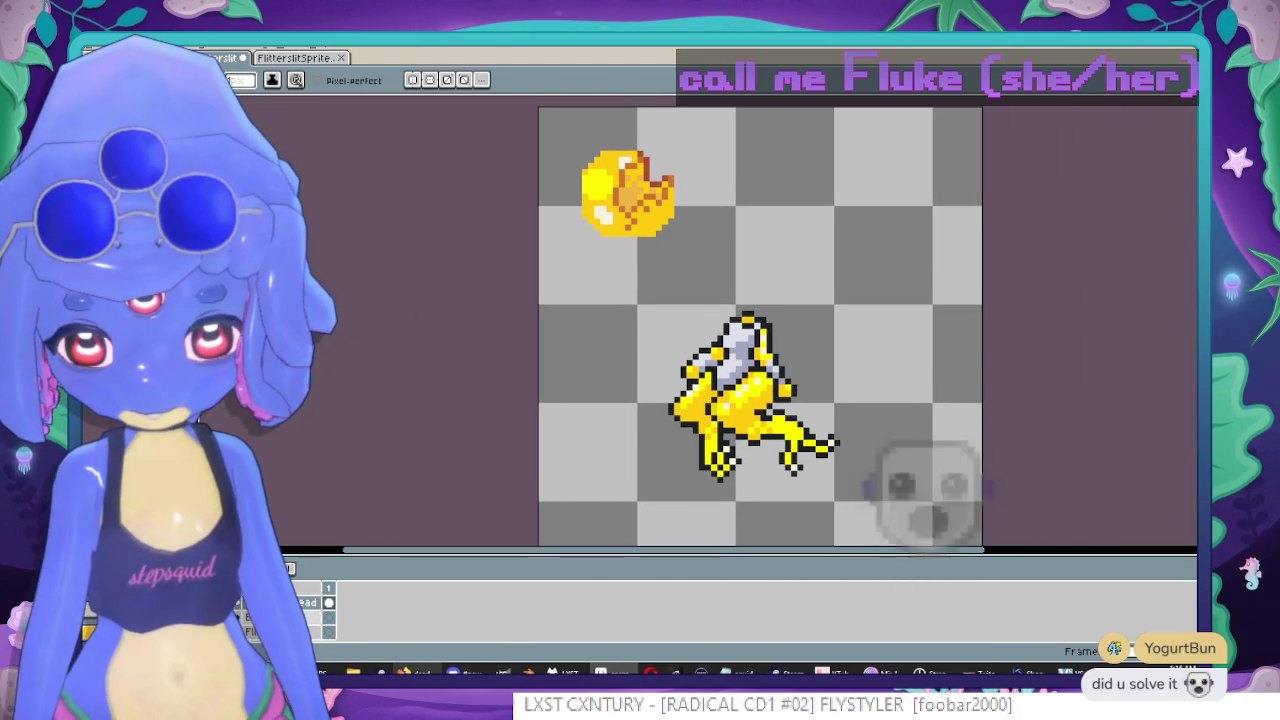
left_click_drag(625, 459, 565, 396)
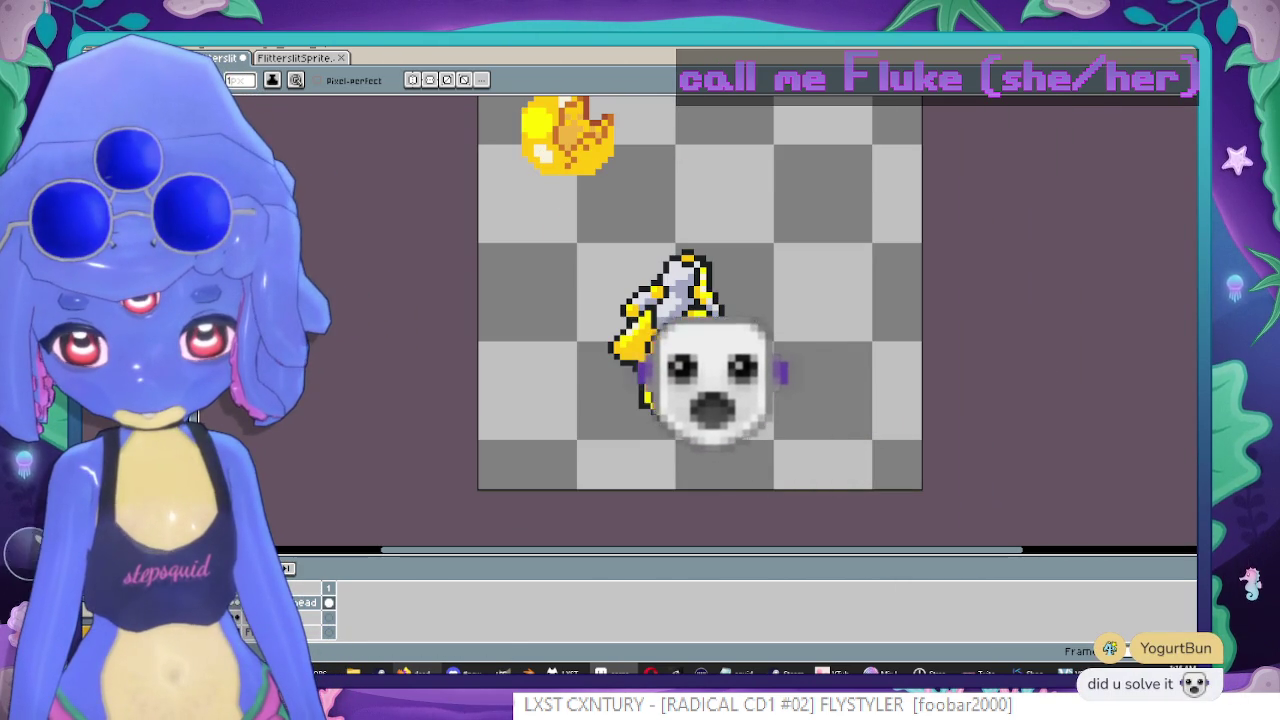
key("m")
left_click_drag(537, 203, 820, 455)
key("Delete")
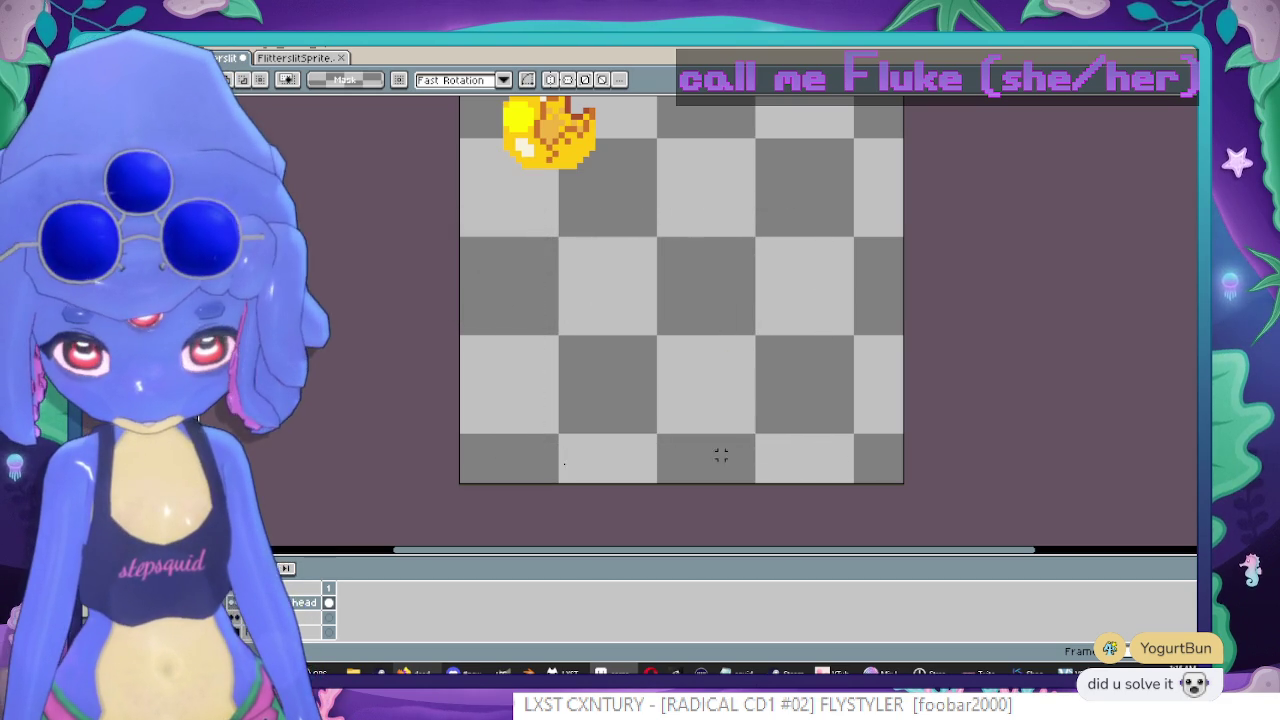
key("ctrl+z")
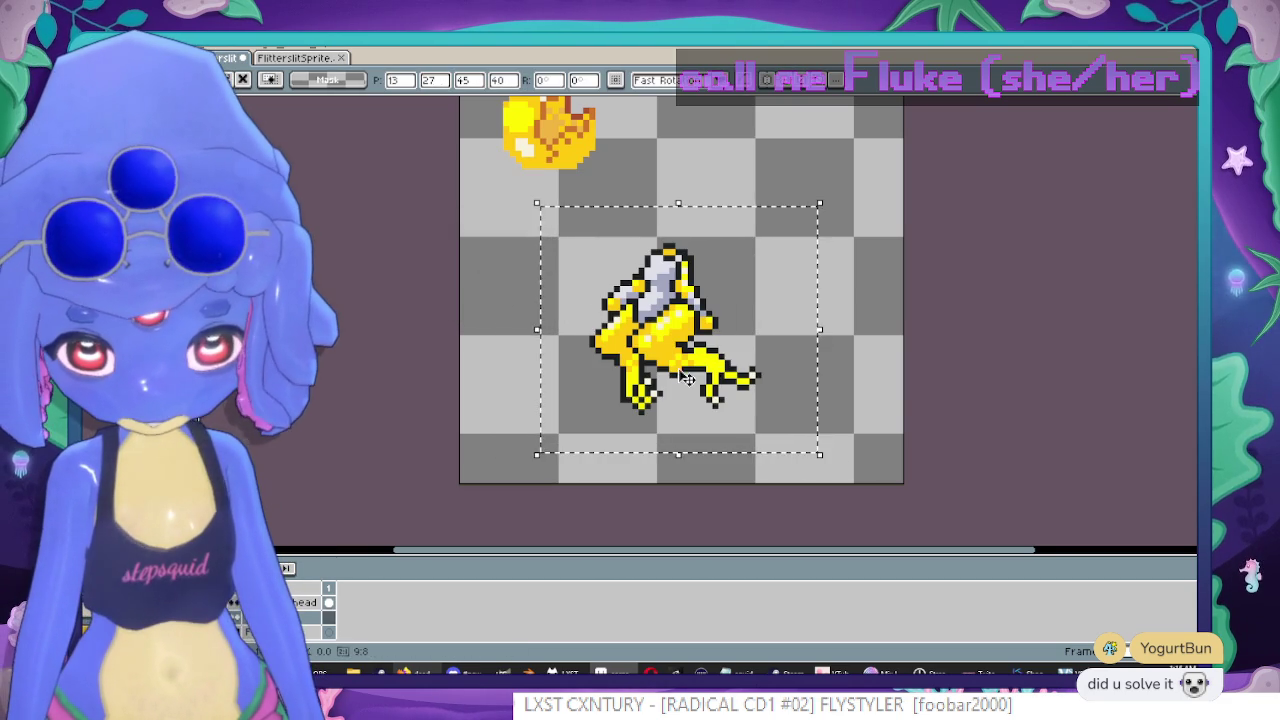
left_click_drag(574, 143, 627, 241)
scroll(702, 248, "up", 1)
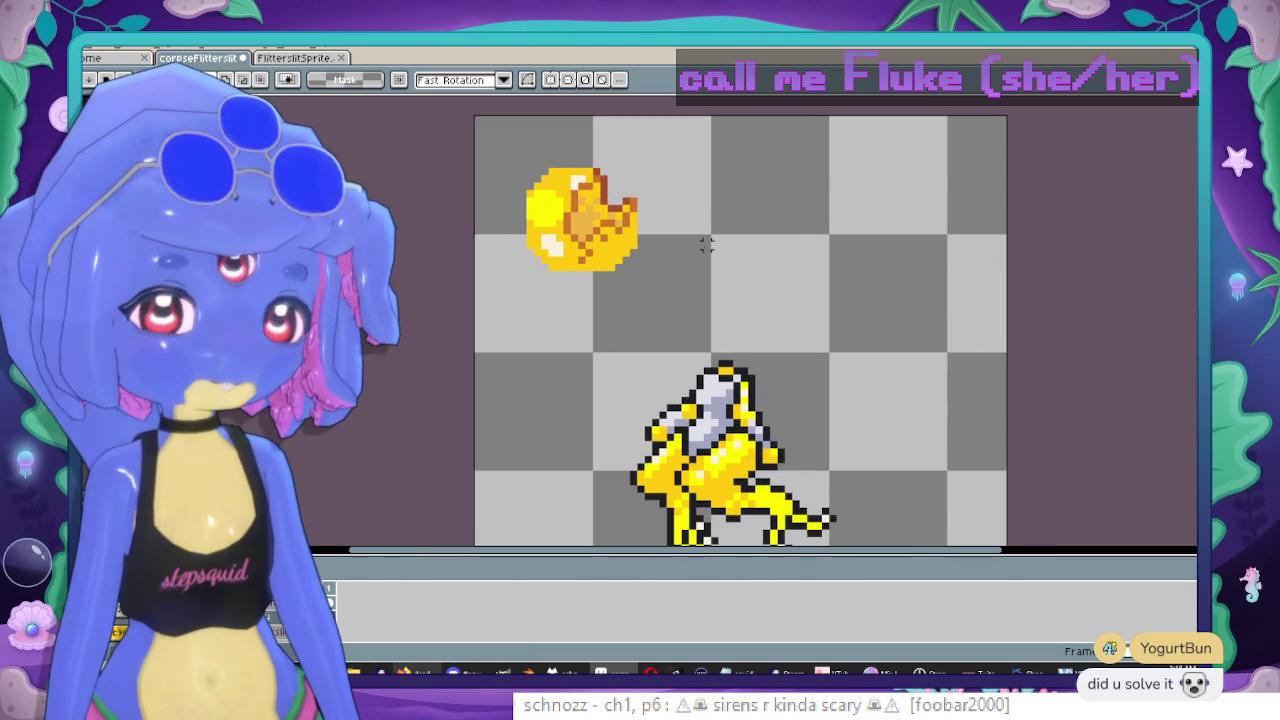
scroll(744, 341, "up", 3)
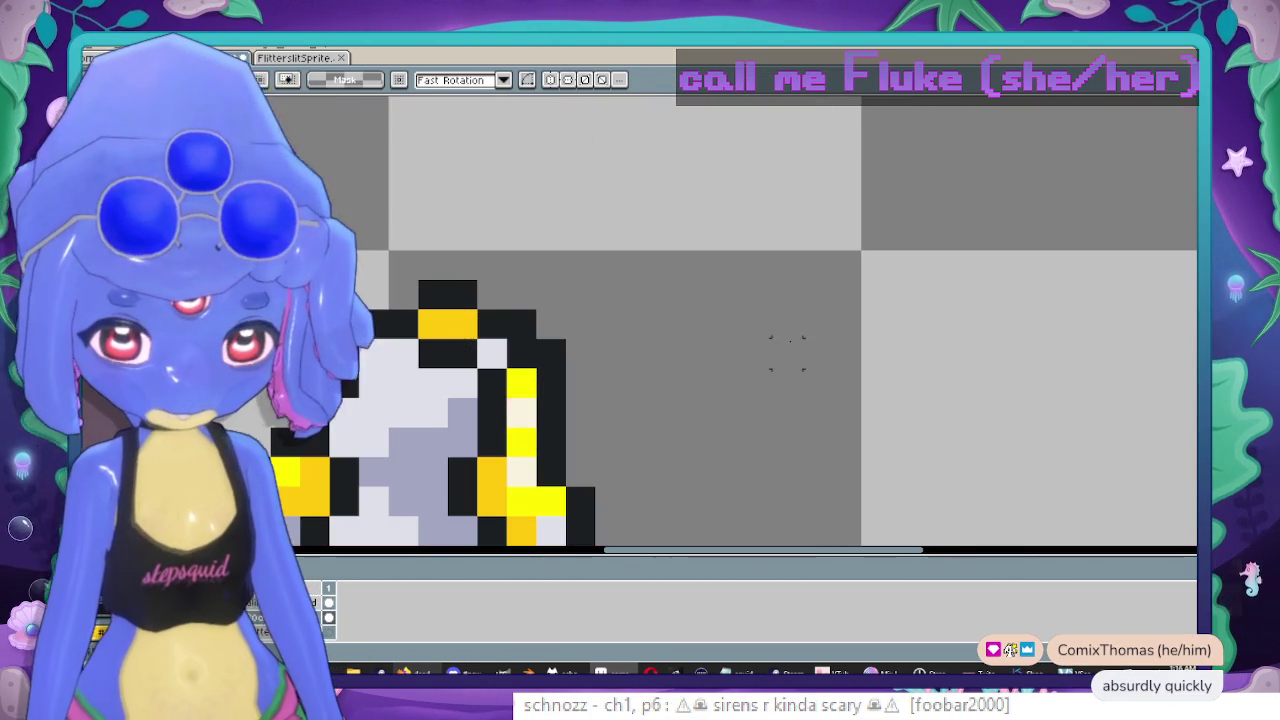
key("b")
scroll(551, 324, "down", 1)
key("ctrl+Tab")
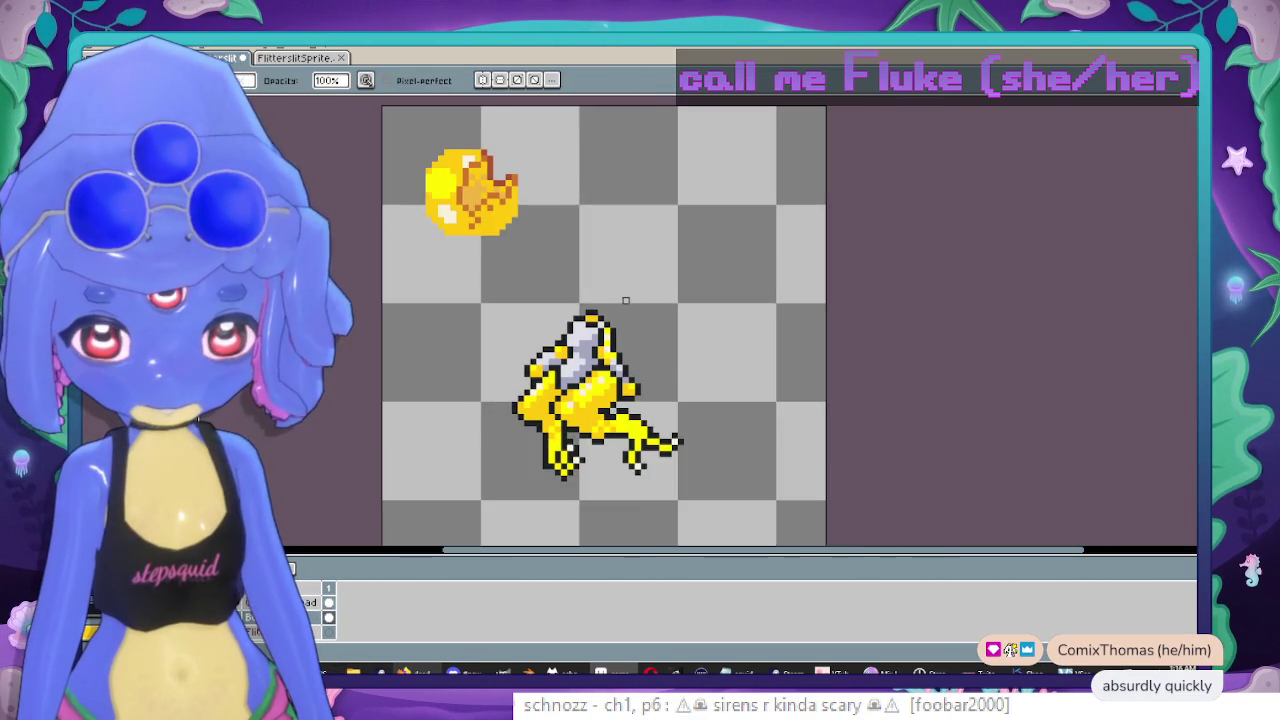
scroll(623, 300, "up", 2)
mouse_move(680, 277)
left_mouse_down()
mouse_move(848, 383)
mouse_move(783, 360)
left_mouse_up()
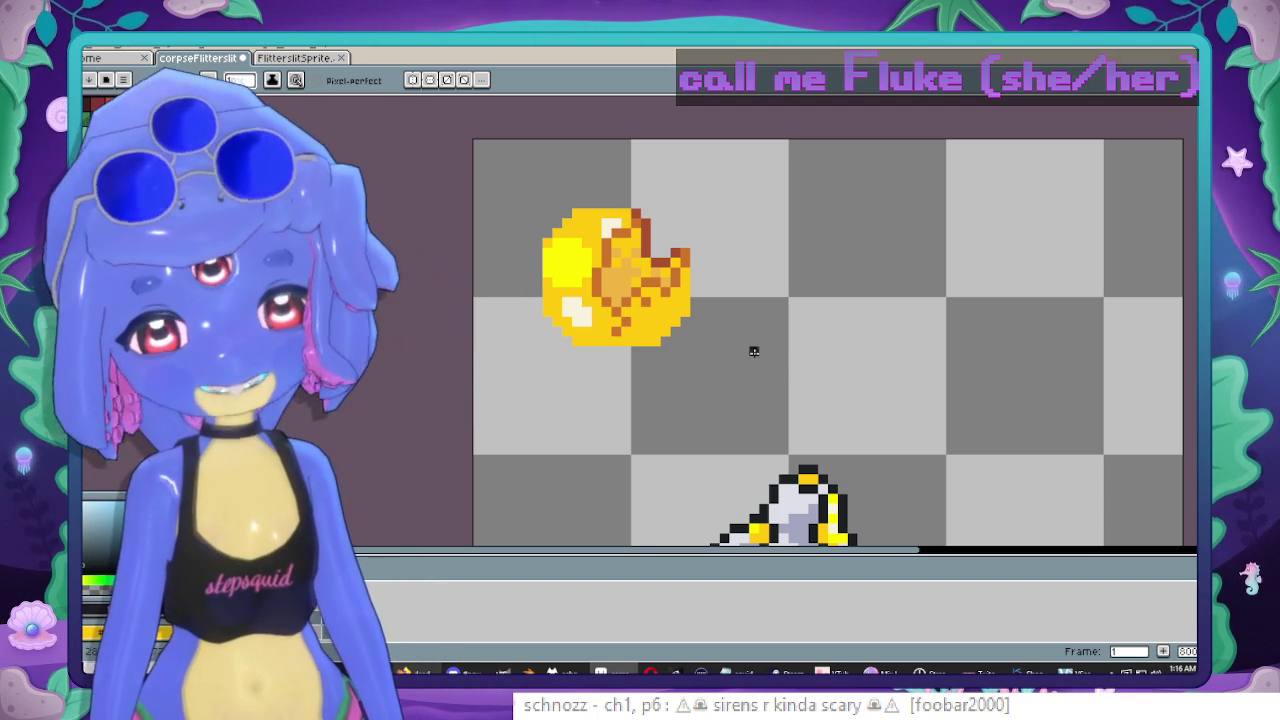
scroll(703, 363, "up", 1)
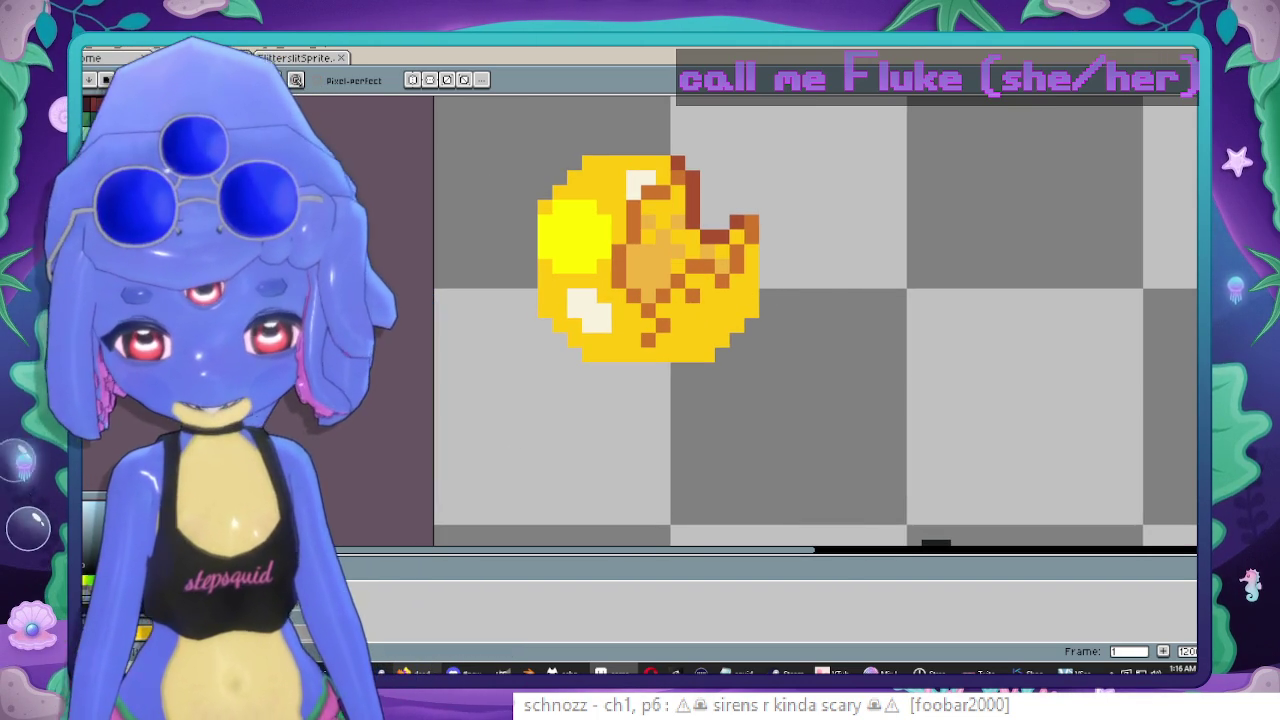
Apply a dark outline to the gold coin with the Outline effect.
key("shift+o")
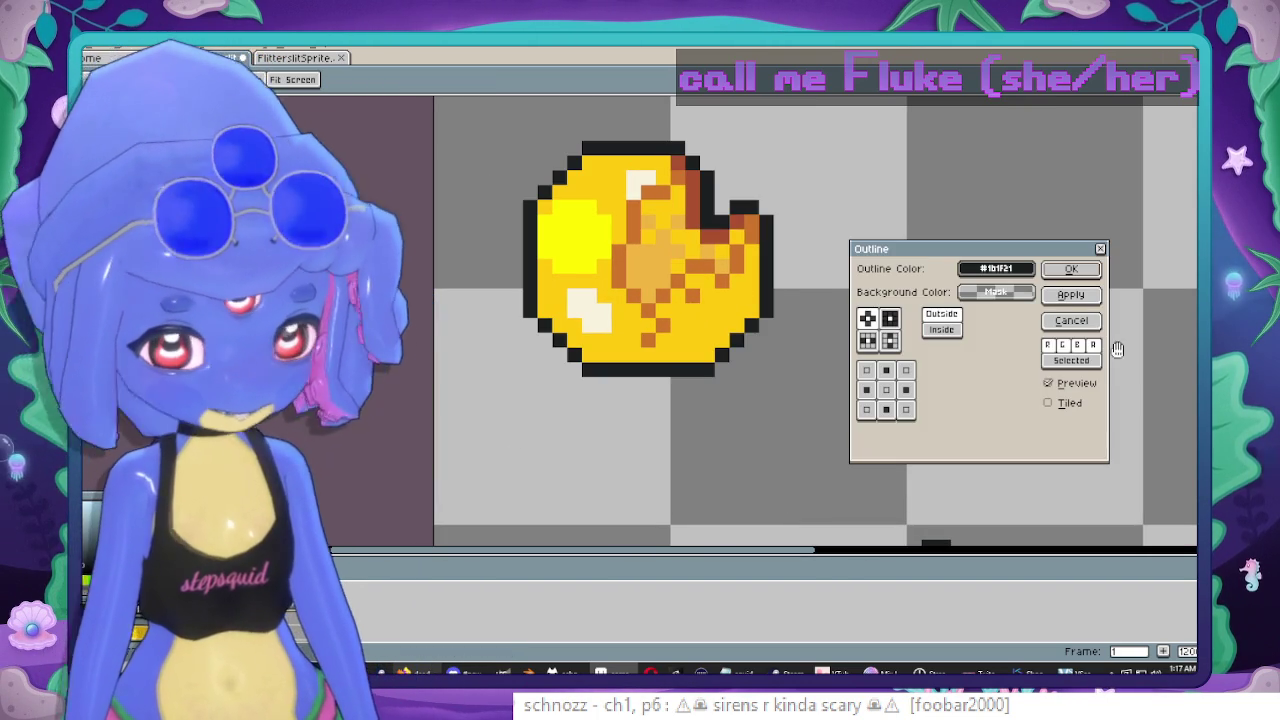
left_click(1071, 320)
scroll(633, 263, "down", 3)
scroll(633, 263, "up", 1)
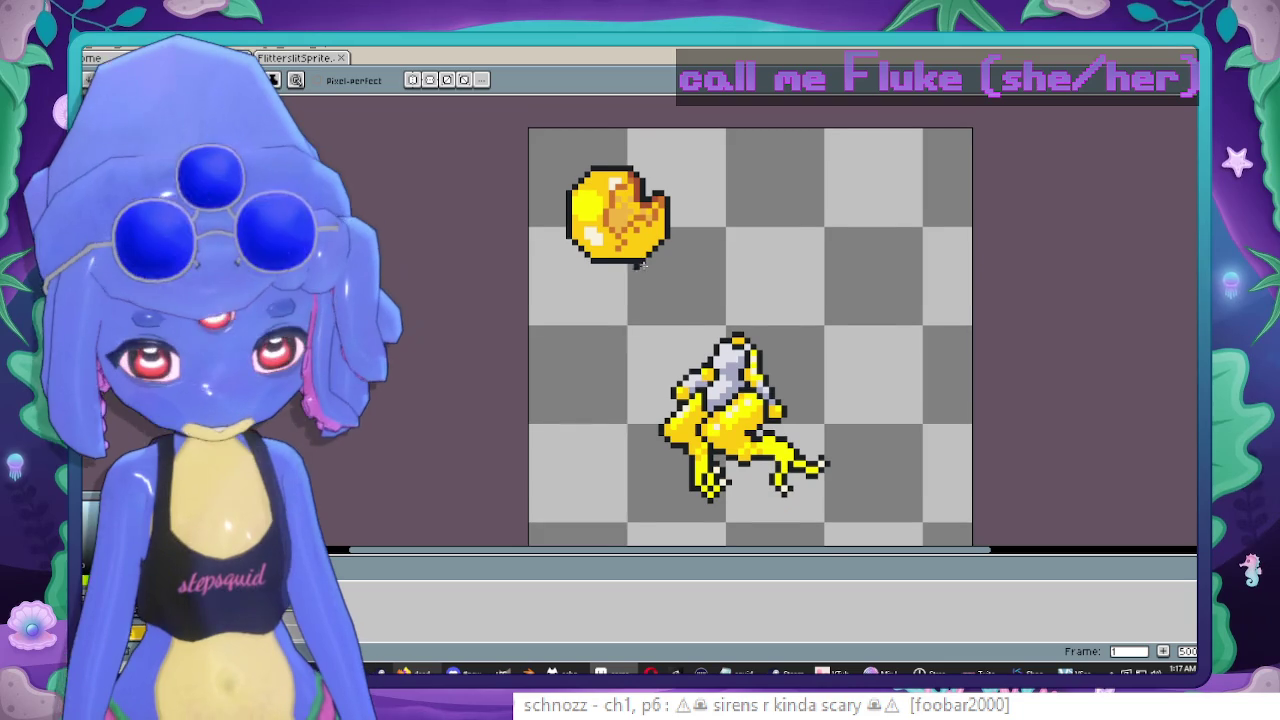
Marquee-select the outlined coin and move it to the corpse's lower left.
key("m")
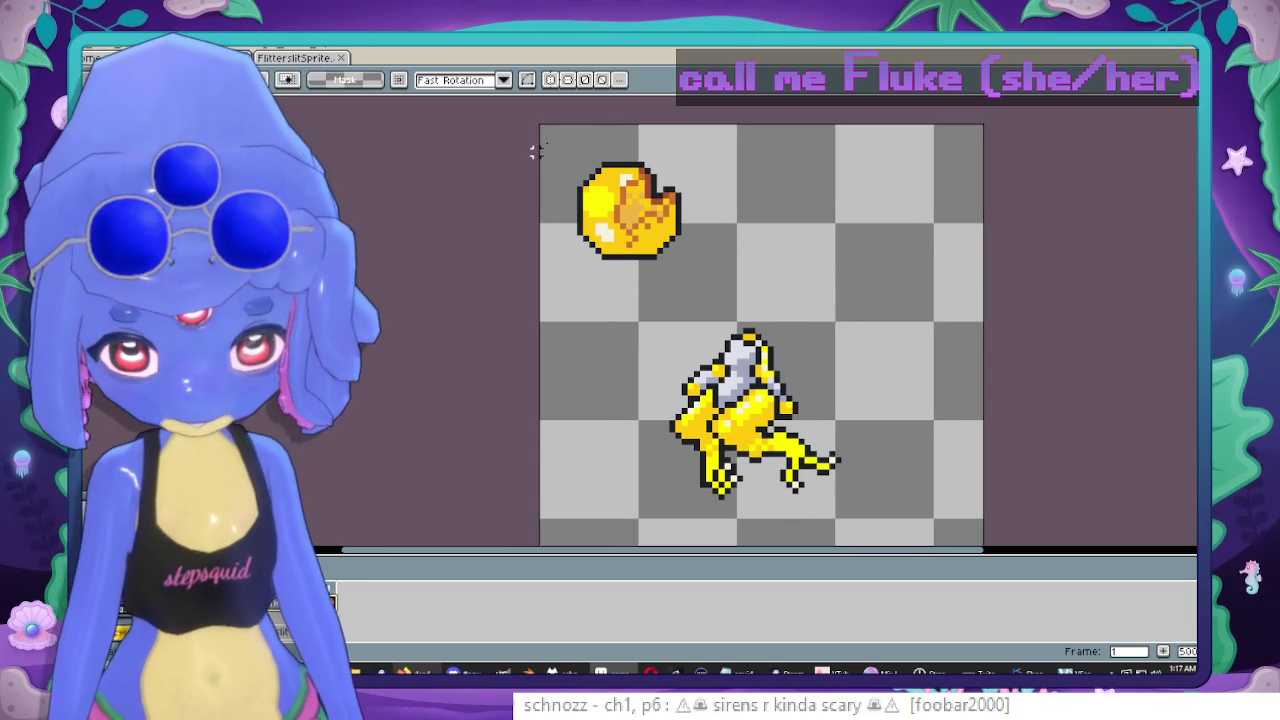
left_click_drag(590, 185, 709, 286)
mouse_move(686, 150)
left_mouse_down()
mouse_move(703, 418)
mouse_move(890, 372)
left_mouse_up()
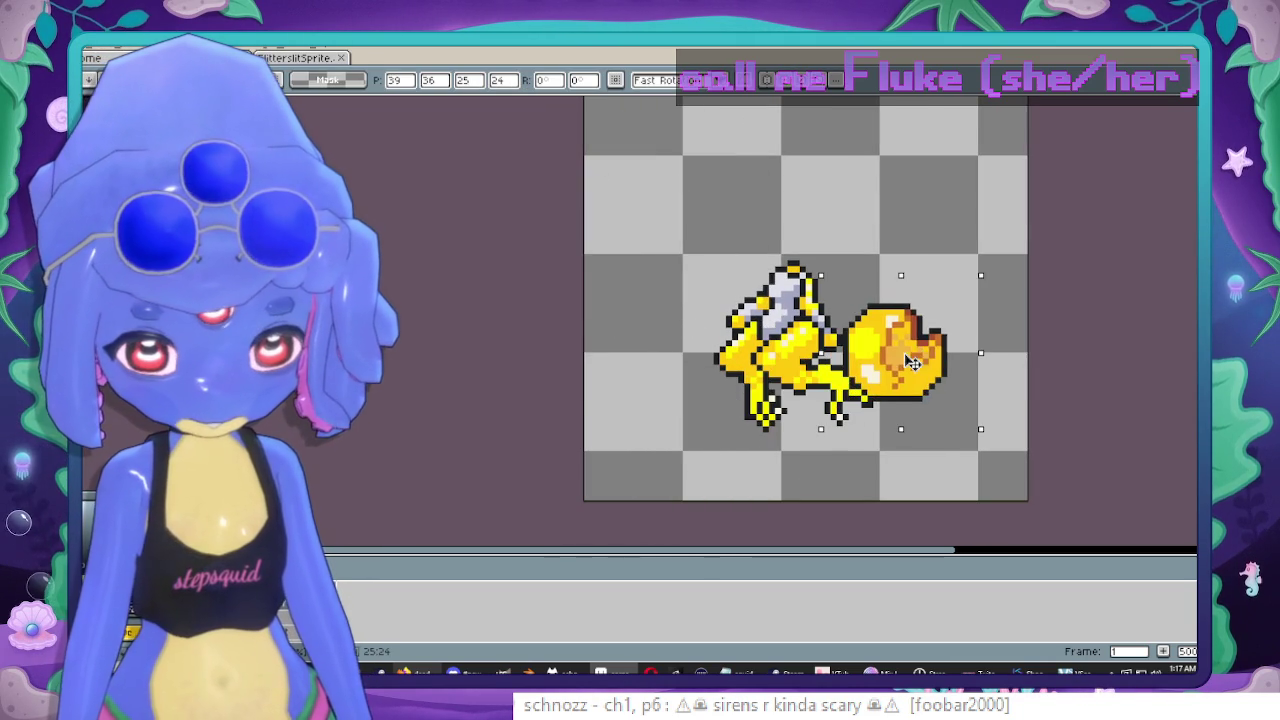
left_click_drag(890, 372, 682, 428)
left_click(925, 355)
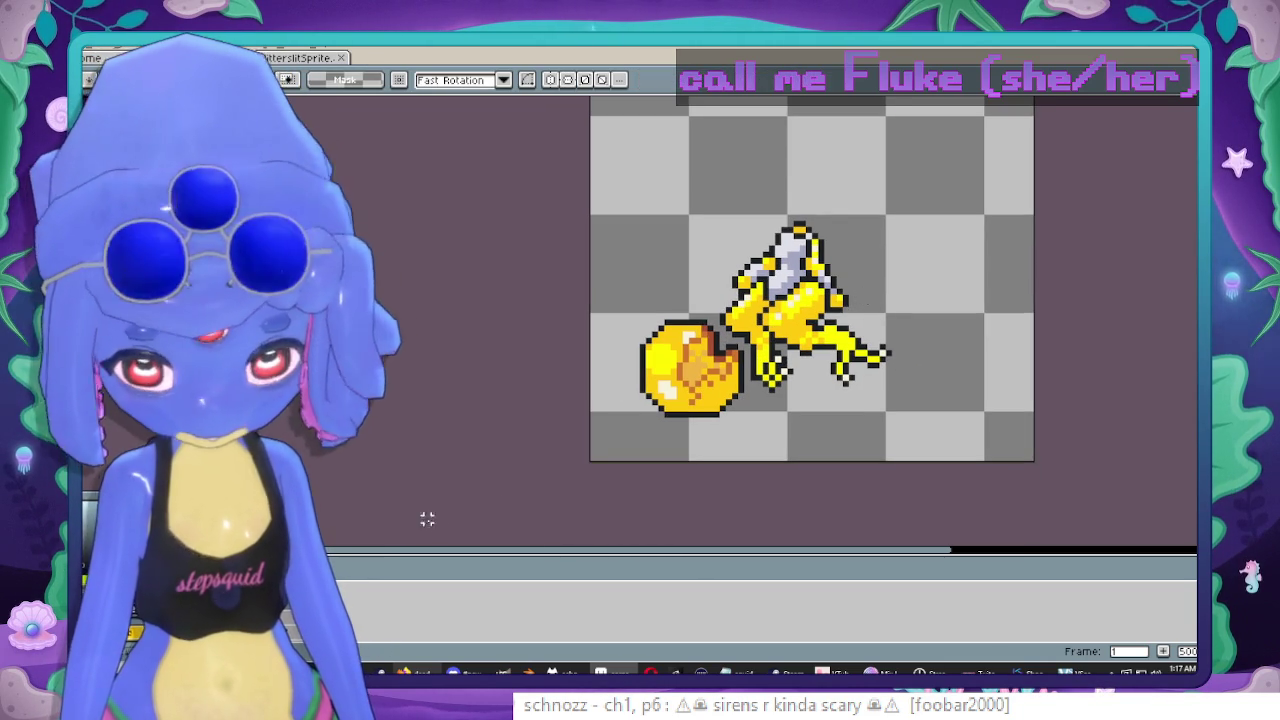
Shift the corpse right, move the coin up beside it, then show the Flitterslit sprite.
left_click_drag(620, 140, 946, 446)
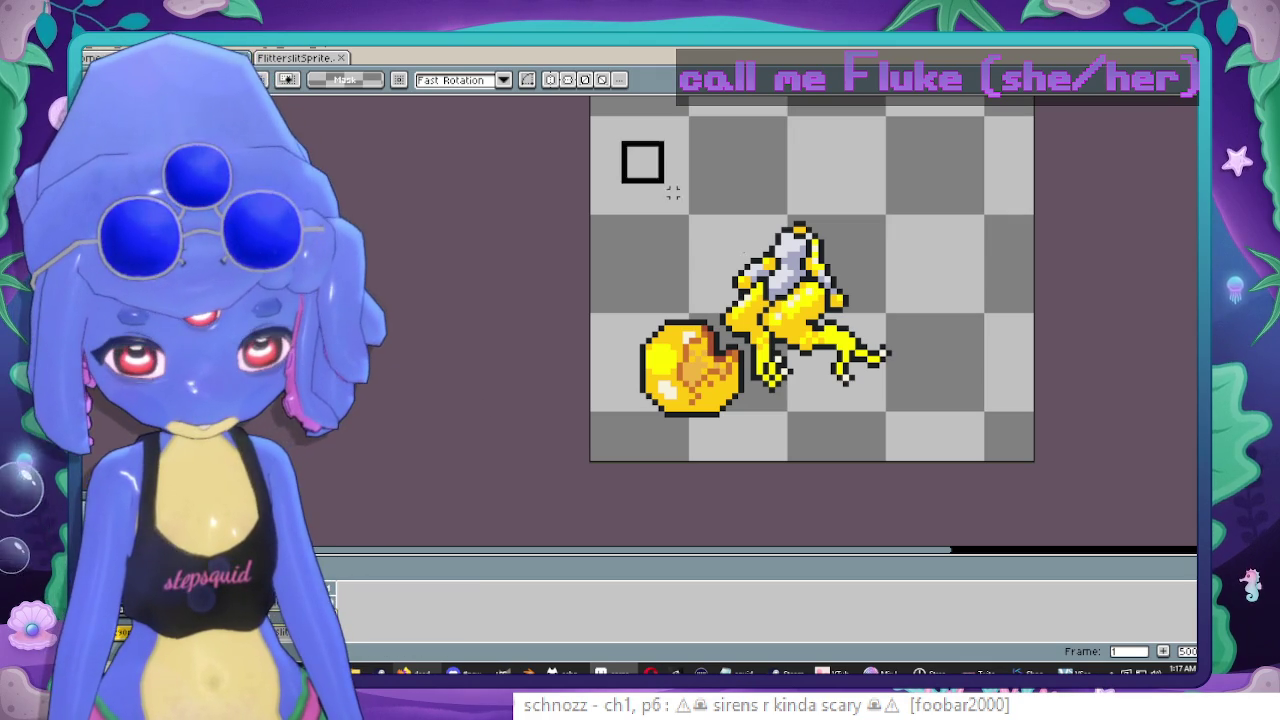
mouse_move(824, 317)
left_mouse_down()
mouse_move(897, 305)
mouse_move(897, 330)
left_mouse_up()
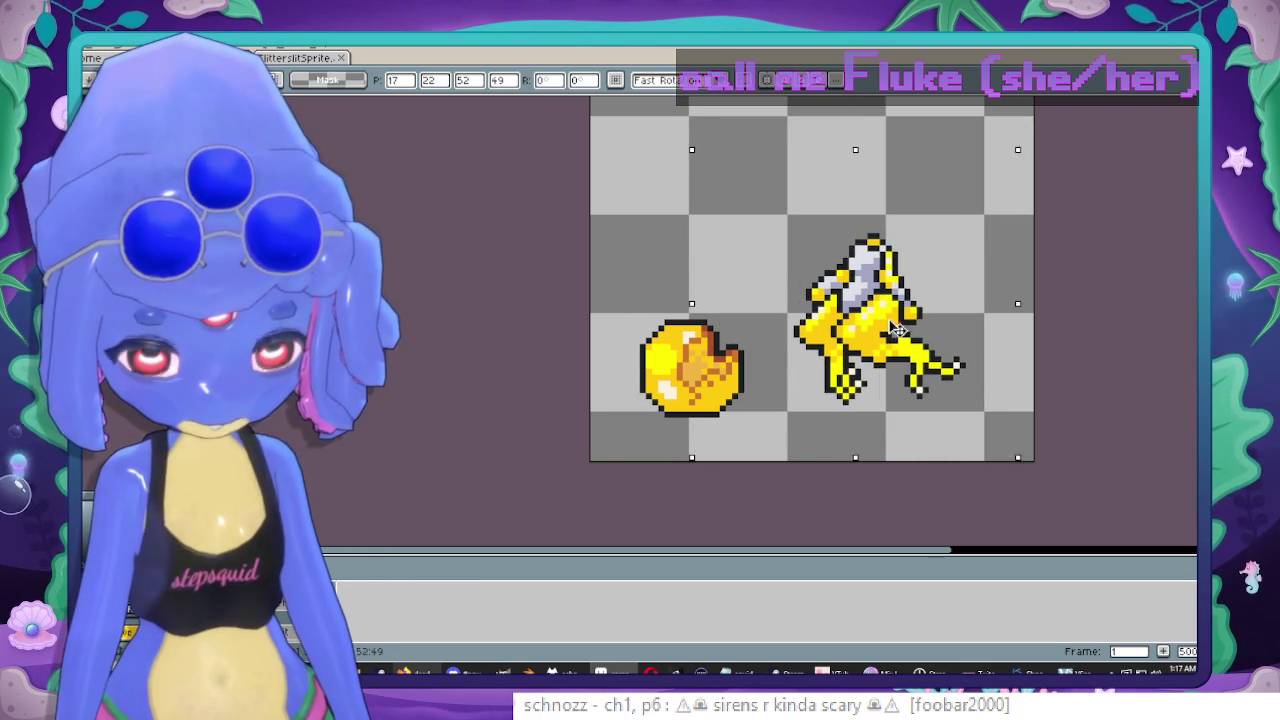
left_click(464, 377)
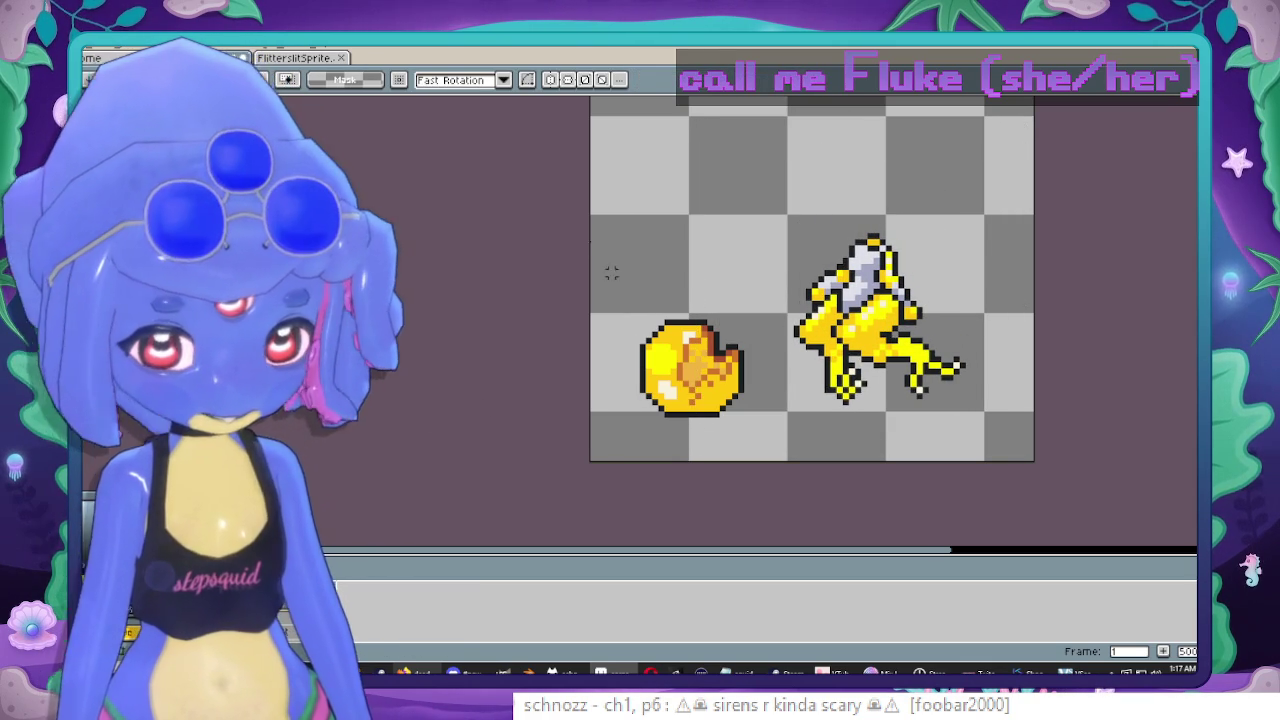
left_click_drag(593, 240, 786, 440)
left_click_drag(672, 408, 692, 385)
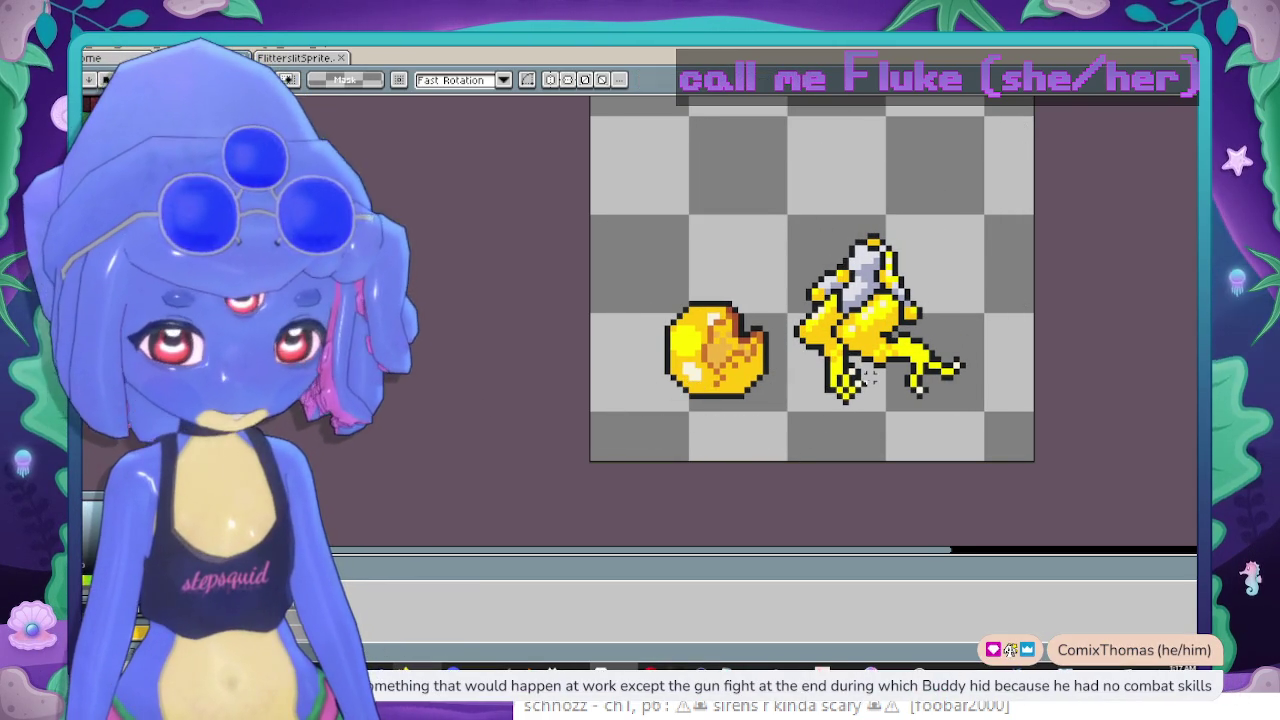
scroll(700, 360, "up", 3)
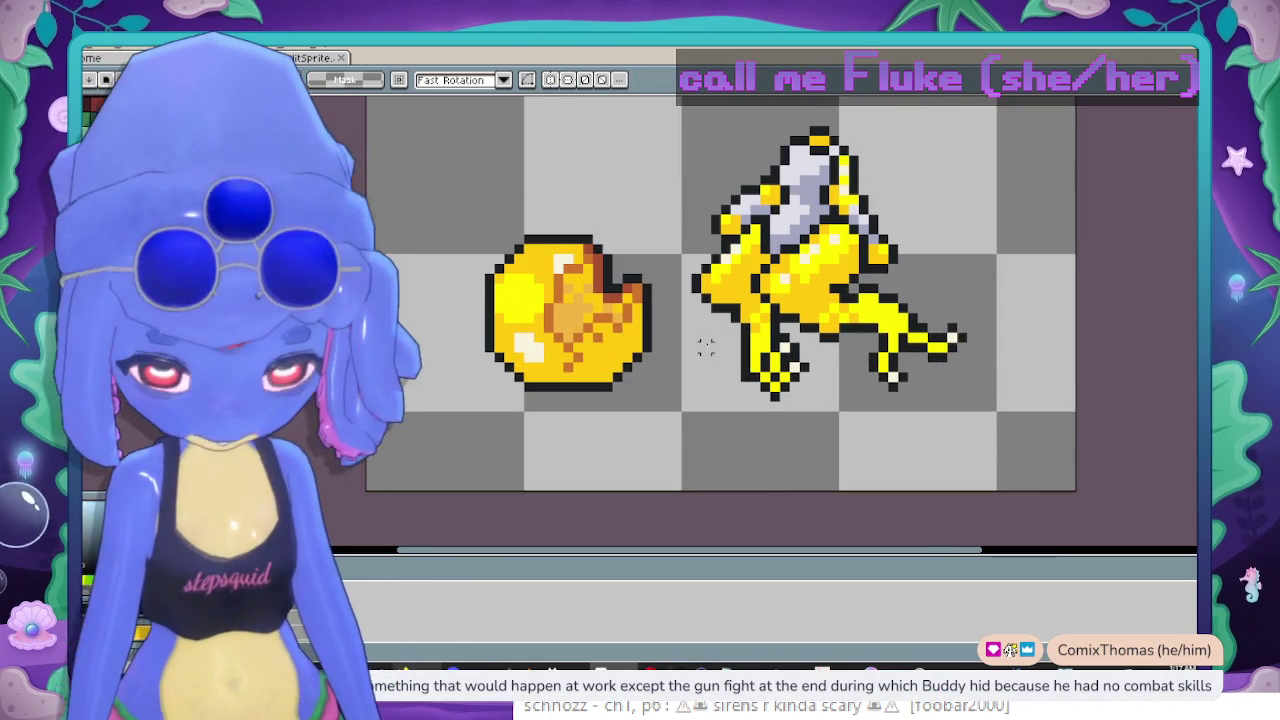
left_click(308, 59)
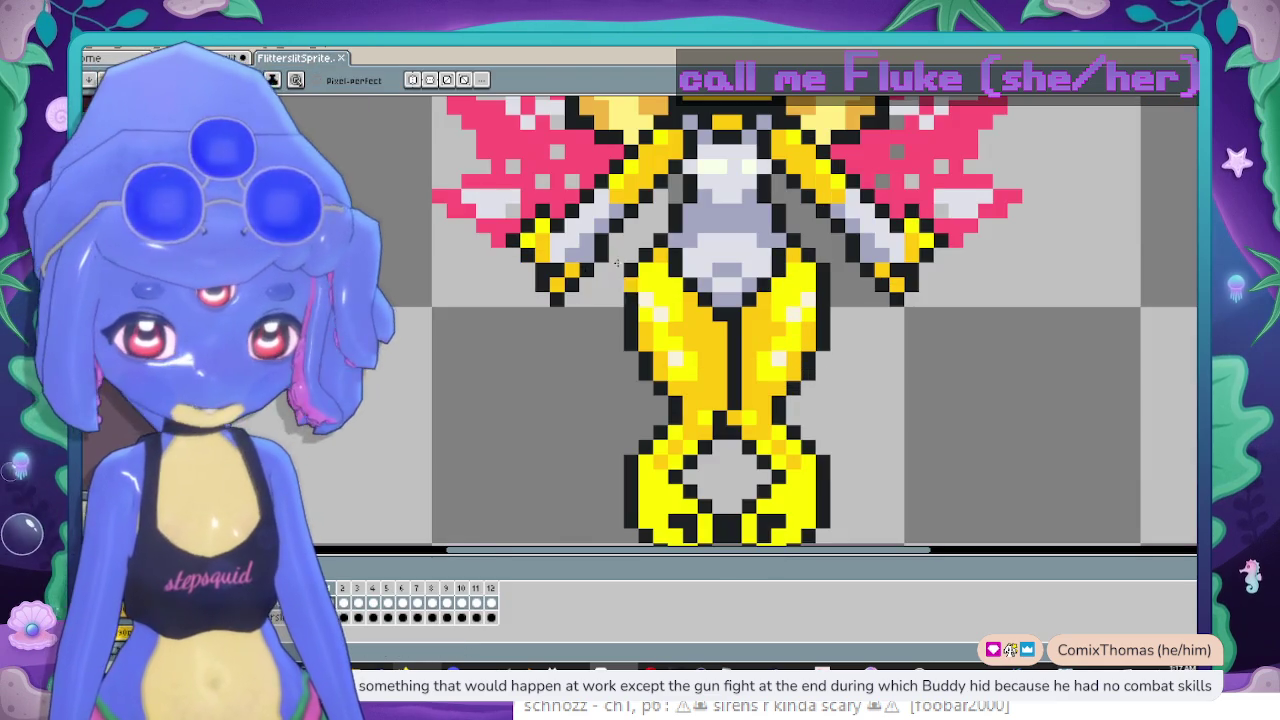
Back in the coin-and-corpse document, draw a plus-shaped gold sparkle beside the coin with the Pencil.
scroll(323, 175, "down", 2)
key("ctrl+Tab")
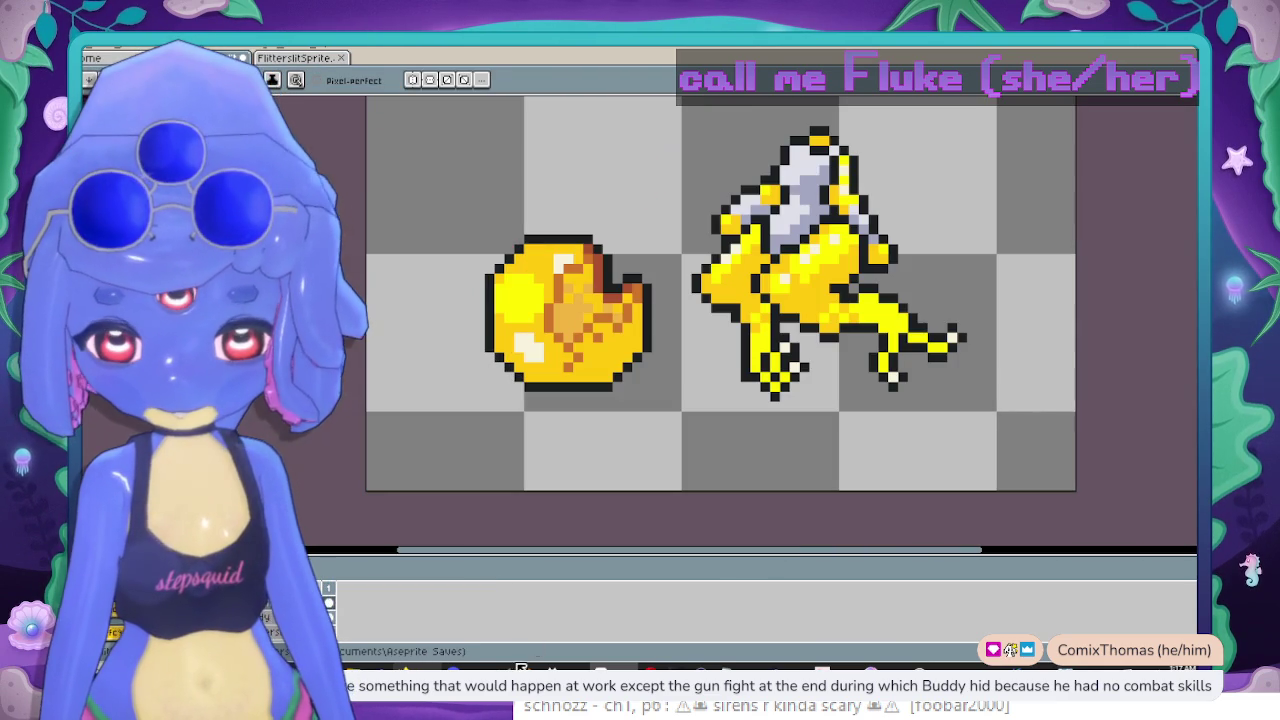
left_click_drag(700, 300, 686, 330)
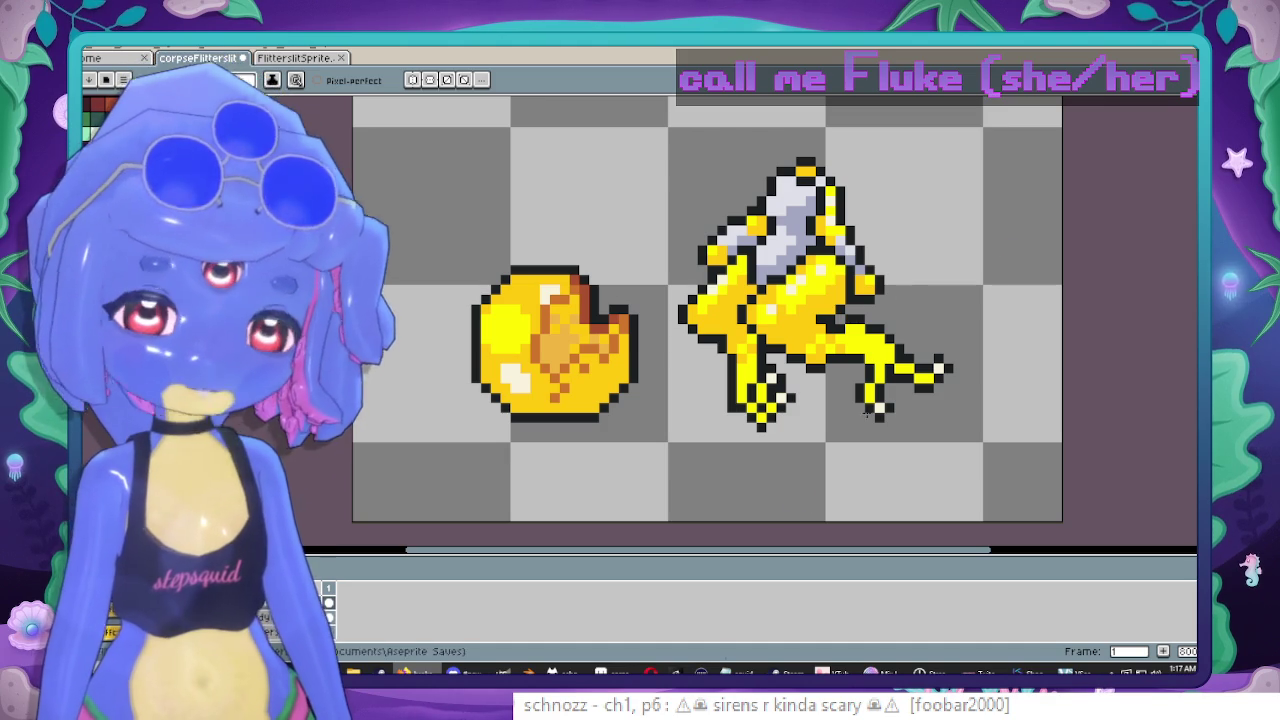
scroll(614, 466, "up", 1)
left_click(688, 368)
scroll(712, 366, "up", 1)
left_click(712, 344)
left_click(683, 373)
left_click(712, 402)
left_click(741, 373)
Undo the last pixel and reshape the sparkle's pixel cluster, filling its lower-left pixels.
key("ctrl+z")
left_click_drag(741, 344, 734, 390)
left_click(726, 392)
scroll(614, 468, "down", 2)
scroll(614, 468, "left", 2)
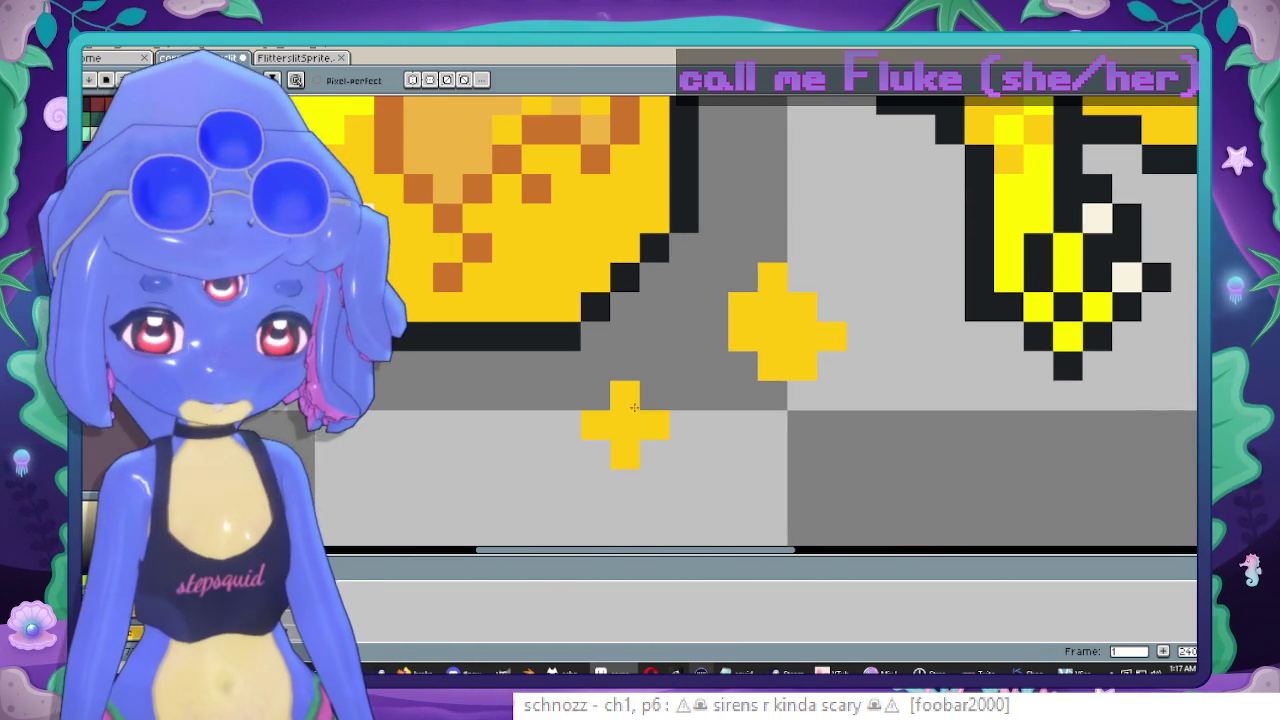
Enlarge the Pencil brush size for bigger sparkles.
key("plus")
scroll(593, 461, "down", 1)
scroll(620, 406, "left", 2)
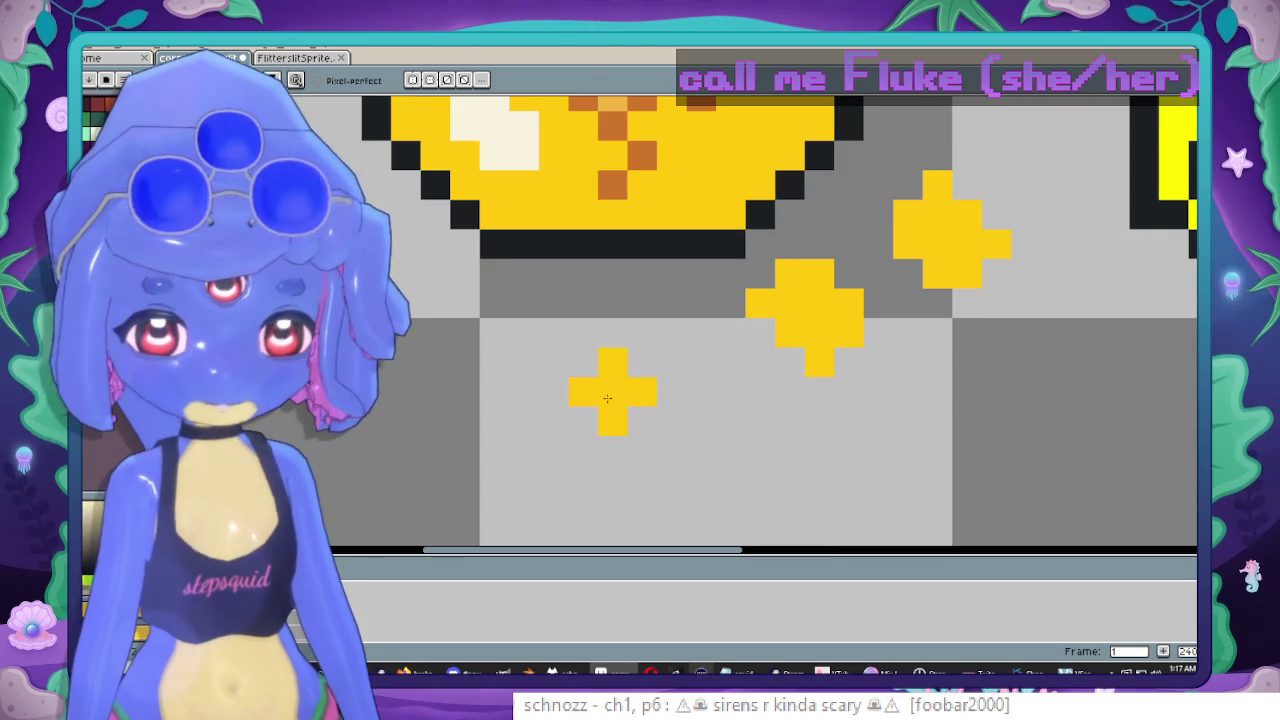
scroll(800, 442, "right", 1)
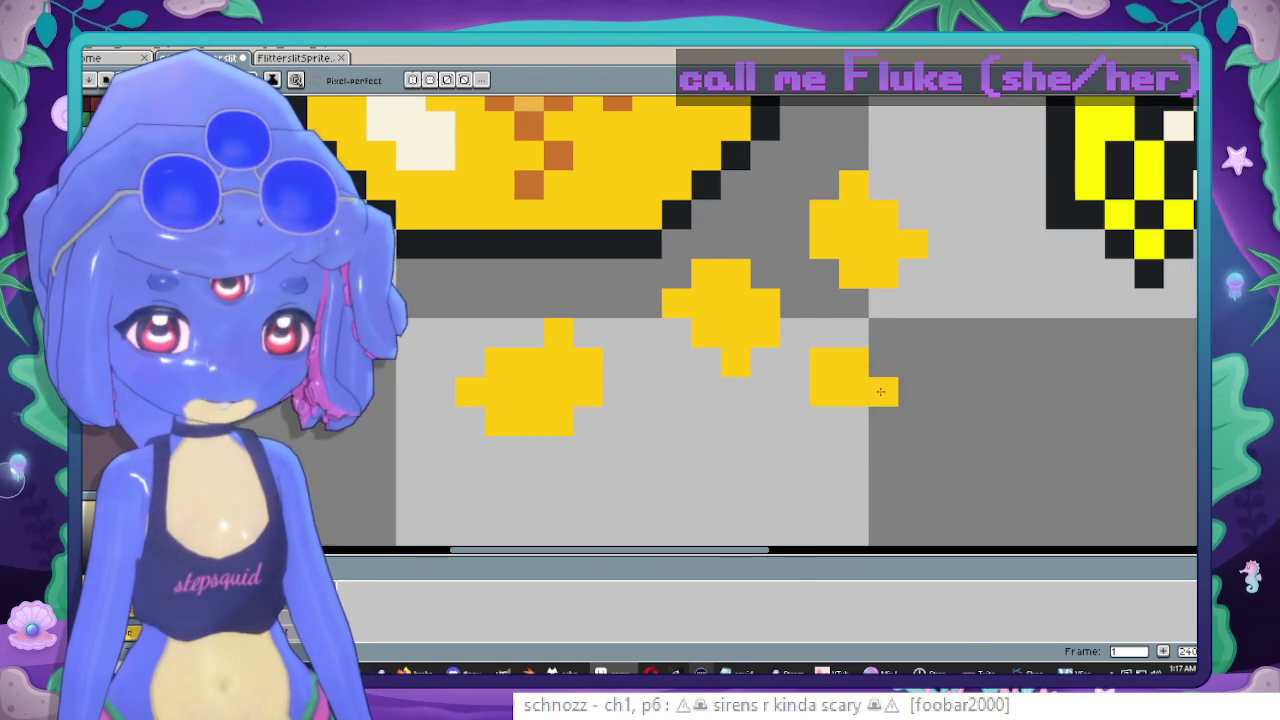
scroll(871, 394, "down", 2)
scroll(837, 362, "up", 1)
scroll(697, 244, "up", 1)
Eyedrop light orange from the coin and add one shading pixel to a sparkle.
key("i")
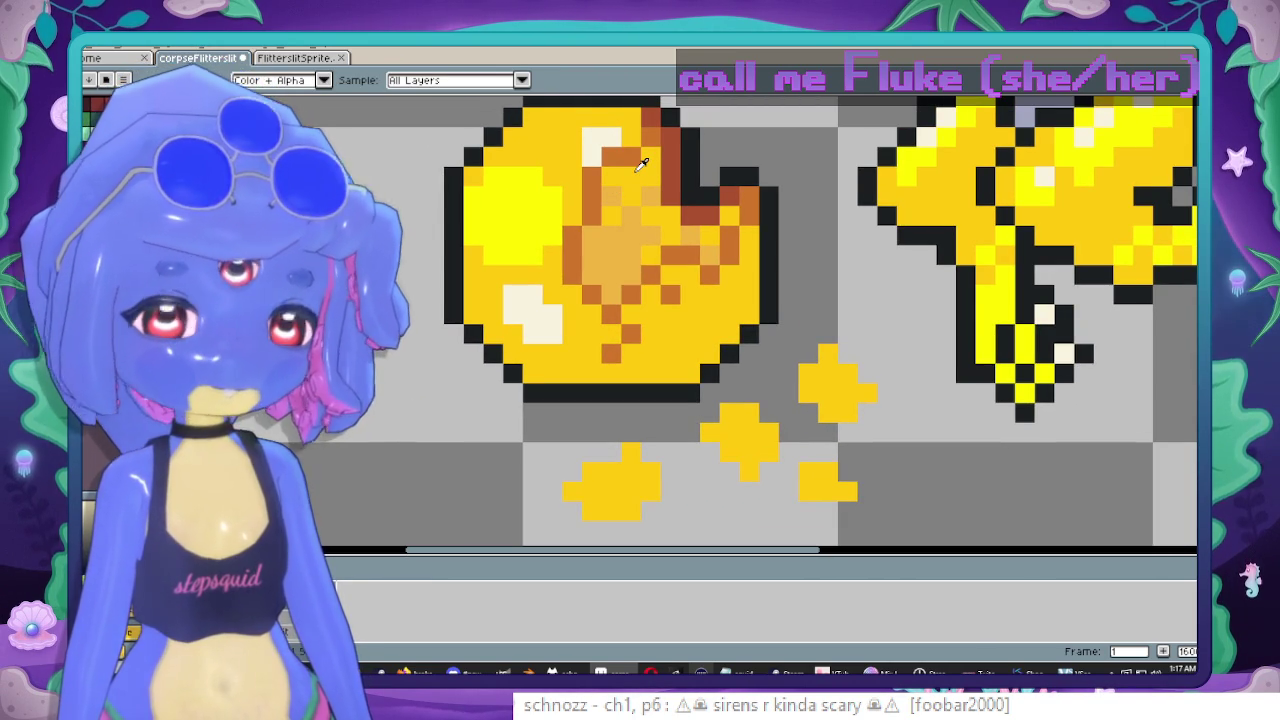
key("b")
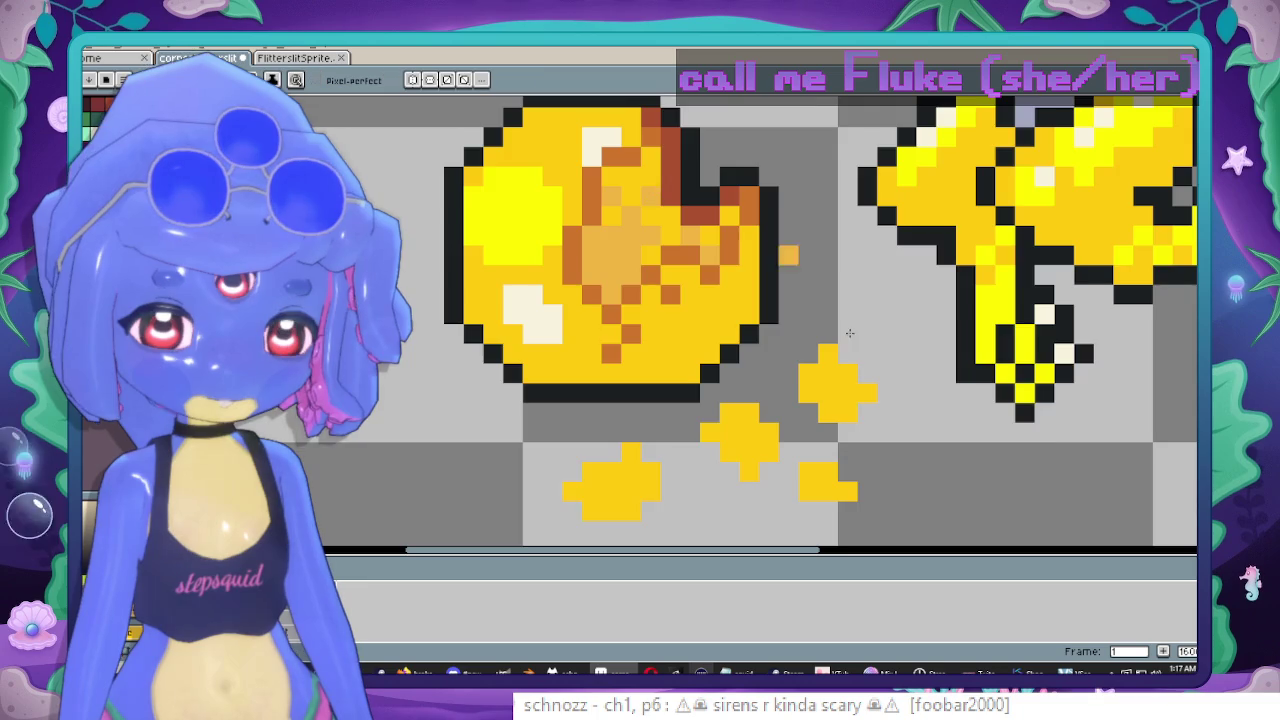
scroll(843, 357, "up", 2)
scroll(820, 371, "down", 1)
left_click(862, 318)
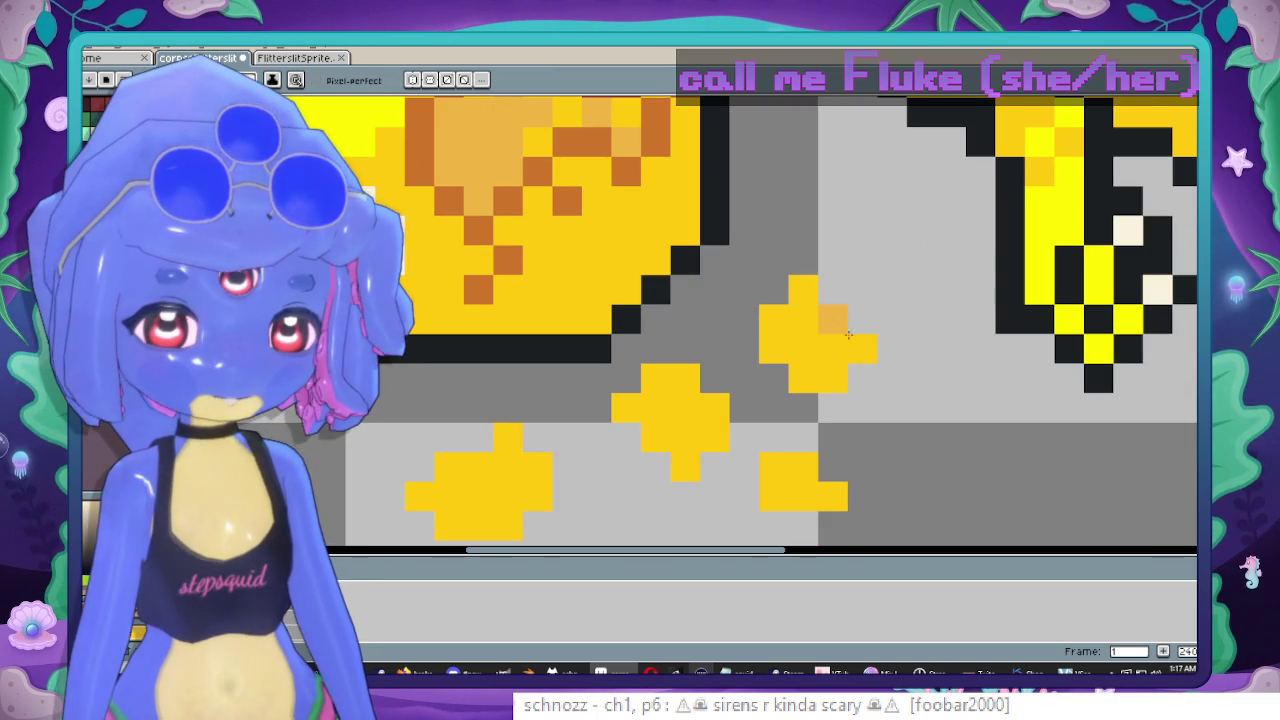
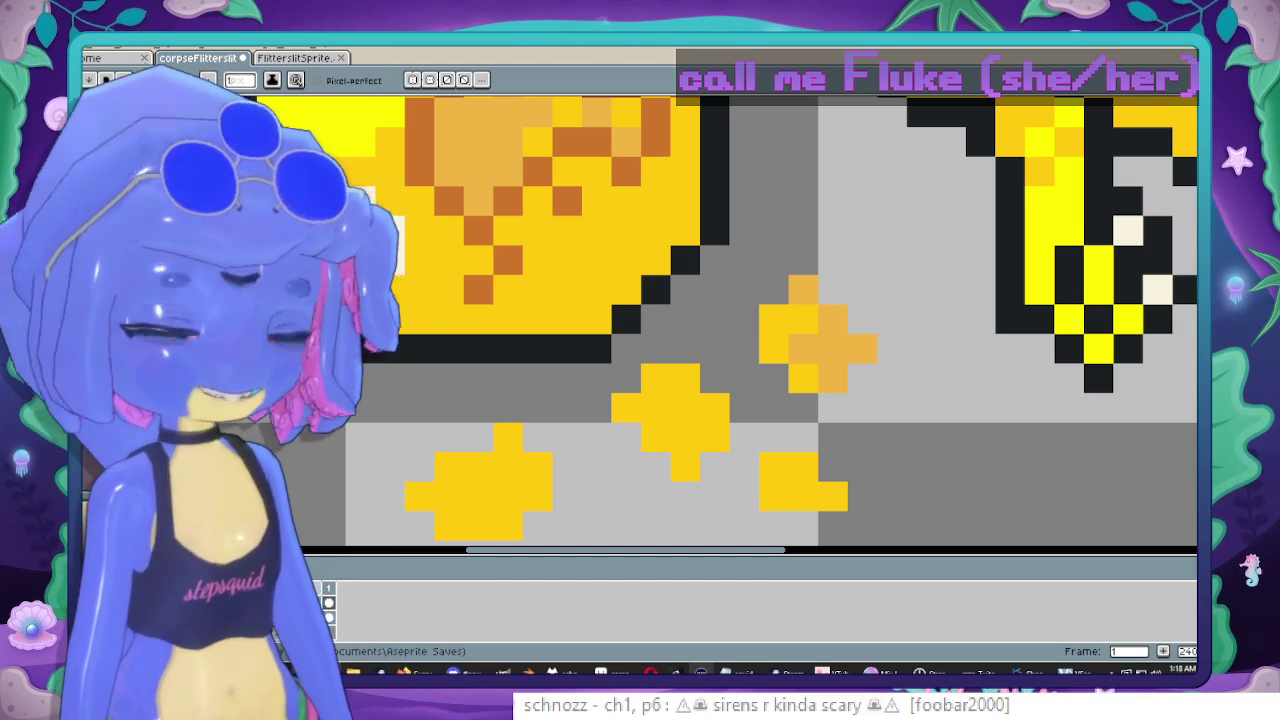
Preview the living fairy's animation on the FlitterslitSprite sheet.
scroll(754, 263, "down", 5)
scroll(735, 310, "up", 1)
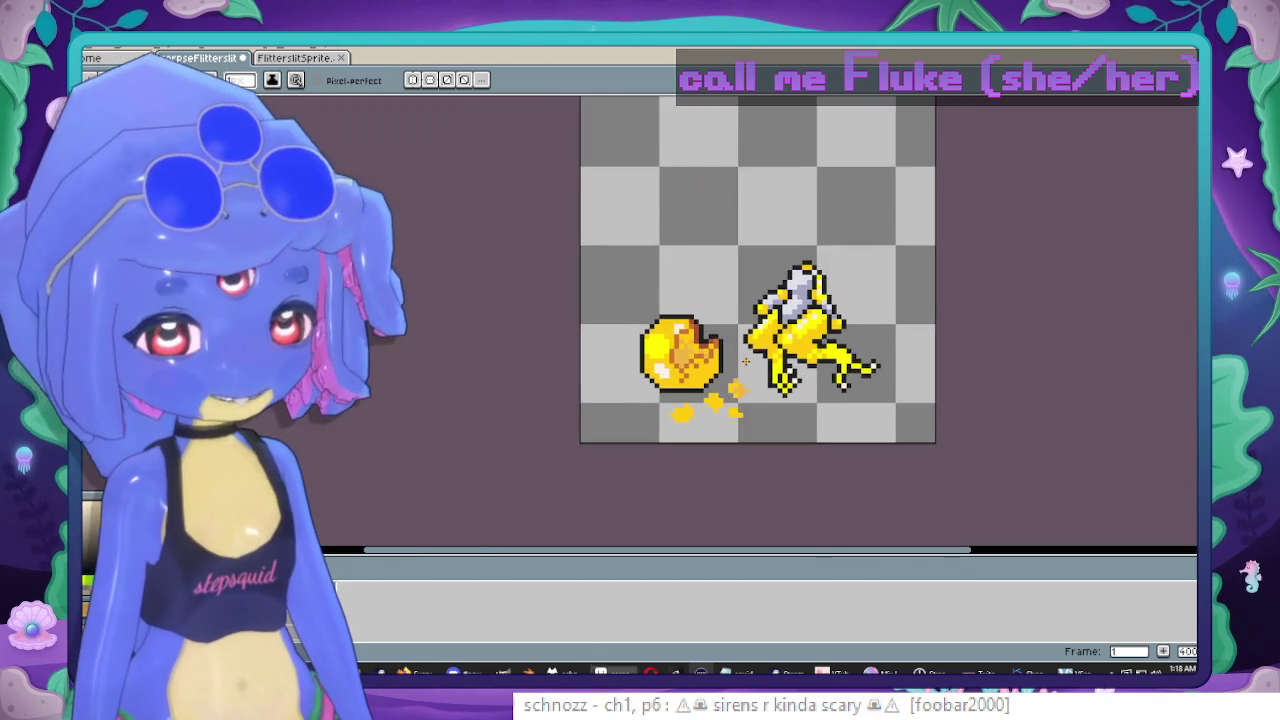
scroll(725, 343, "up", 1)
left_click(320, 60)
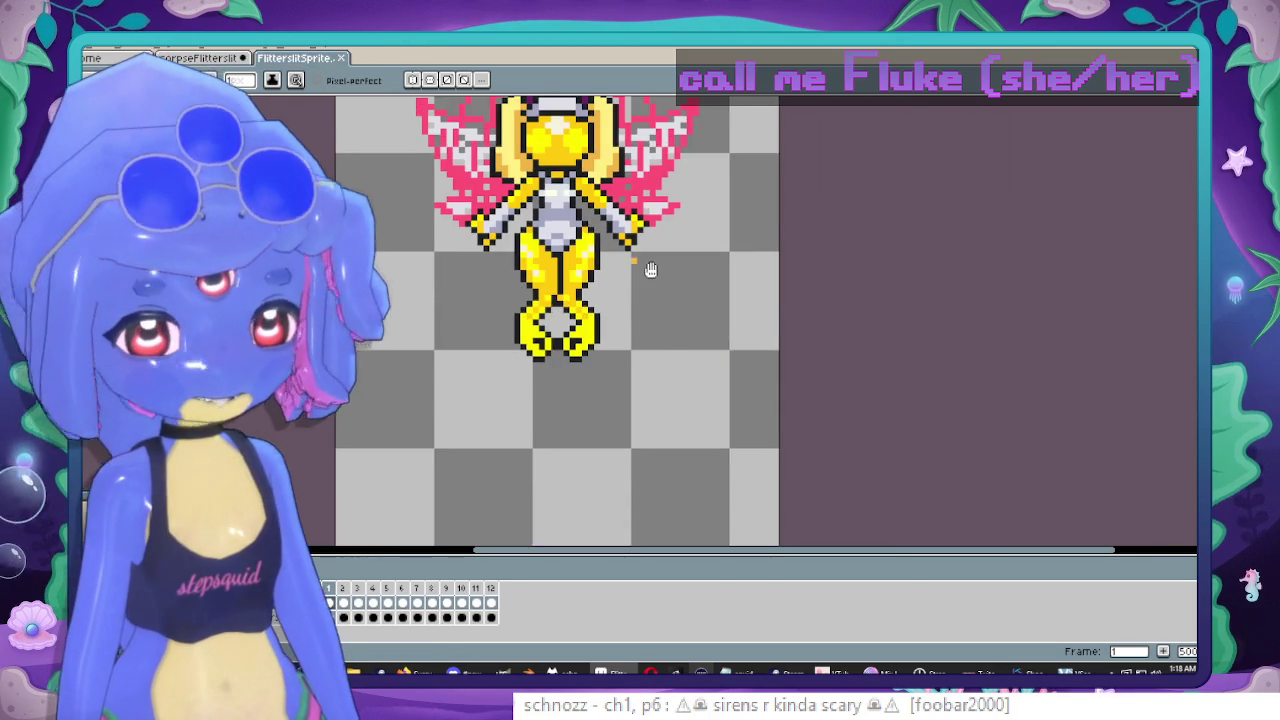
scroll(787, 362, "down", 1)
scroll(787, 362, "up", 1)
scroll(787, 362, "down", 1)
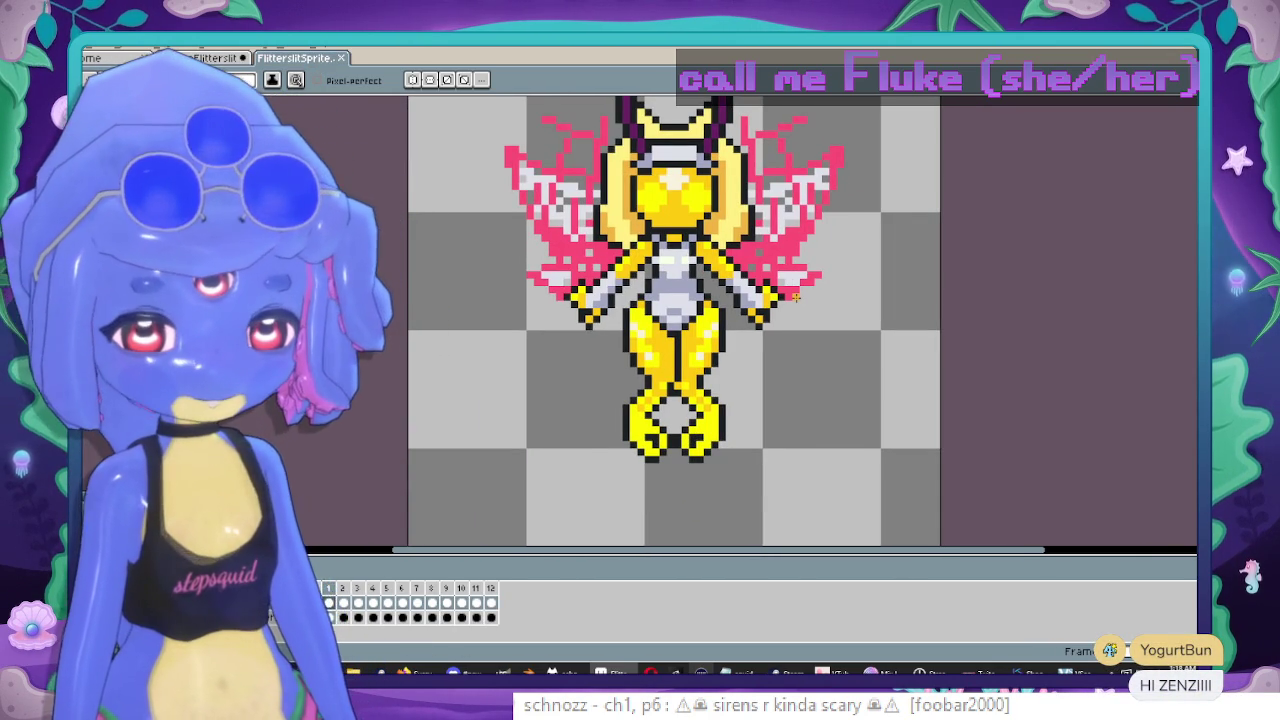
key("Return")
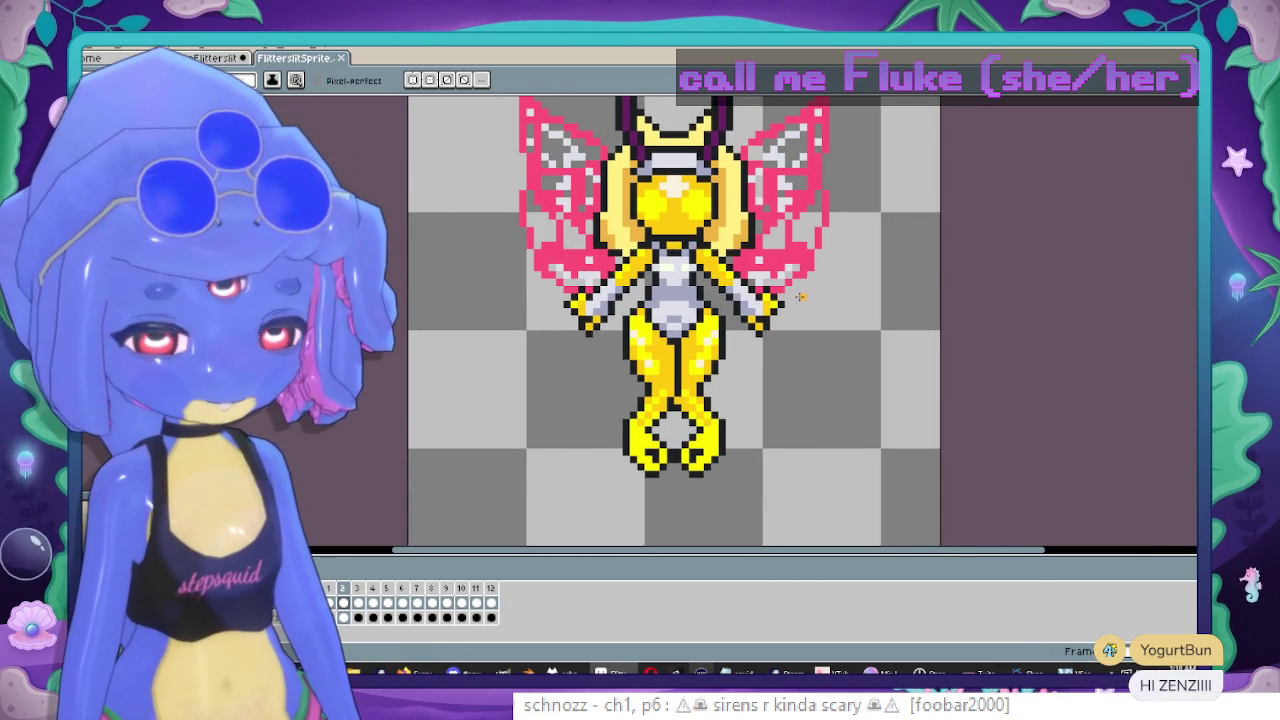
scroll(800, 296, "down", 2)
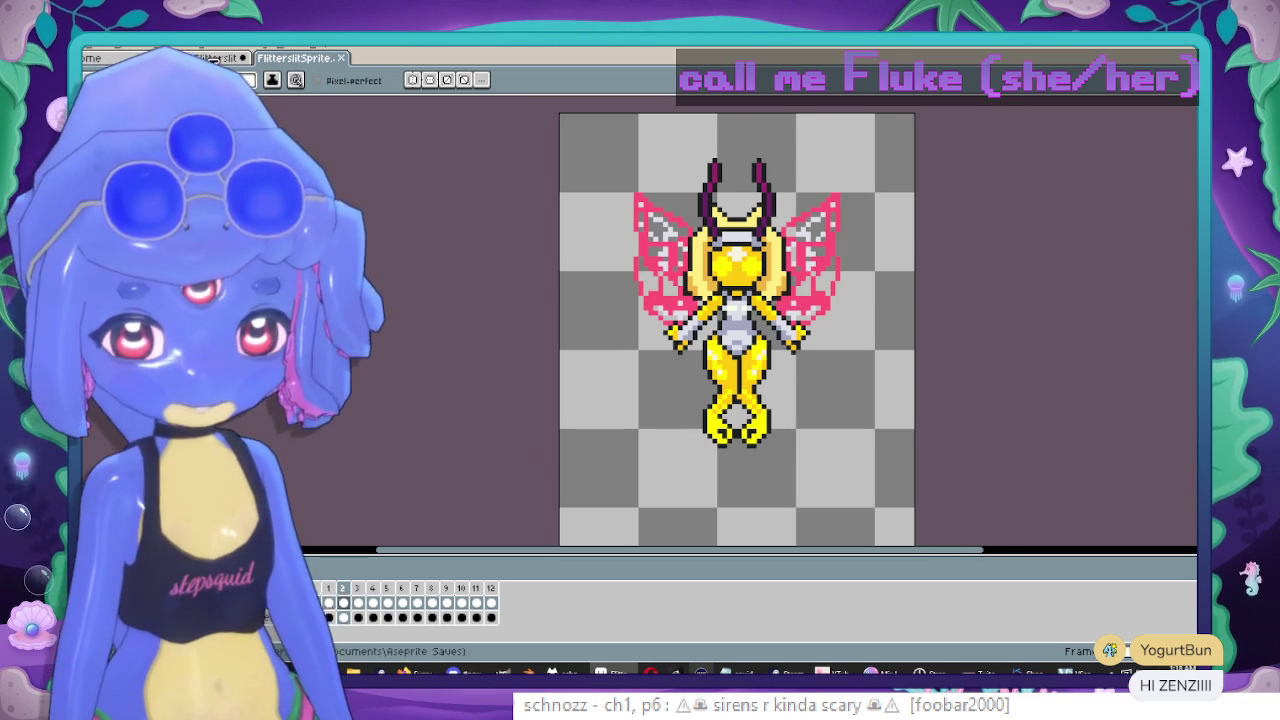
left_click(213, 58)
Sample the dark magenta of the living fairy's horns and return to the corpse sheet with the pencil.
scroll(611, 297, "up", 1)
scroll(611, 297, "up", 1)
scroll(611, 297, "up", 1)
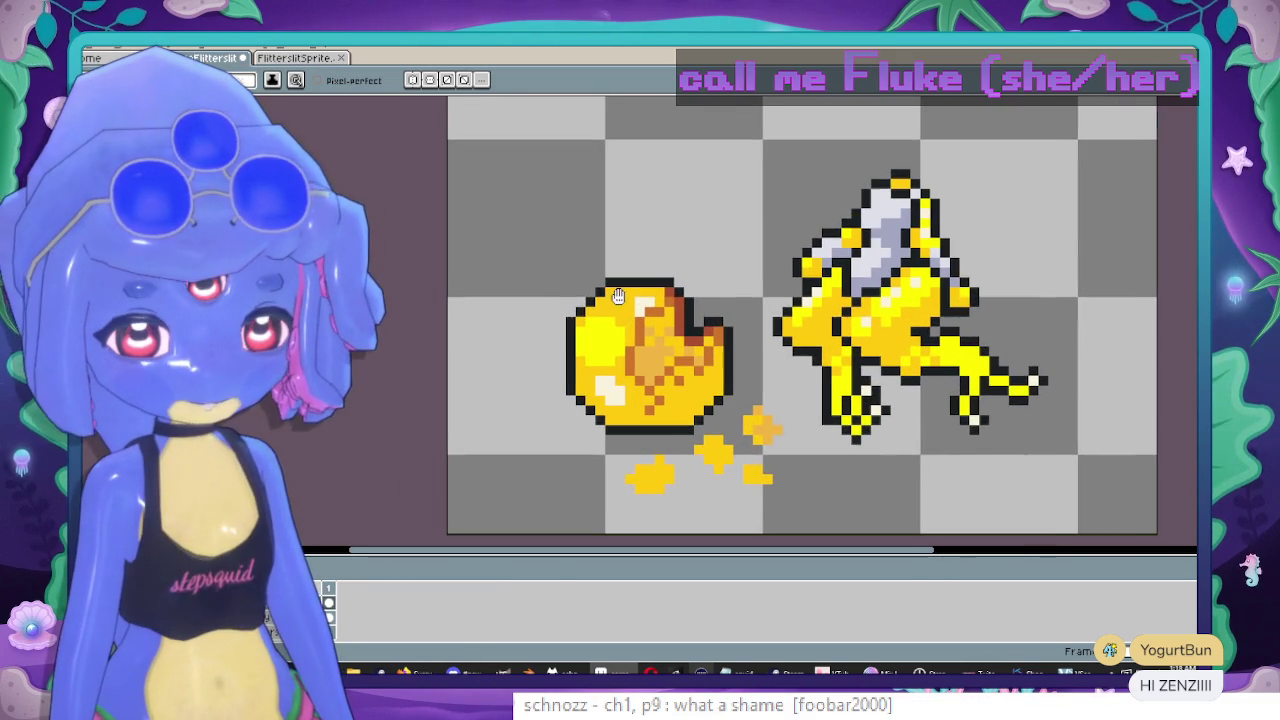
left_click(292, 60)
scroll(738, 168, "up", 3)
key("i")
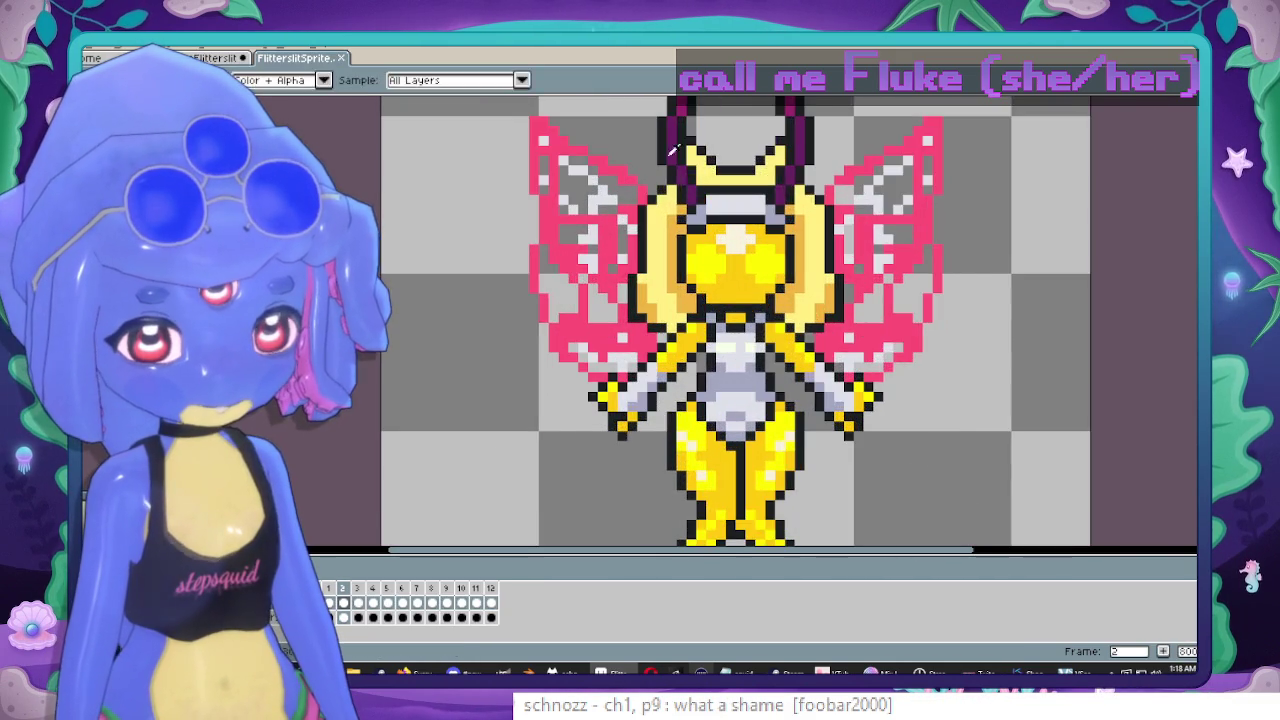
key("b")
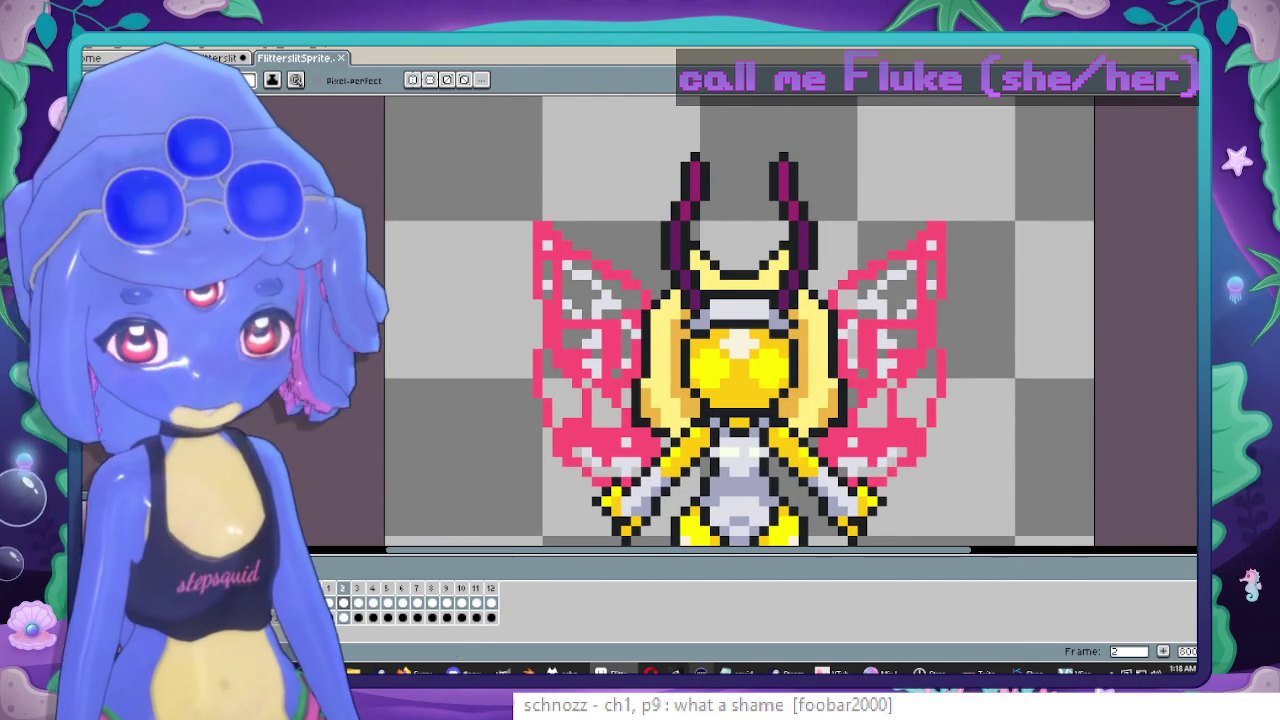
key("ctrl+Tab")
Draw a curled magenta horn piece left of the golden head and a second piece below it.
mouse_move(721, 356)
left_mouse_down()
mouse_move(635, 390)
mouse_move(603, 352)
left_mouse_up()
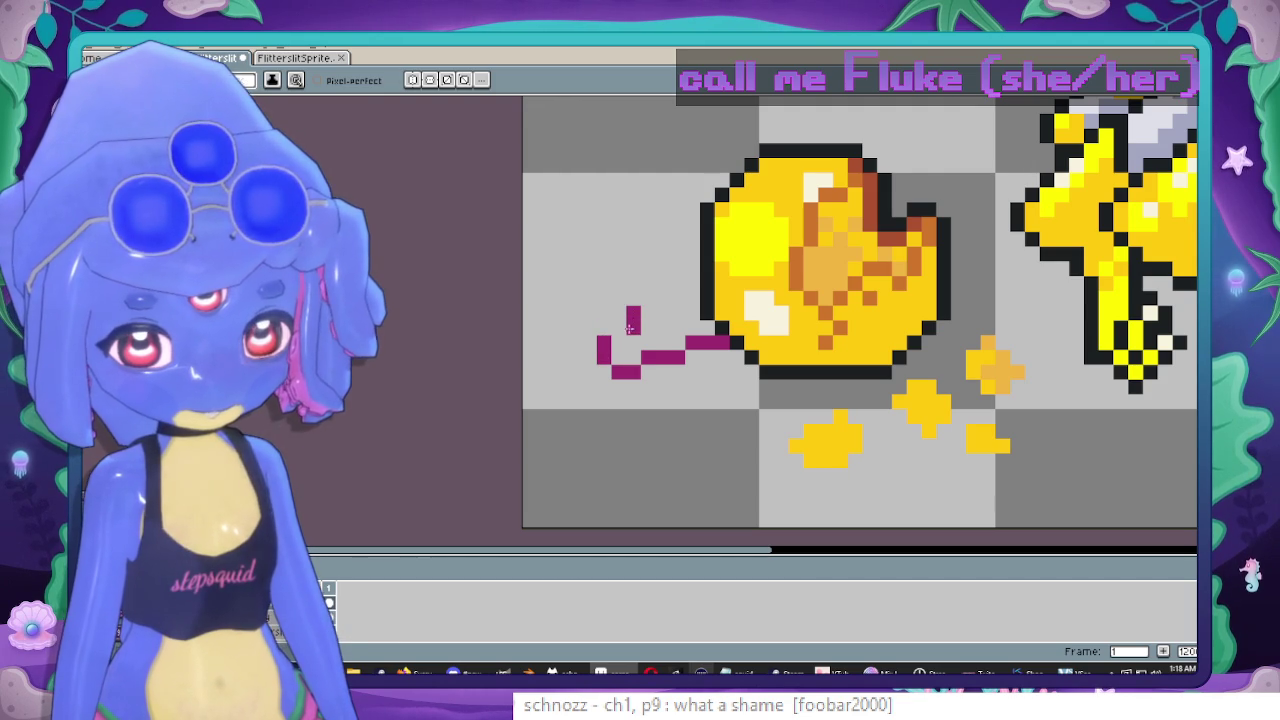
left_click_drag(631, 328, 619, 328)
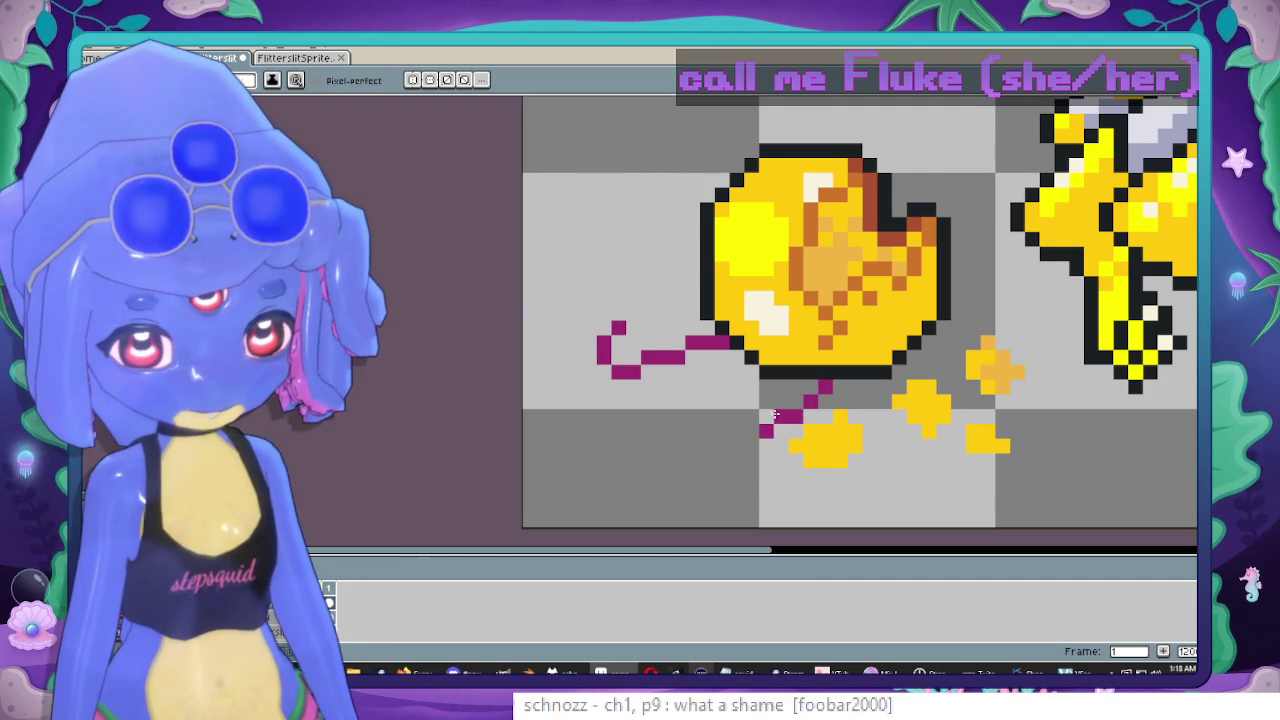
left_click_drag(740, 448, 676, 453)
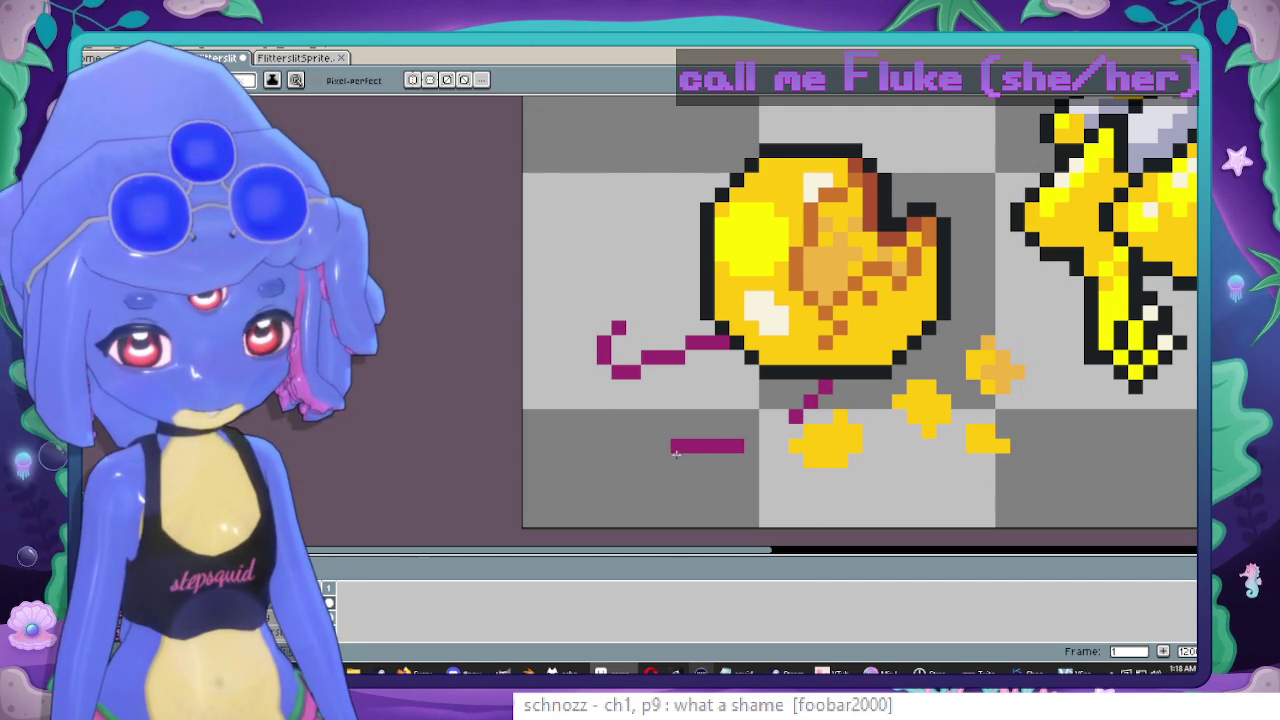
scroll(812, 331, "down", 2)
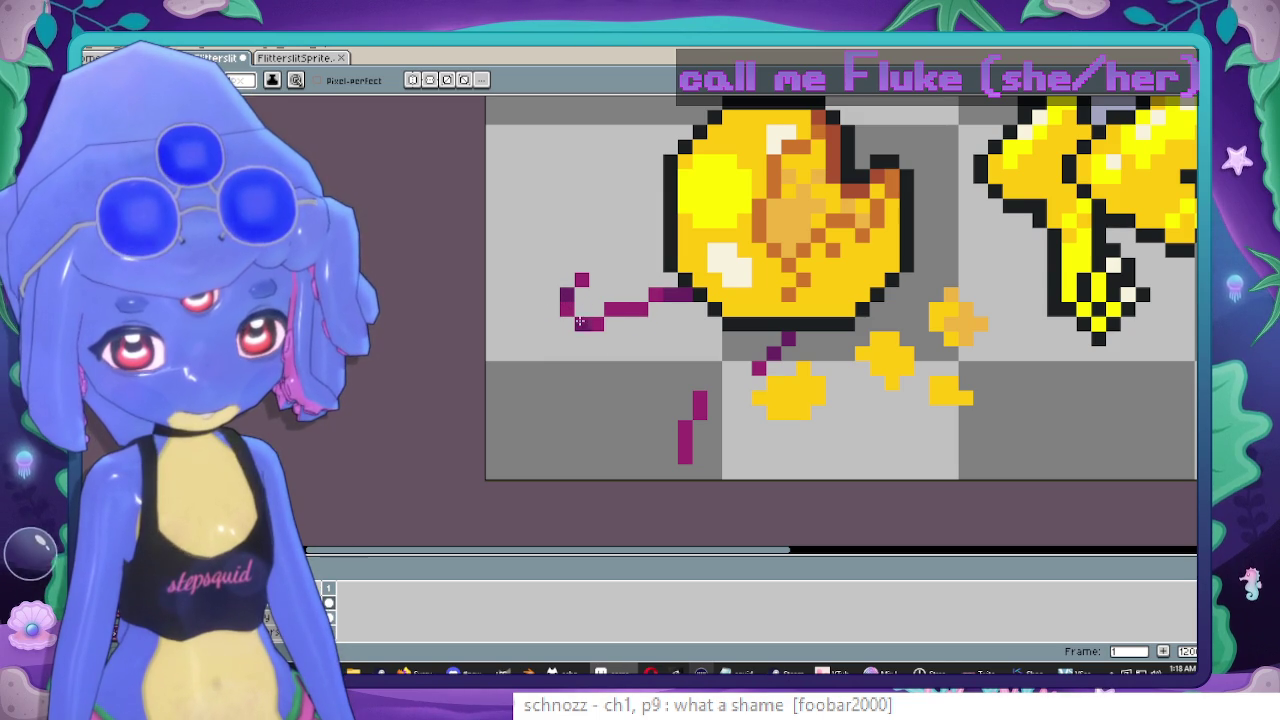
left_click(641, 323)
scroll(645, 318, "down", 1)
scroll(650, 315, "up", 1)
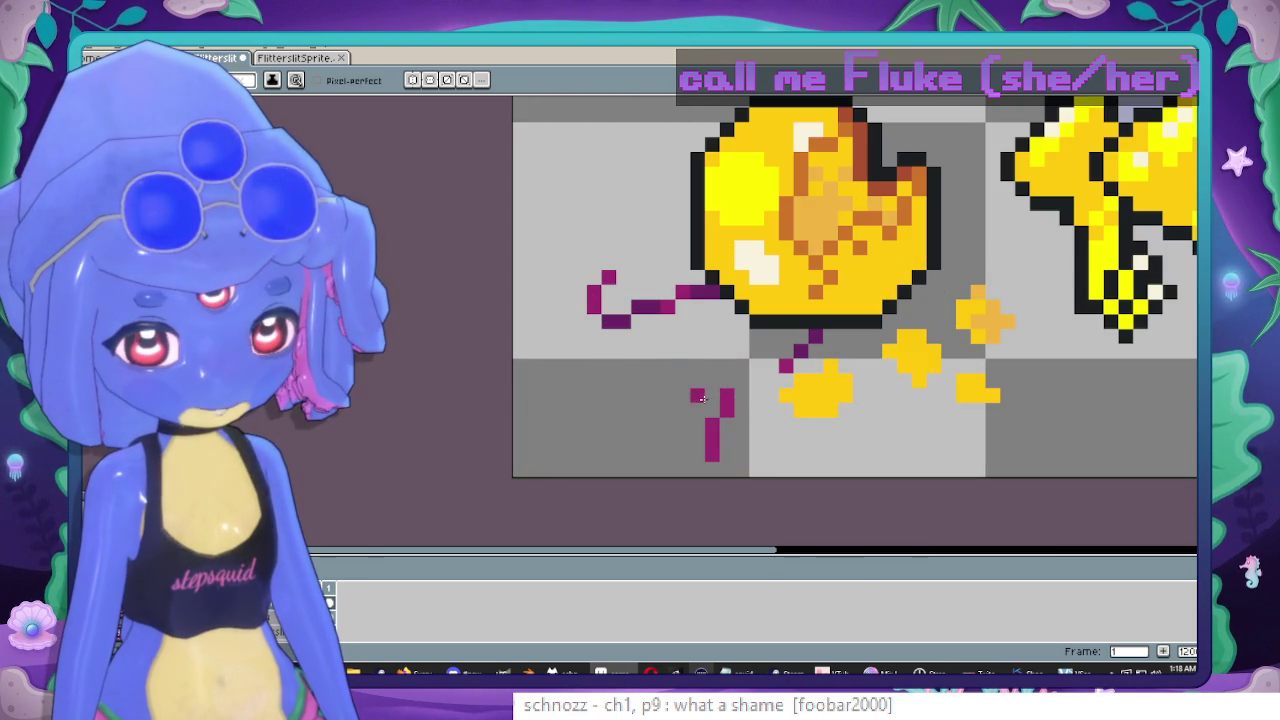
scroll(828, 406, "down", 3)
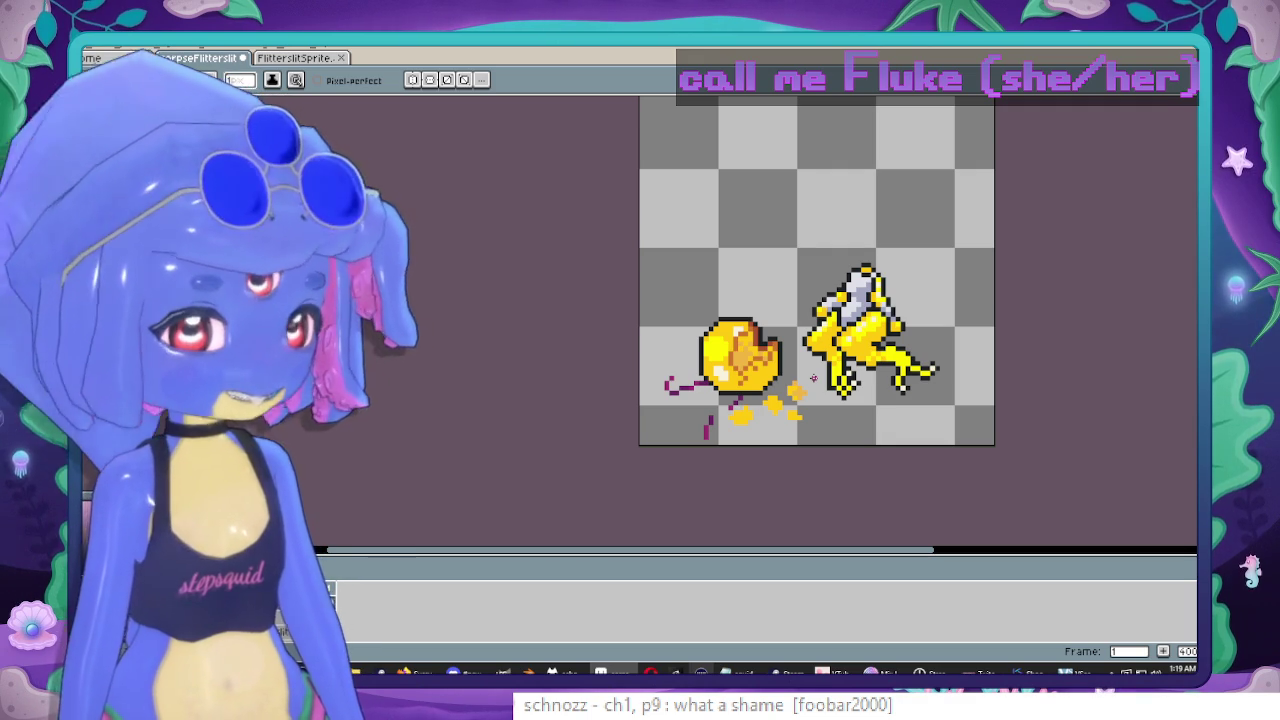
scroll(813, 378, "up", 5)
Sample a black outline colour and go back to the pencil.
key("i")
key("b")
scroll(880, 330, "up", 1)
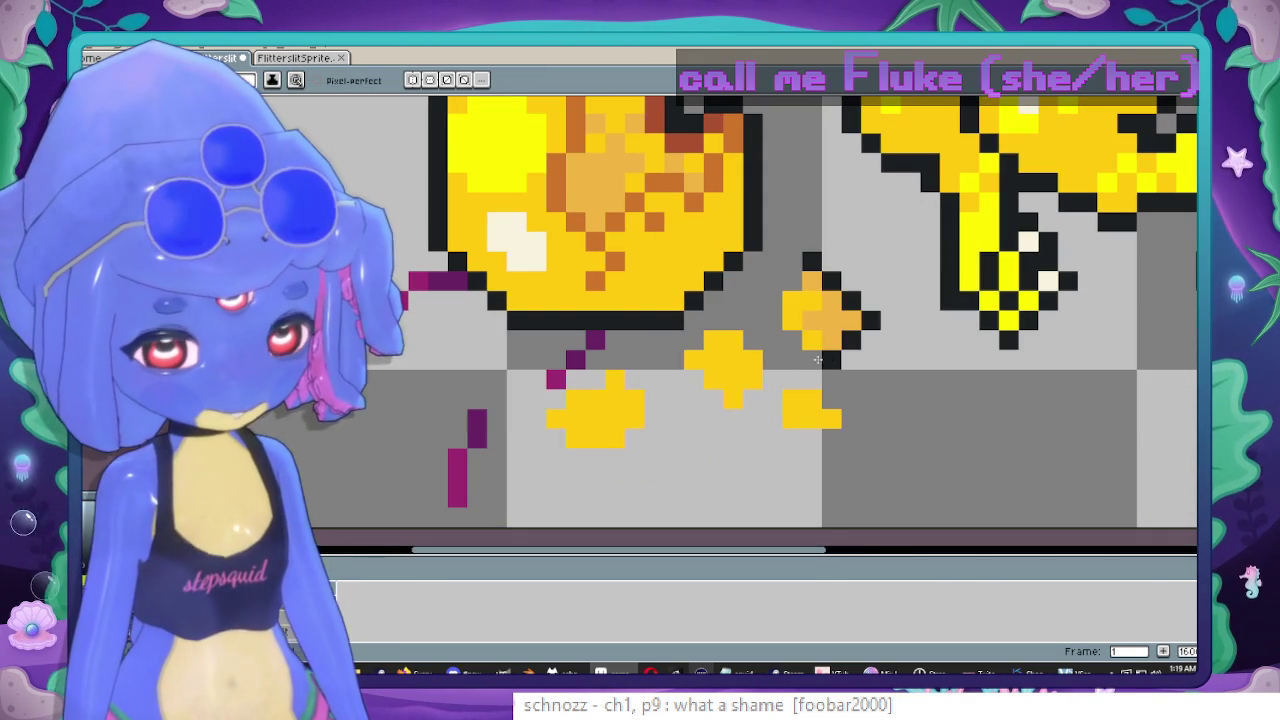
Trace black outlines around the yellow shell fragments and both magenta horn pieces.
left_click_drag(774, 322, 773, 300)
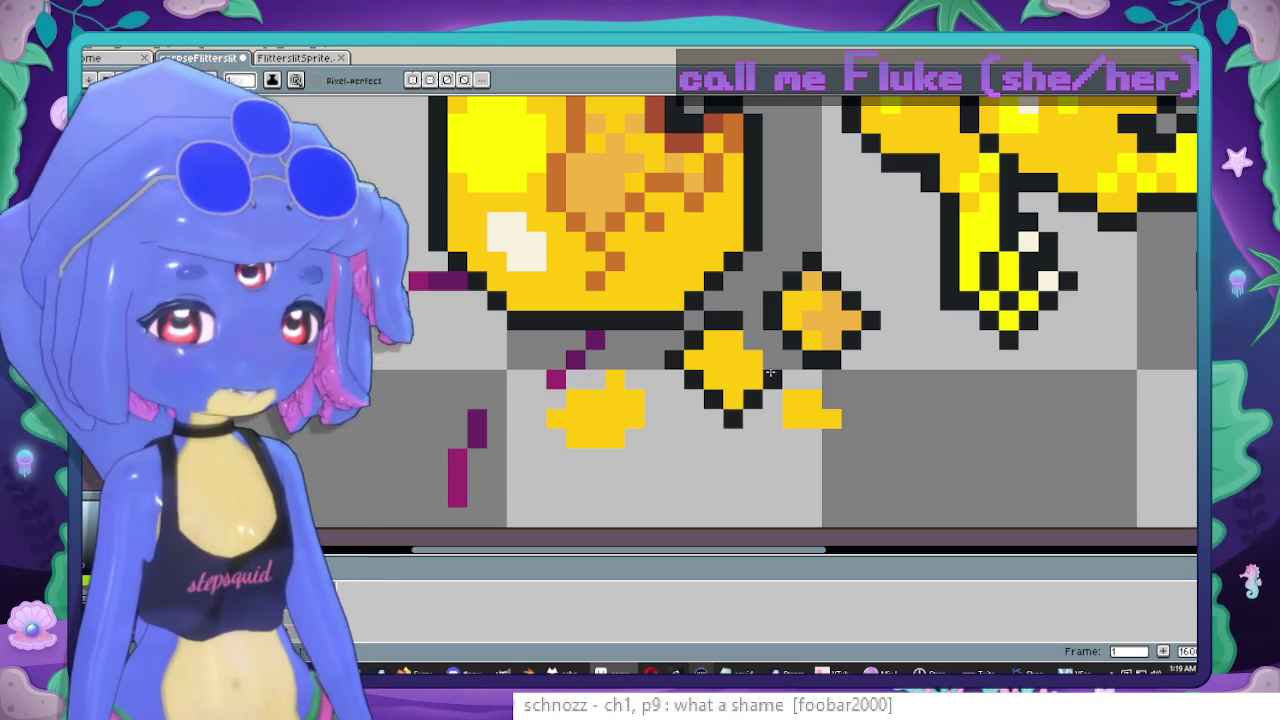
mouse_move(794, 383)
left_mouse_down()
mouse_move(832, 400)
mouse_move(851, 440)
mouse_move(792, 440)
left_mouse_up()
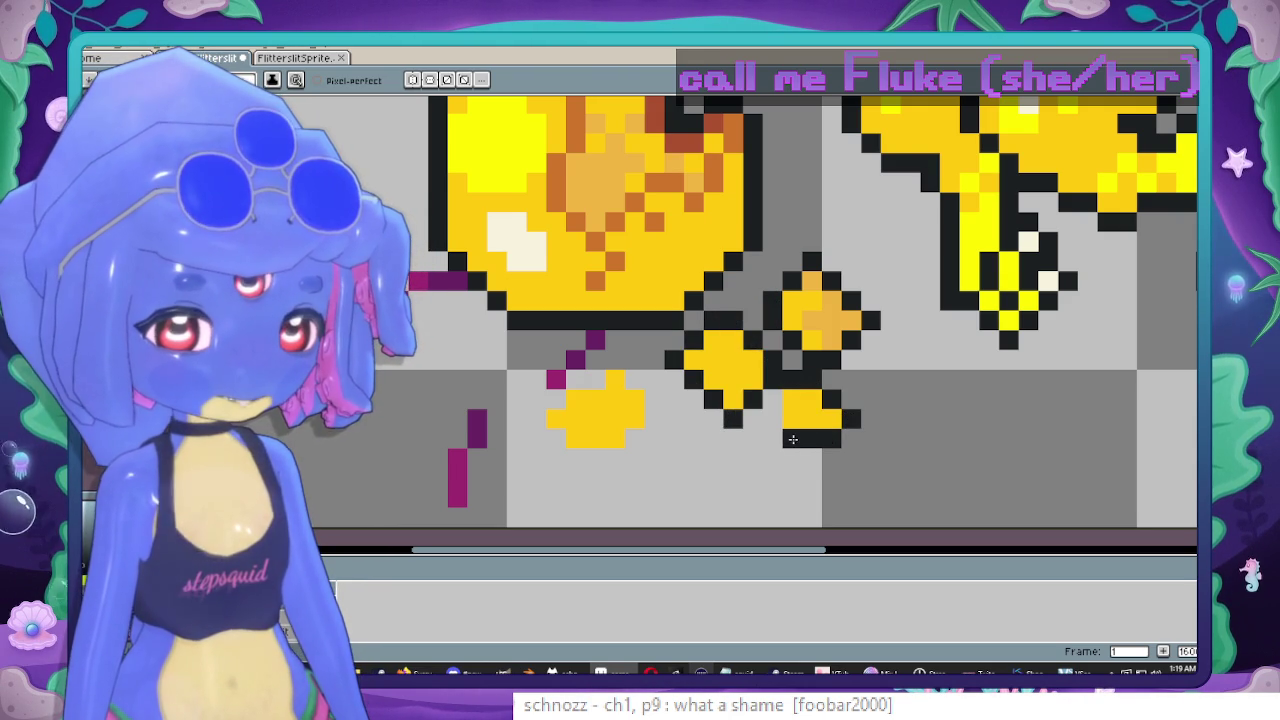
left_click_drag(627, 420, 743, 401)
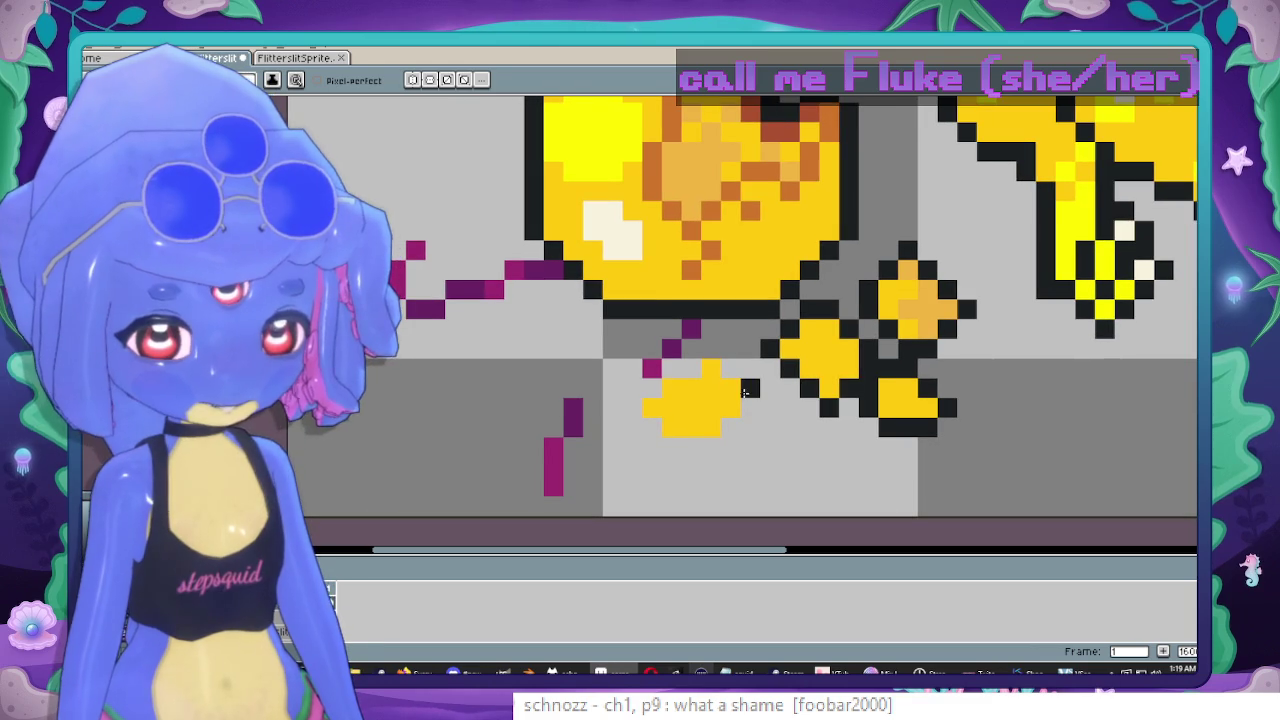
left_click(731, 368)
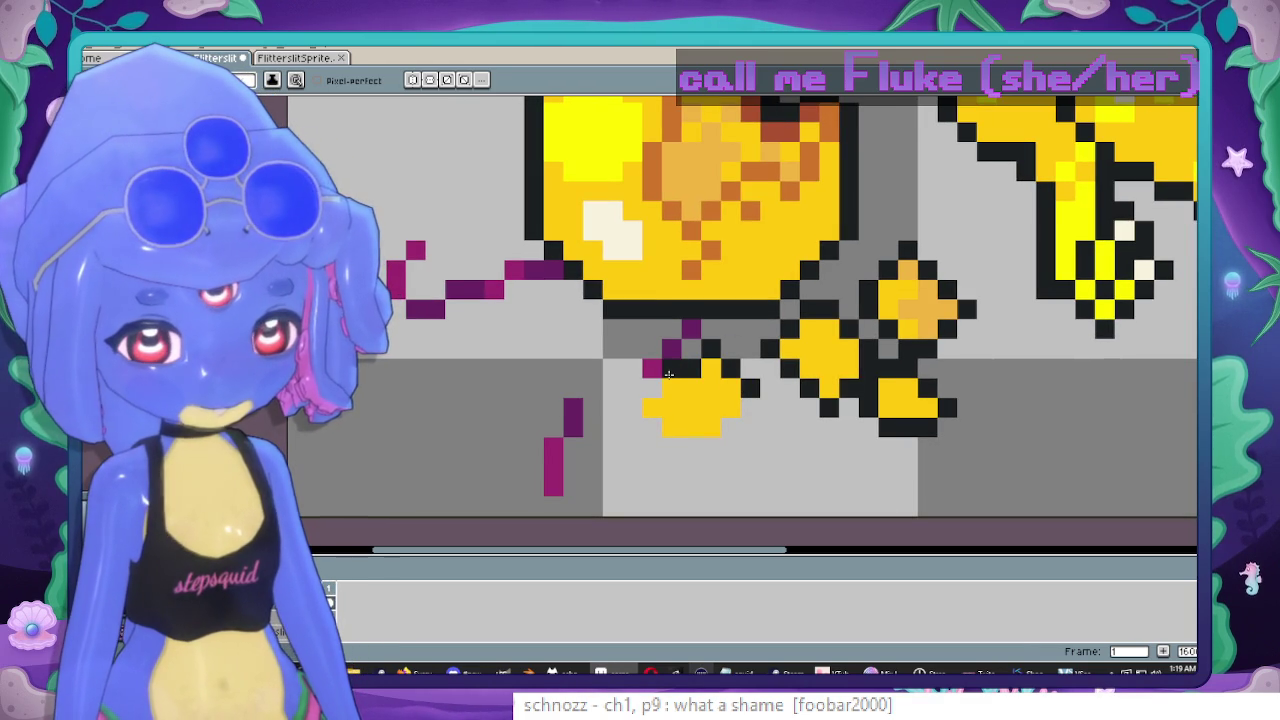
mouse_move(651, 427)
left_mouse_down()
mouse_move(680, 445)
mouse_move(718, 440)
mouse_move(751, 405)
left_mouse_up()
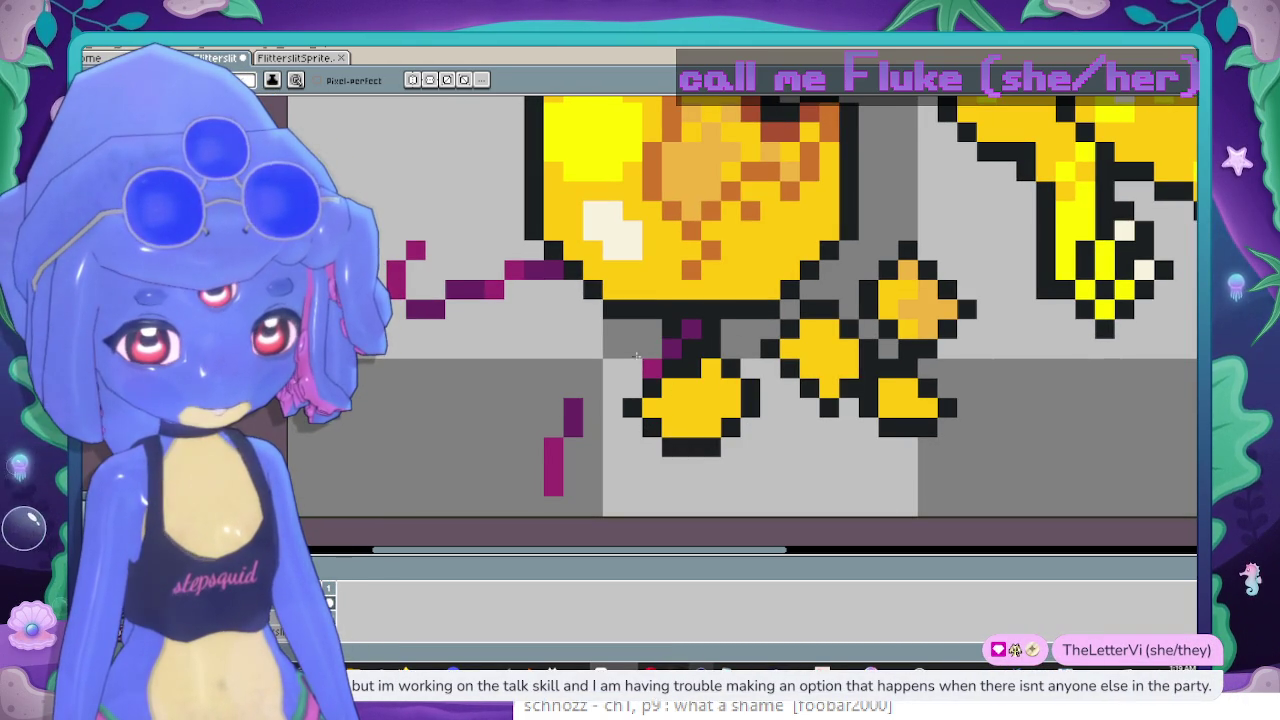
left_click_drag(636, 356, 627, 372)
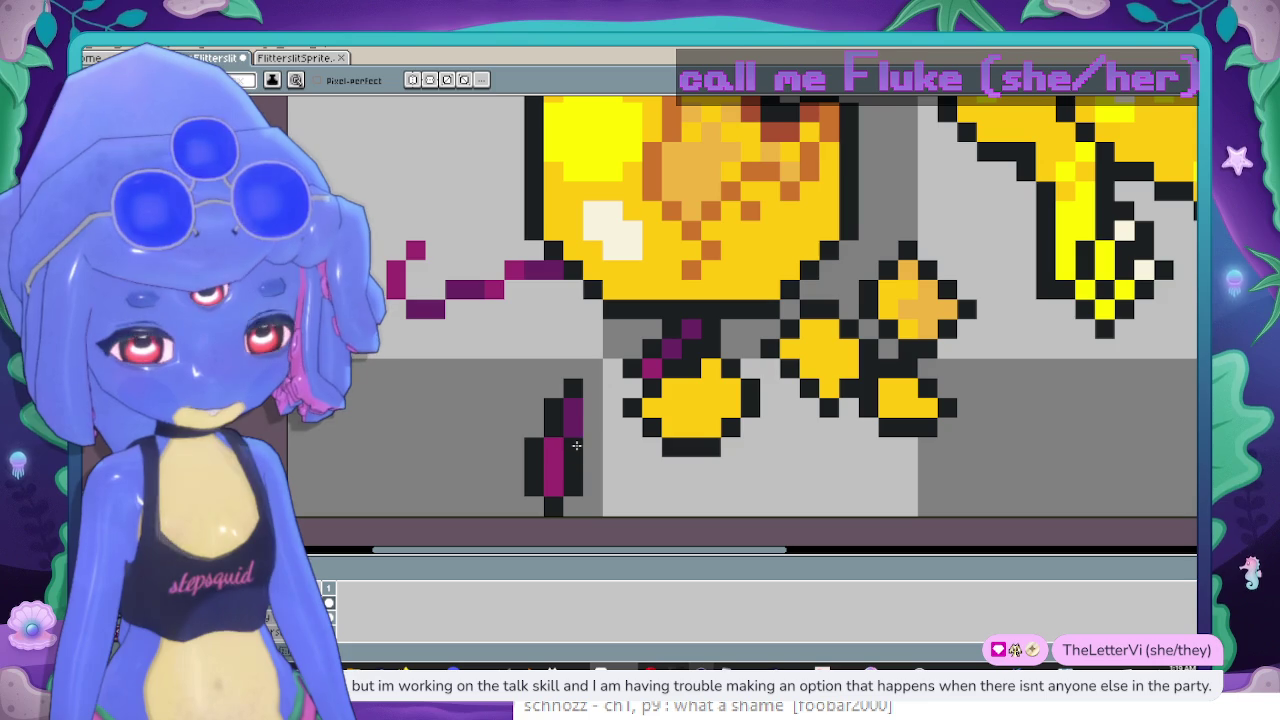
left_click_drag(590, 415, 704, 324)
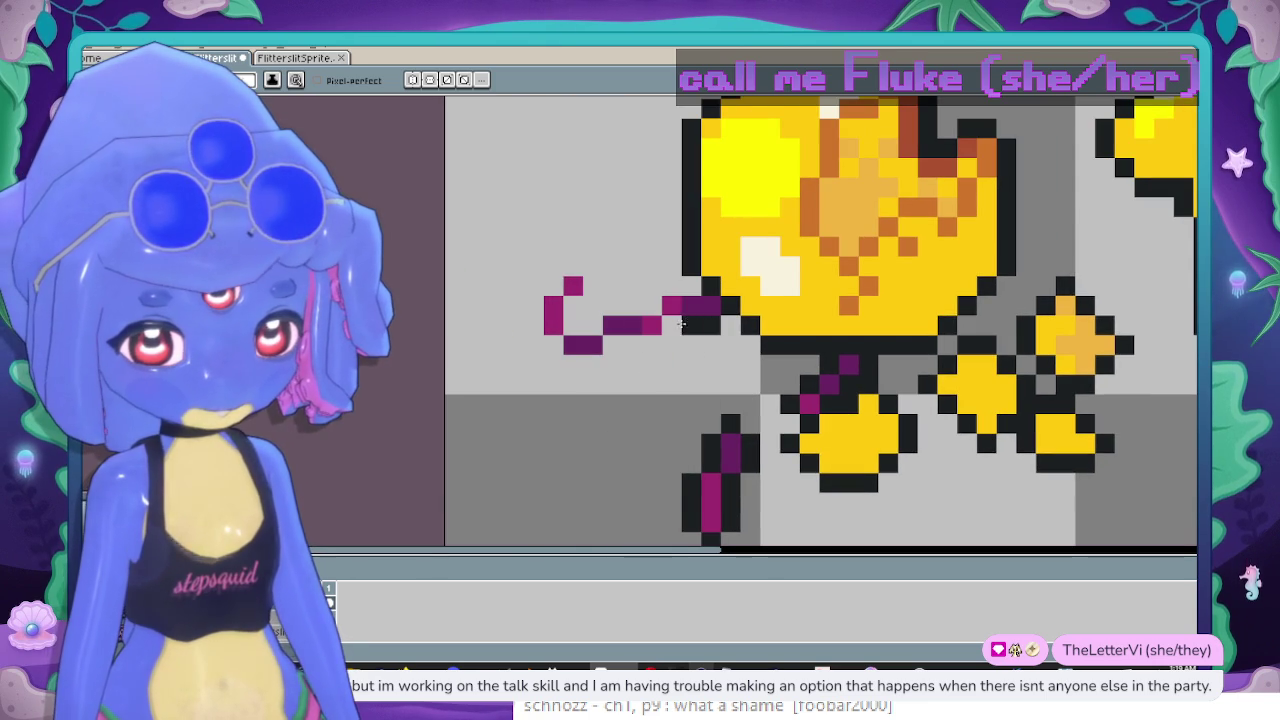
mouse_move(651, 303)
left_mouse_down()
mouse_move(688, 283)
mouse_move(573, 318)
left_mouse_up()
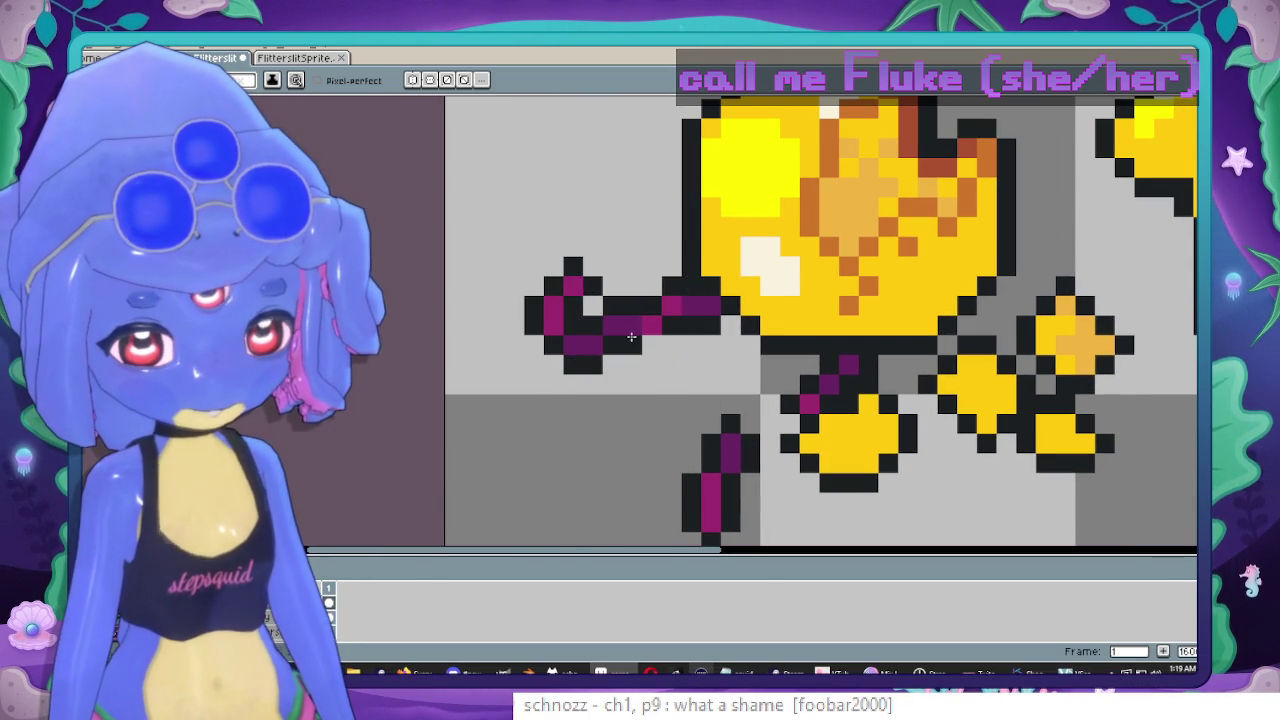
scroll(654, 341, "down", 3)
Zoom out until the whole corpse sprite, with its broken yellow pieces side by side, is visible.
scroll(770, 302, "up", 1)
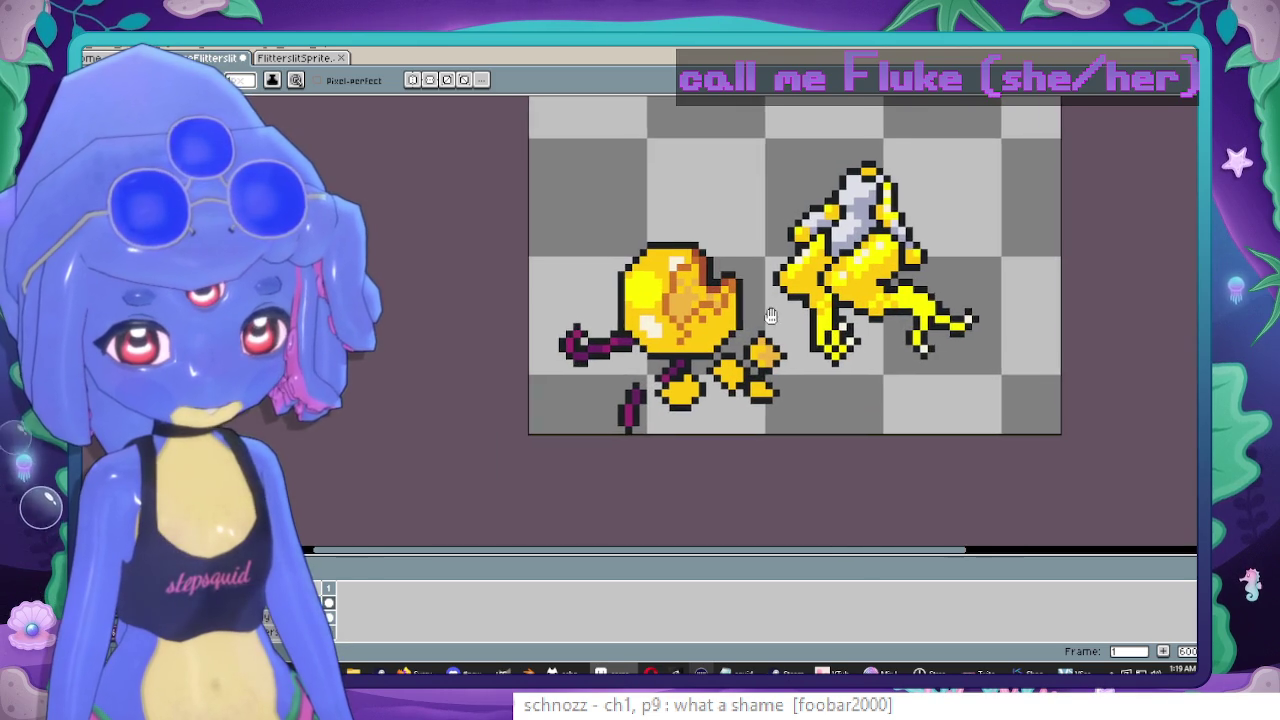
scroll(770, 302, "down", 1)
scroll(770, 302, "up", 1)
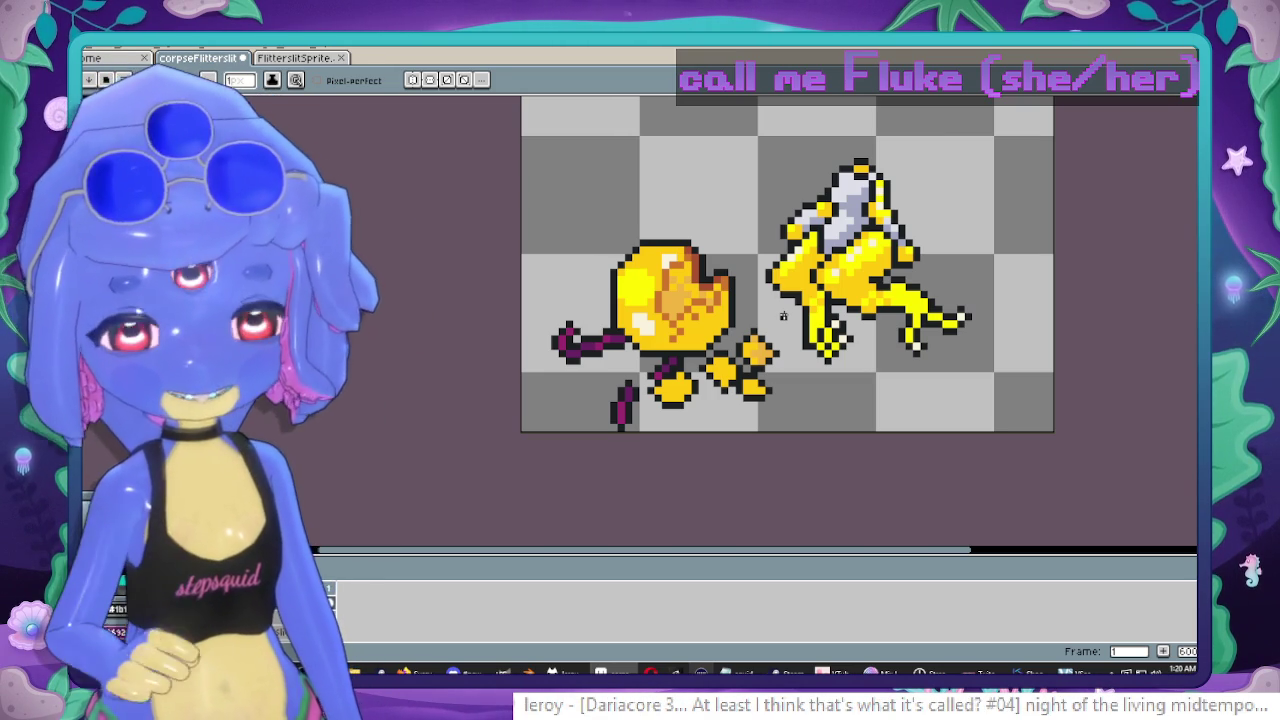
scroll(823, 268, "up", 2)
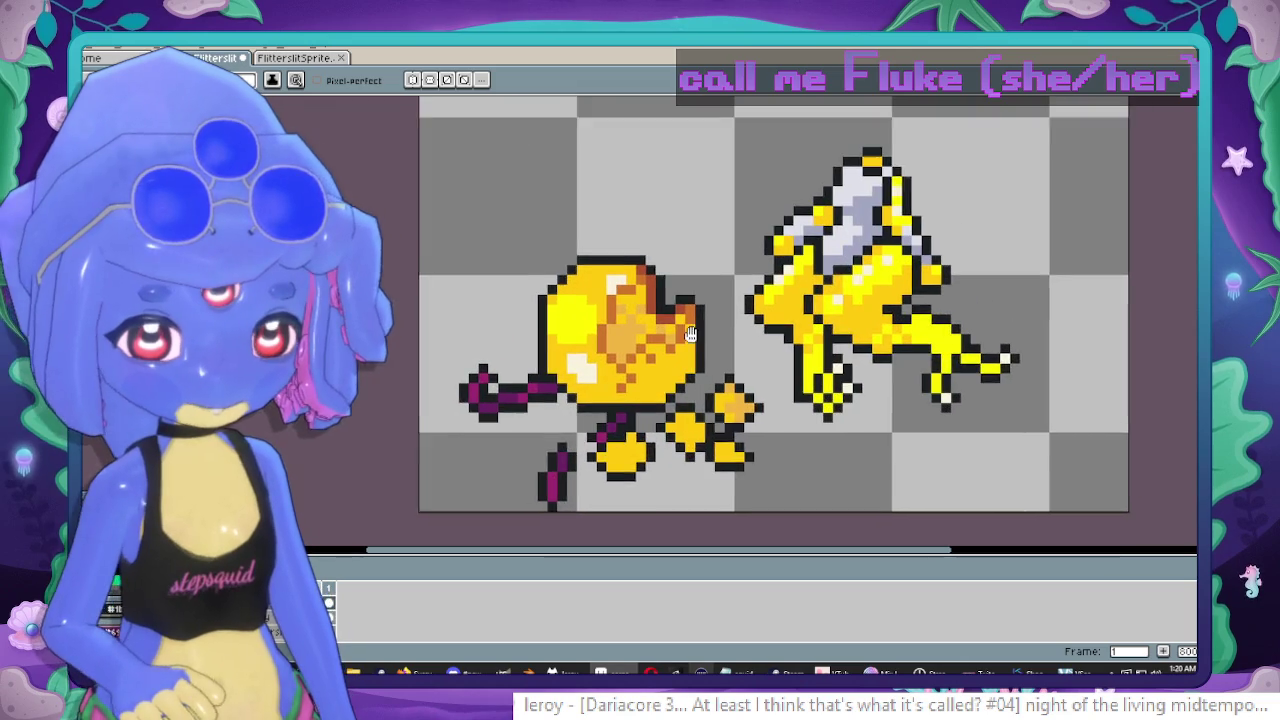
scroll(824, 269, "up", 5)
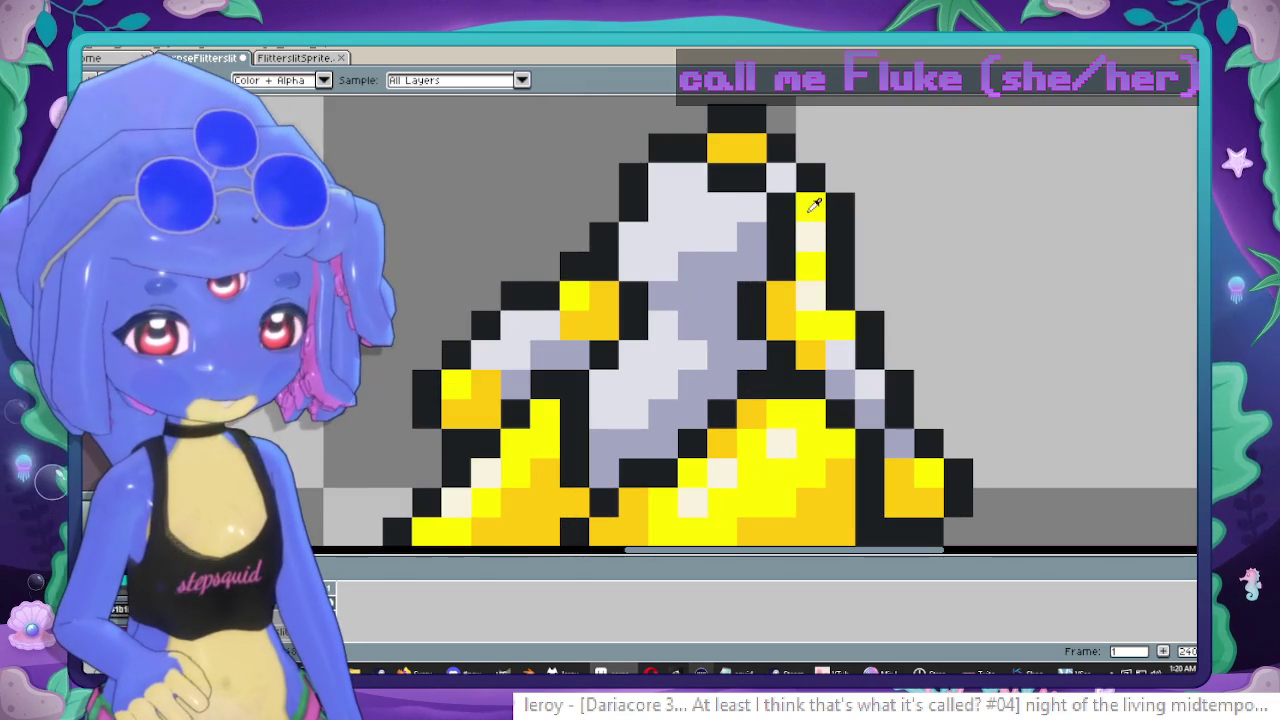
scroll(722, 156, "down", 6)
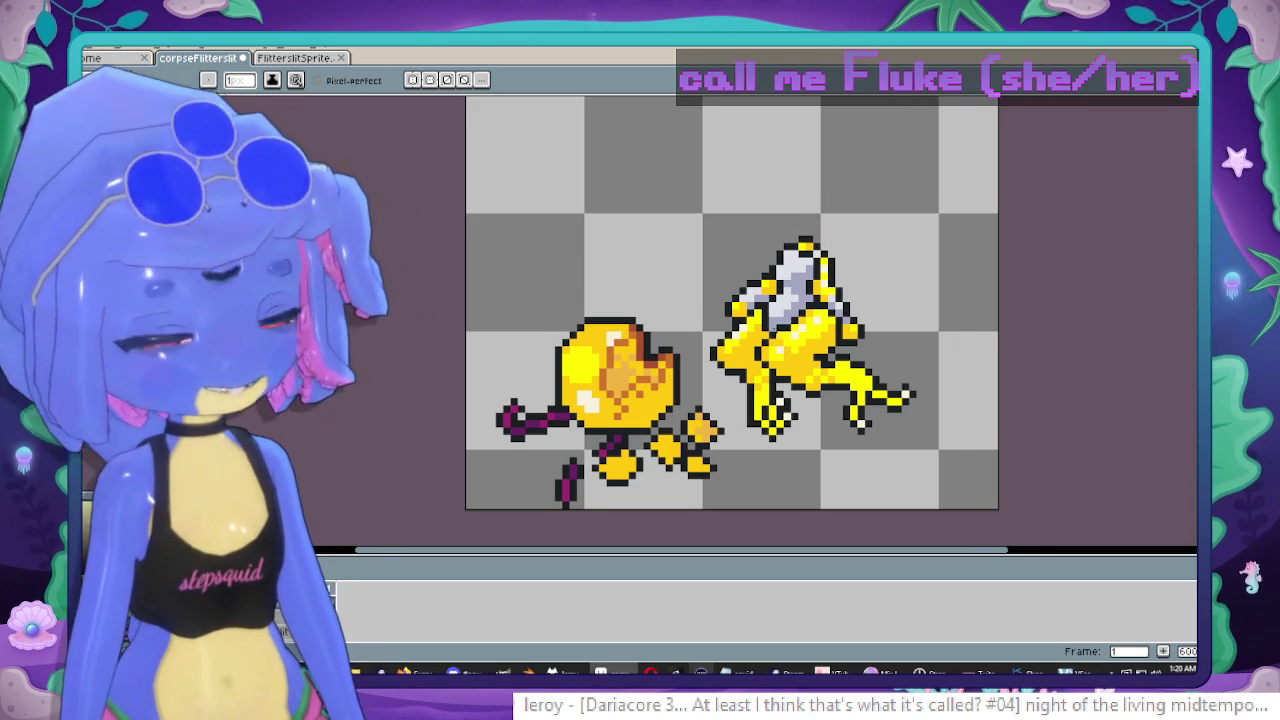
left_click_drag(756, 326, 716, 316)
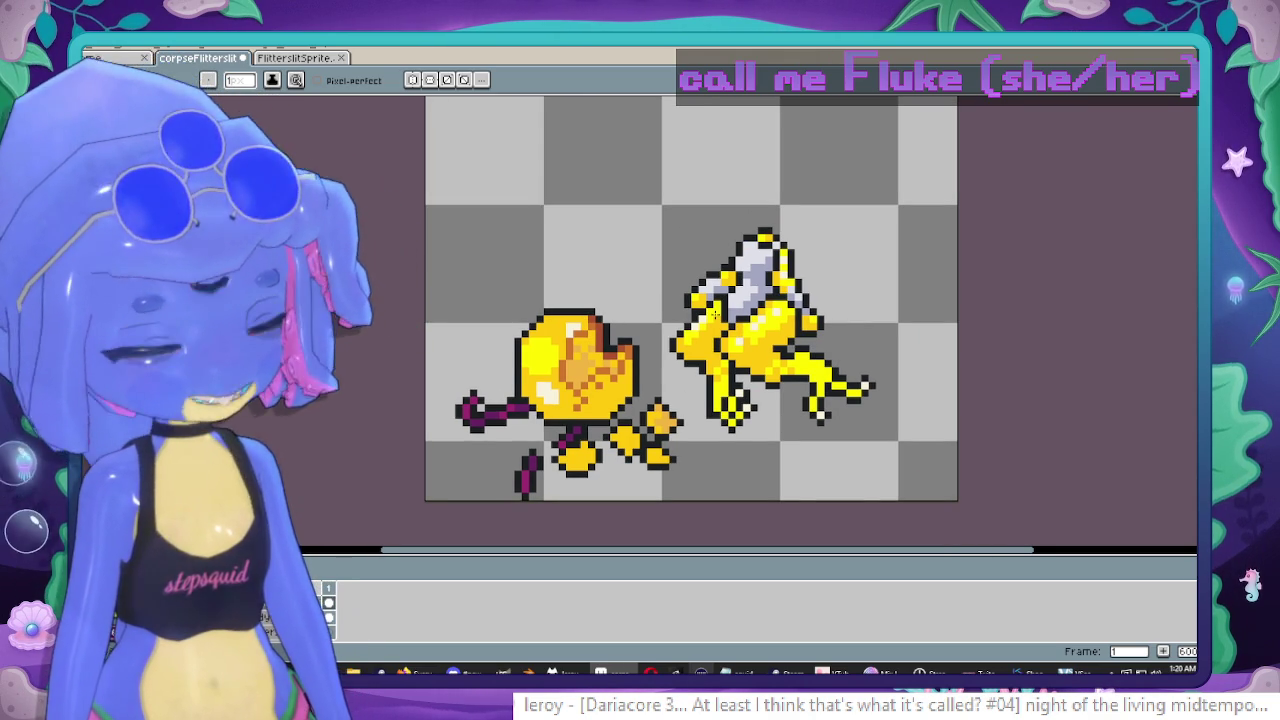
scroll(897, 243, "up", 6)
scroll(897, 243, "right", 3)
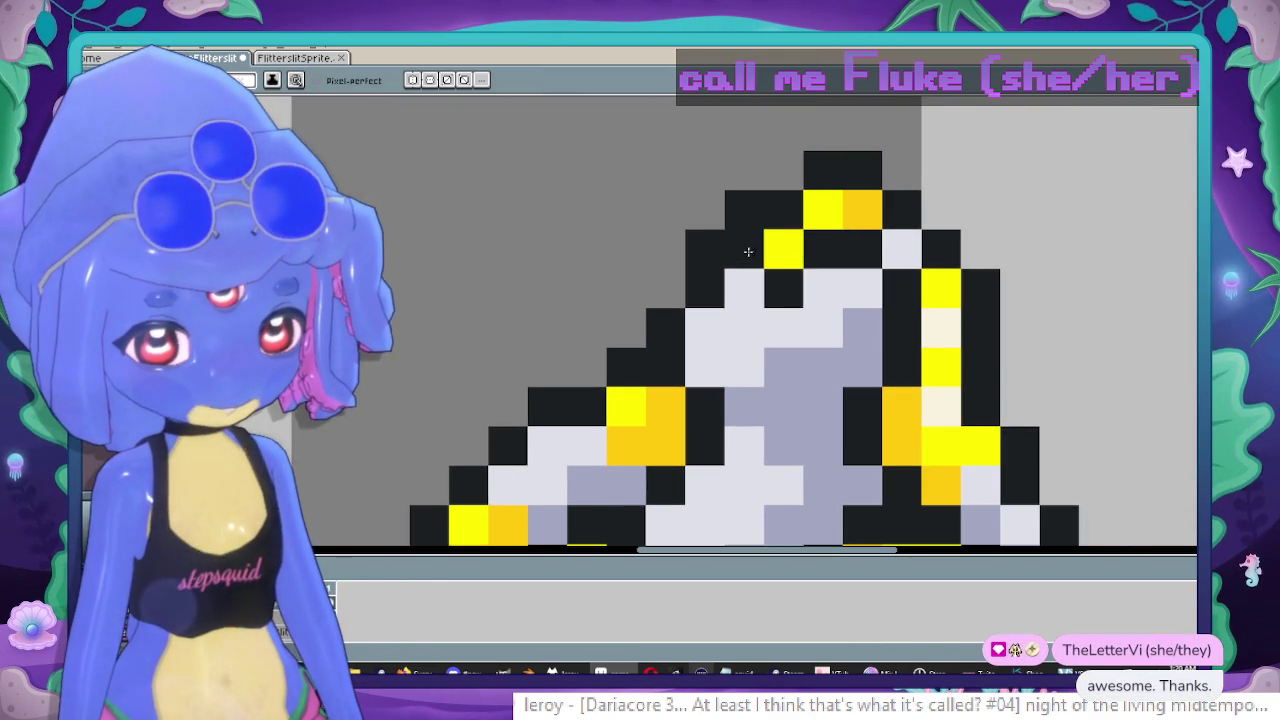
scroll(746, 251, "down", 4)
scroll(790, 272, "up", 1)
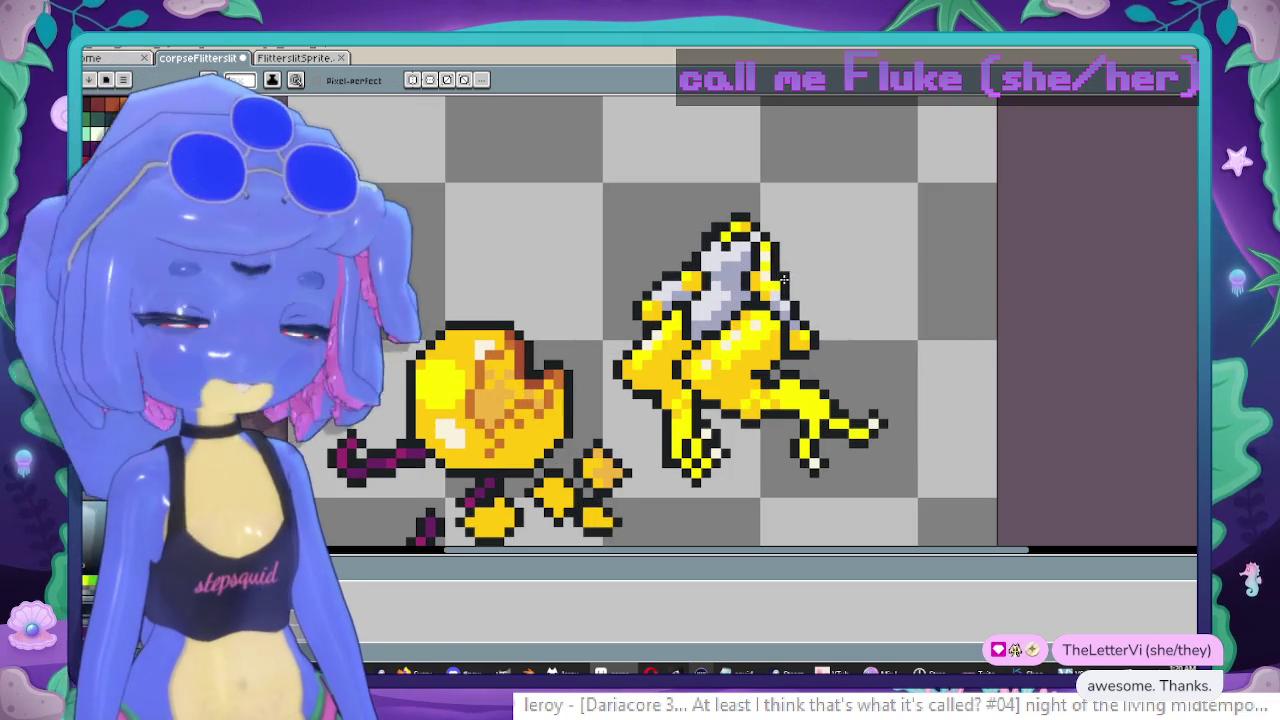
scroll(760, 270, "down", 1)
scroll(723, 256, "down", 1)
Rename the corpse sprite's layer to 'shadow' in Layer Properties.
left_click_drag(723, 256, 718, 264)
right_click(362, 560)
left_click(320, 591)
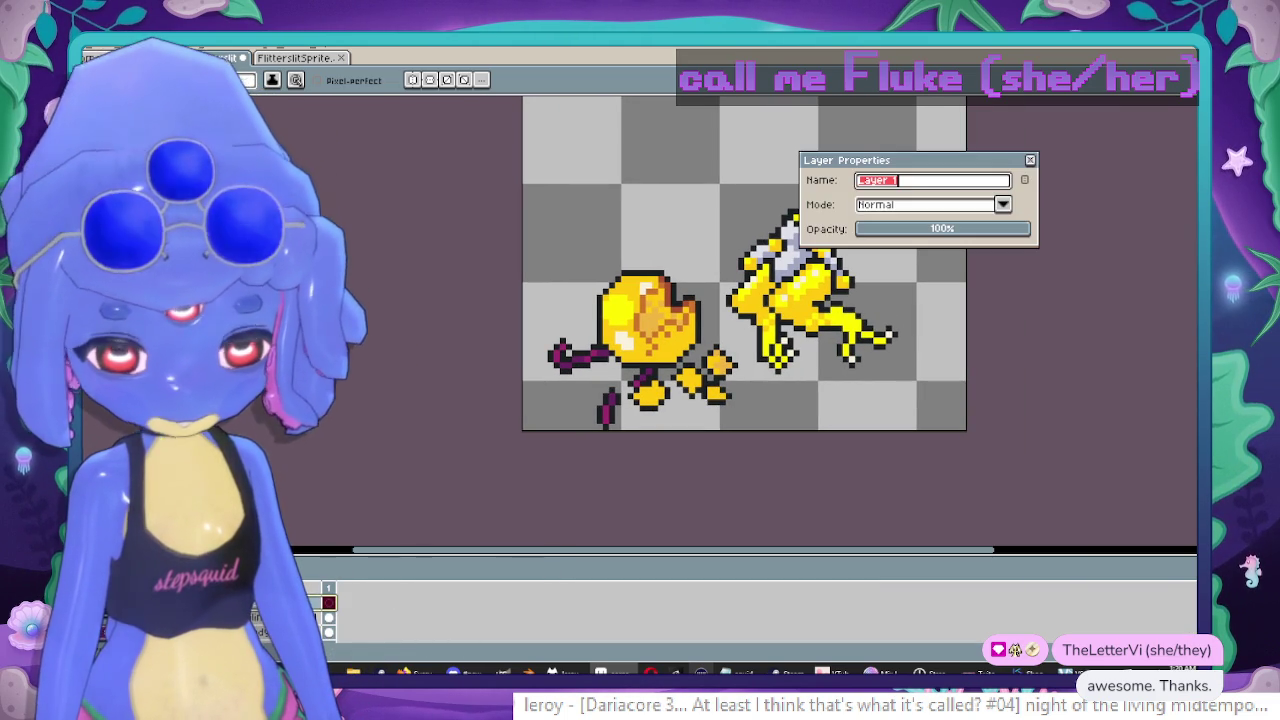
type("shadow")
key("Return")
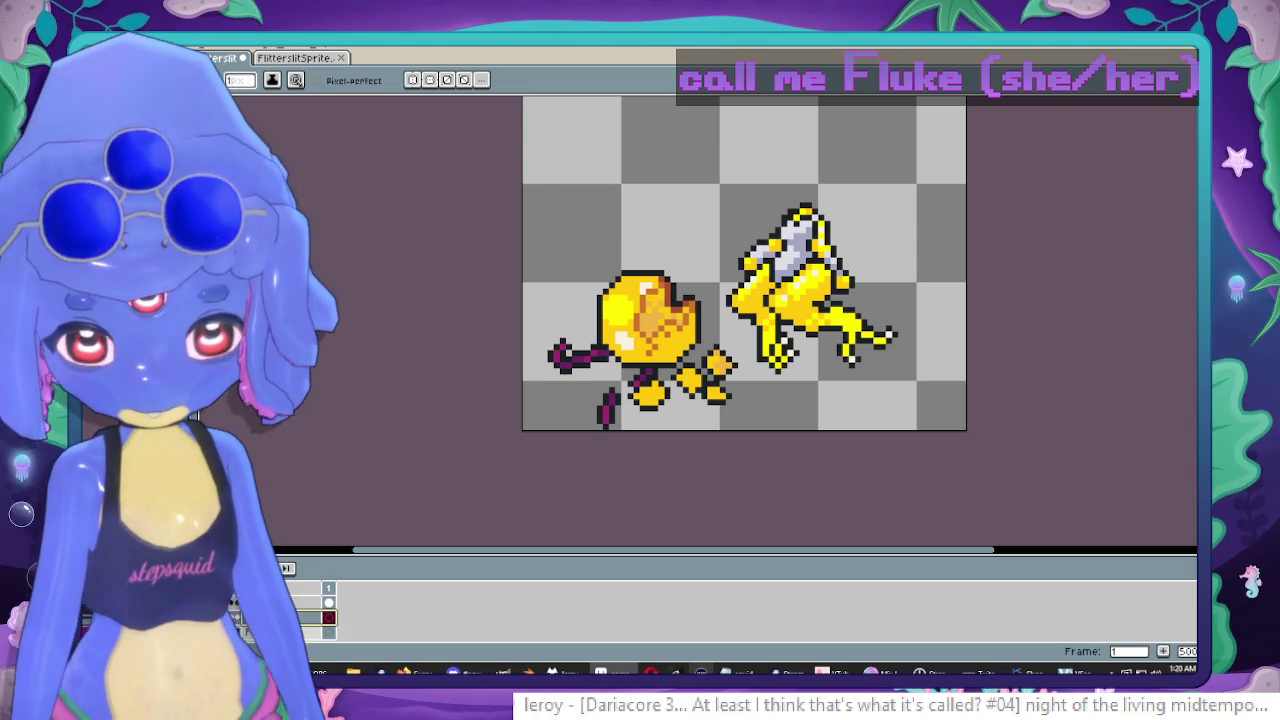
scroll(501, 370, "down", 1)
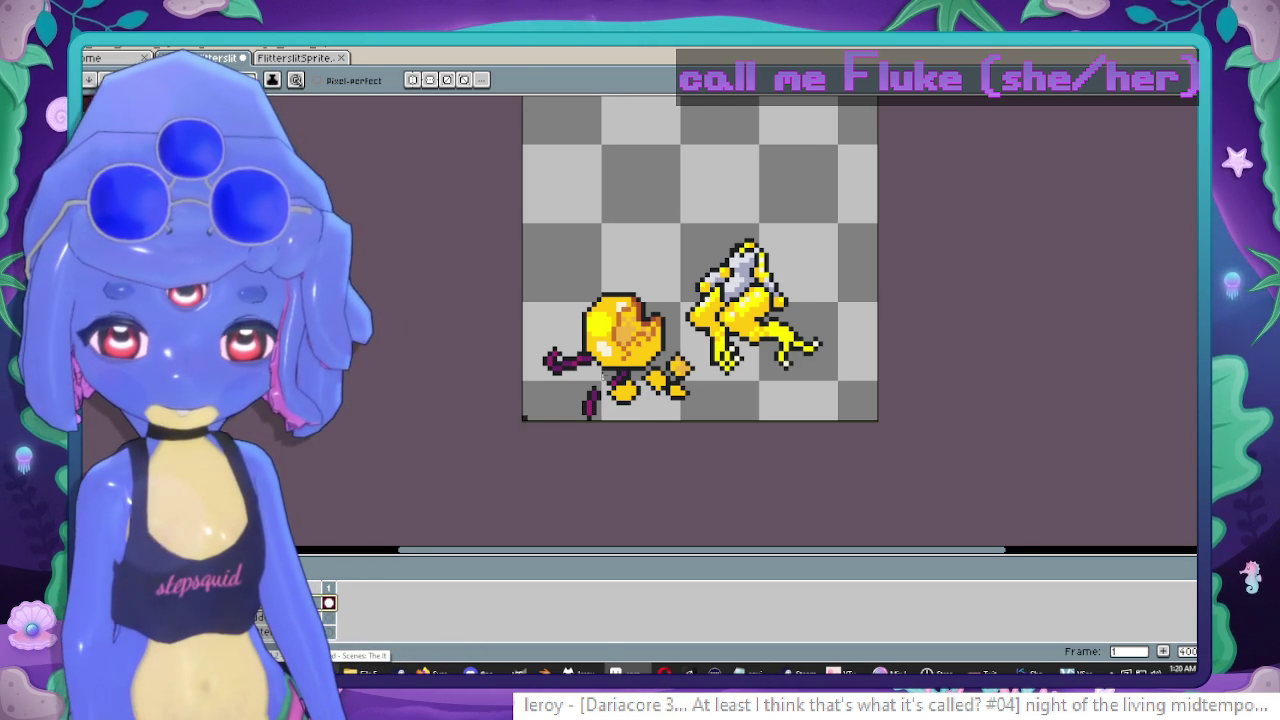
Select and shift the right and left yellow corpse pieces so they sit closer together.
left_click_drag(666, 305, 638, 320)
mouse_move(617, 217)
left_mouse_down()
mouse_move(808, 423)
mouse_move(846, 428)
left_mouse_up()
left_click_drag(760, 365, 780, 355)
key("ctrl+d")
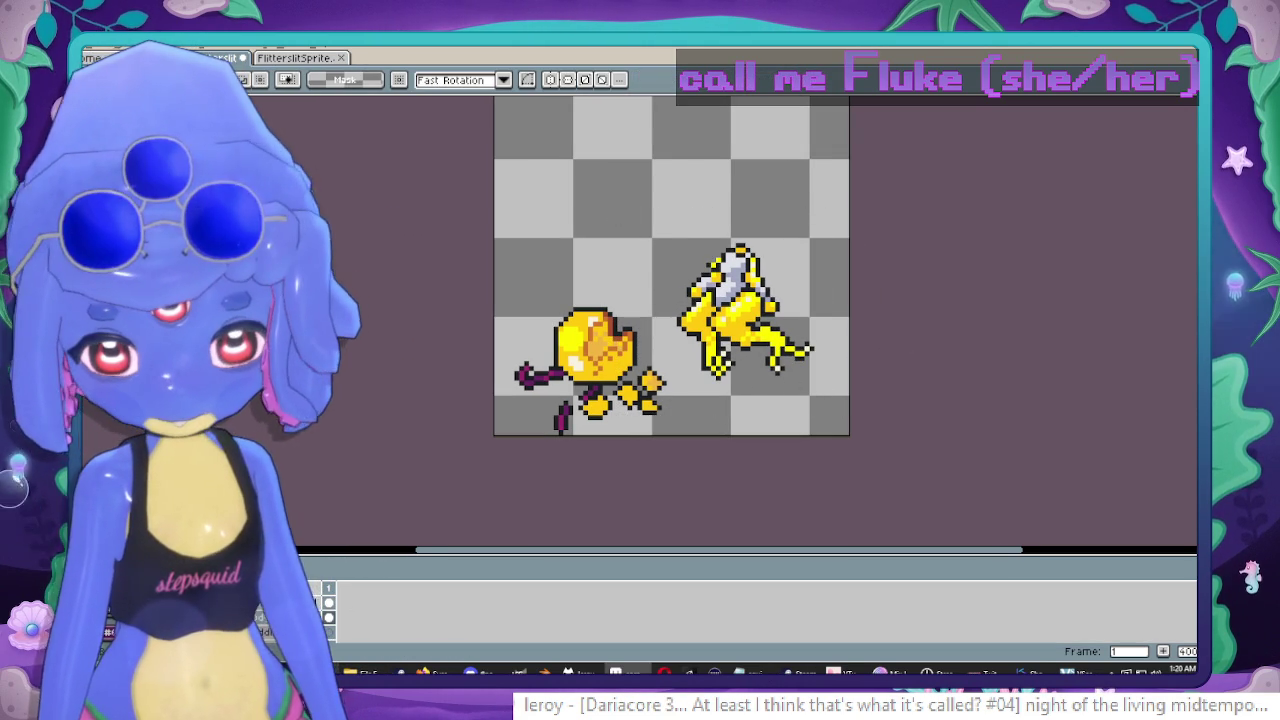
left_click_drag(488, 240, 677, 452)
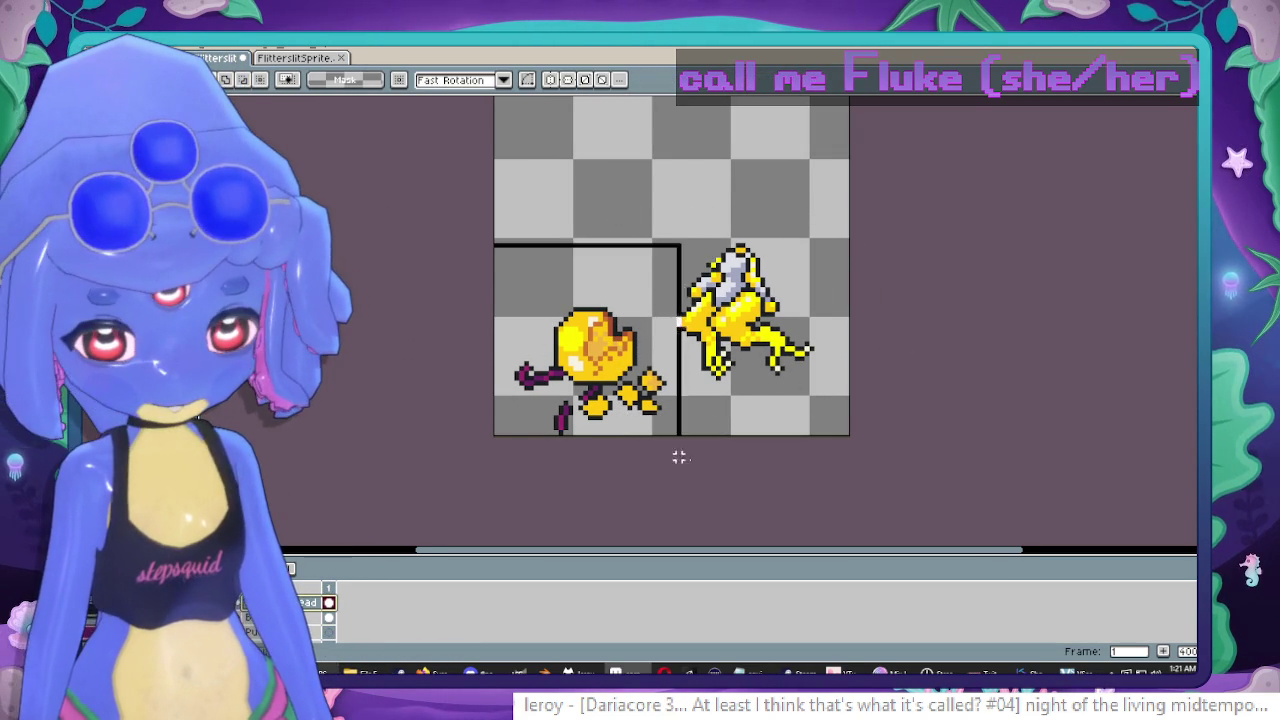
left_click_drag(618, 419, 648, 397)
key("ctrl+d")
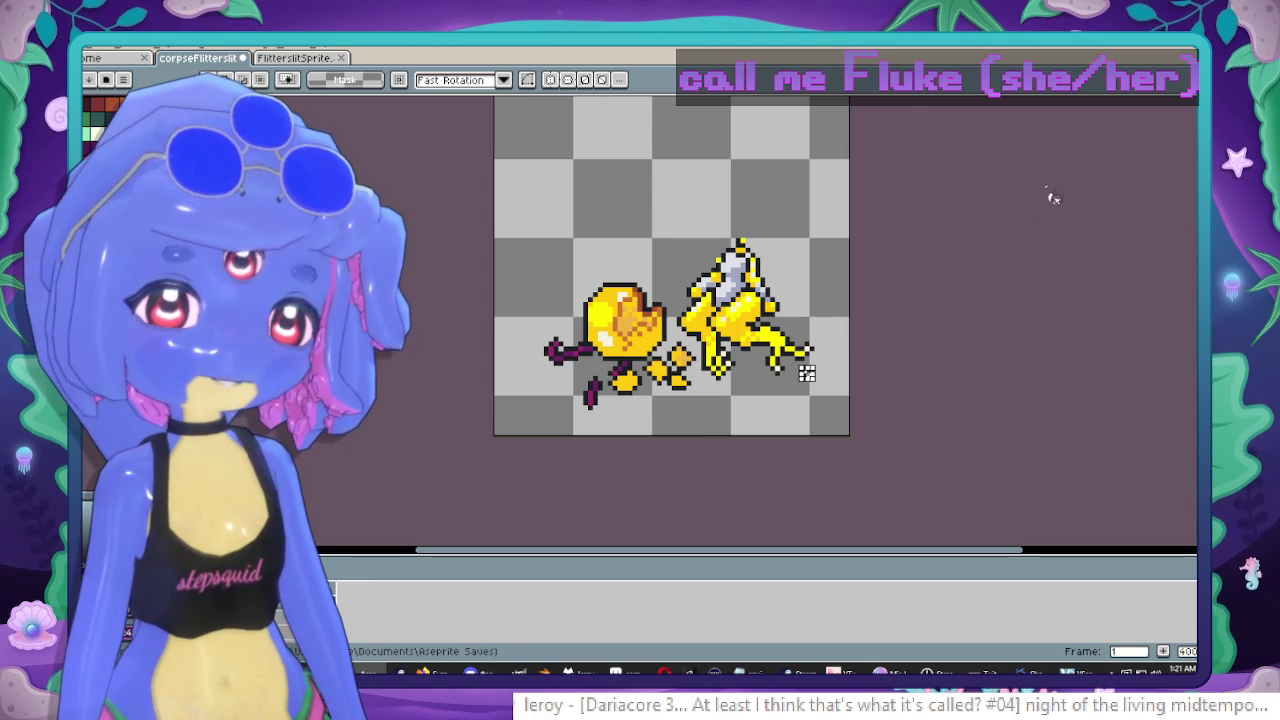
scroll(662, 284, "up", 2)
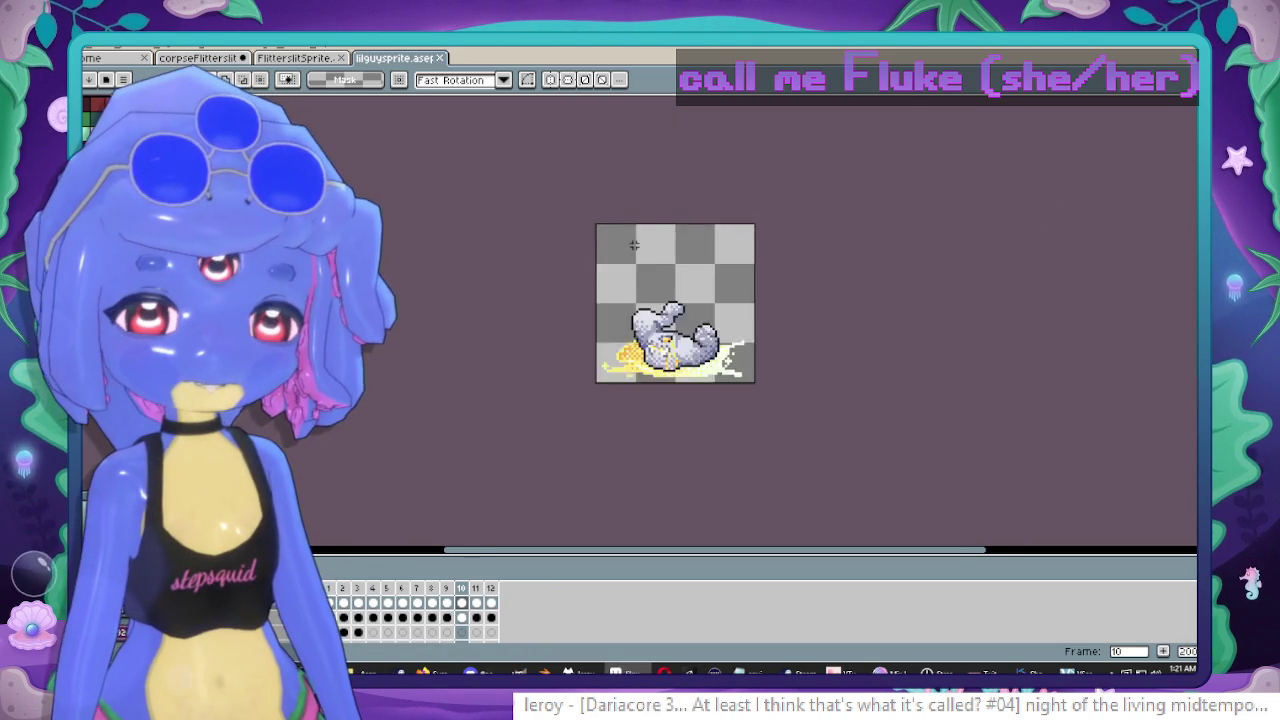
Zoom into lilguysprite to inspect the grey creature's puddle colours, then return to the corpse sheet.
scroll(662, 284, "up", 2)
scroll(791, 284, "down", 2)
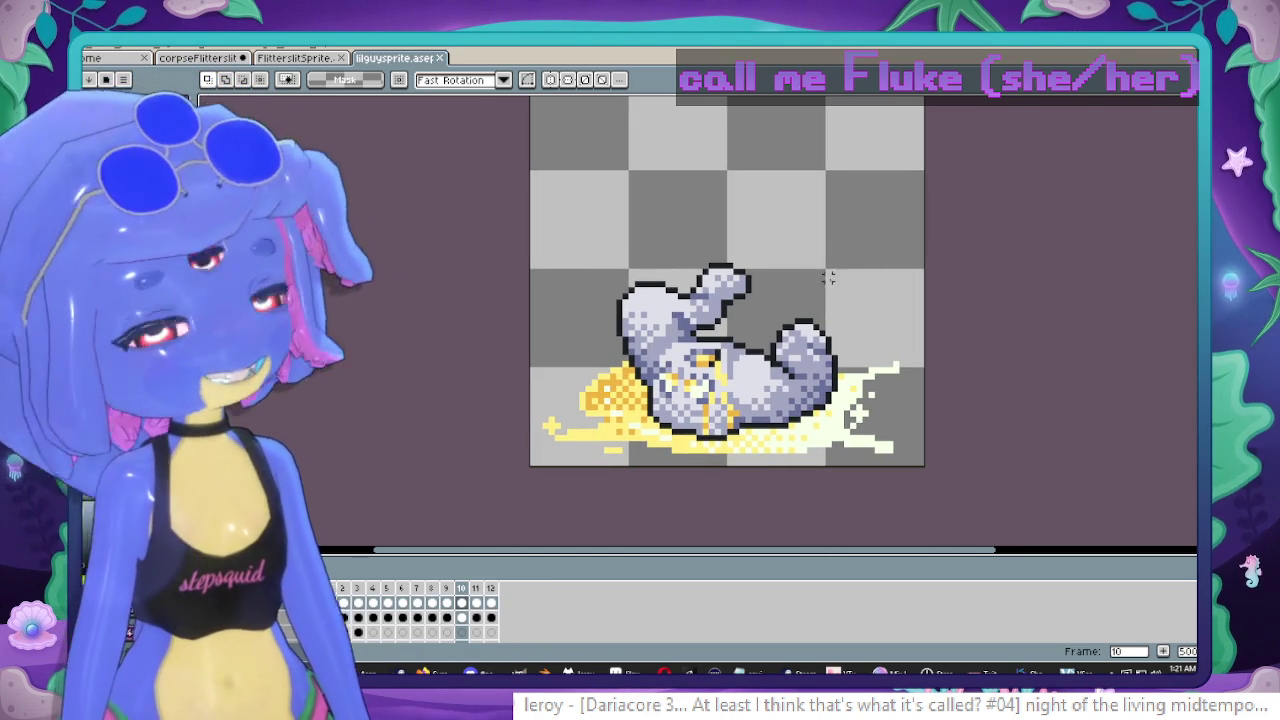
scroll(779, 271, "up", 2)
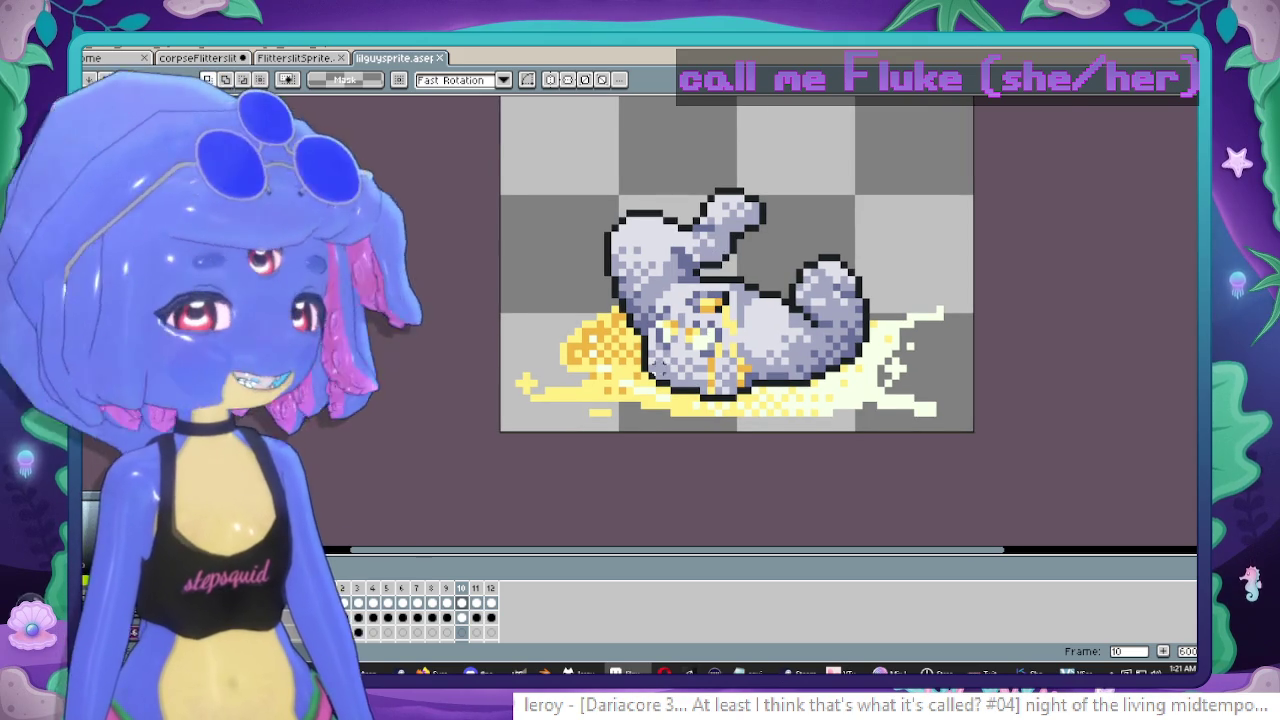
scroll(652, 448, "up", 1)
scroll(652, 448, "up", 1)
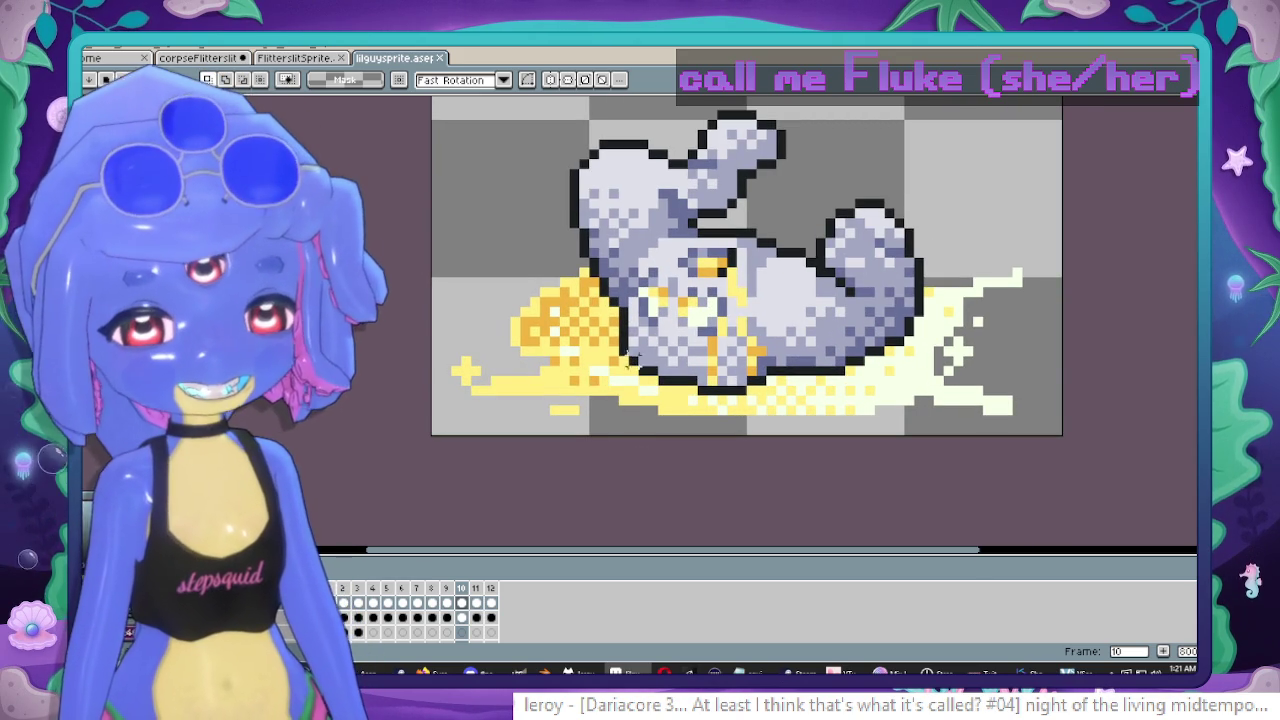
key("i")
key("m")
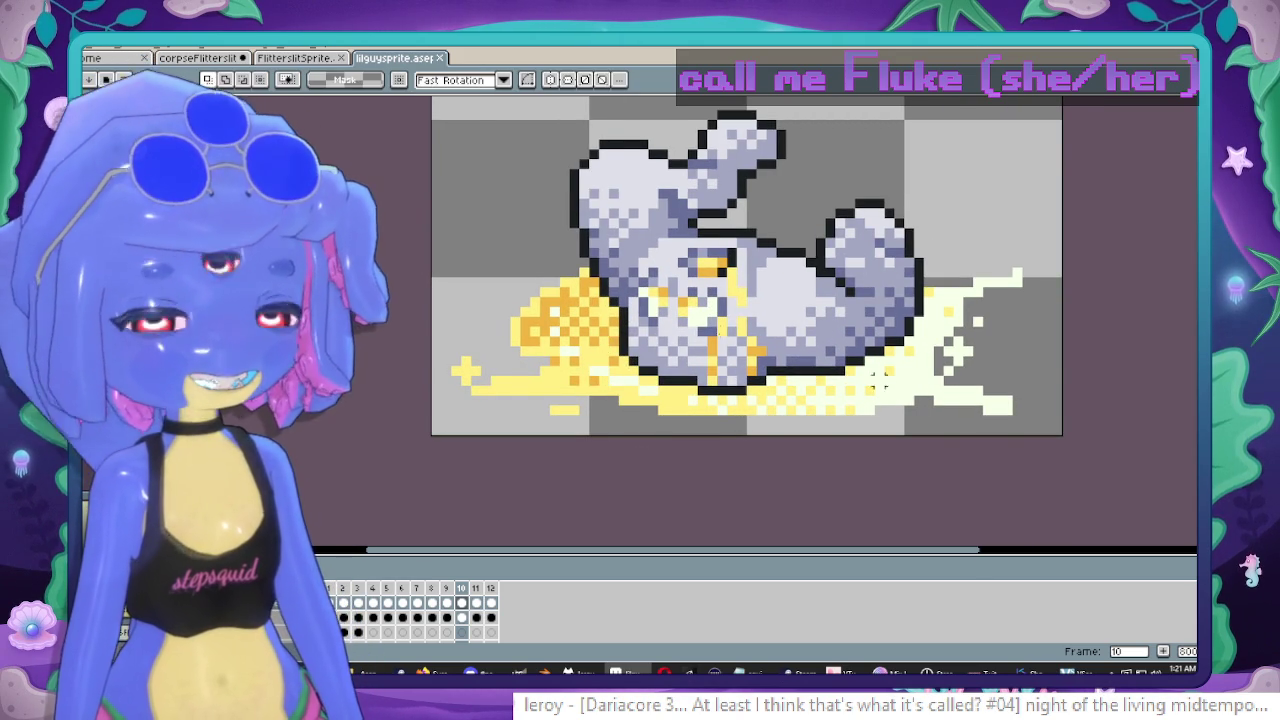
scroll(650, 299, "down", 1)
left_click_drag(651, 299, 624, 324)
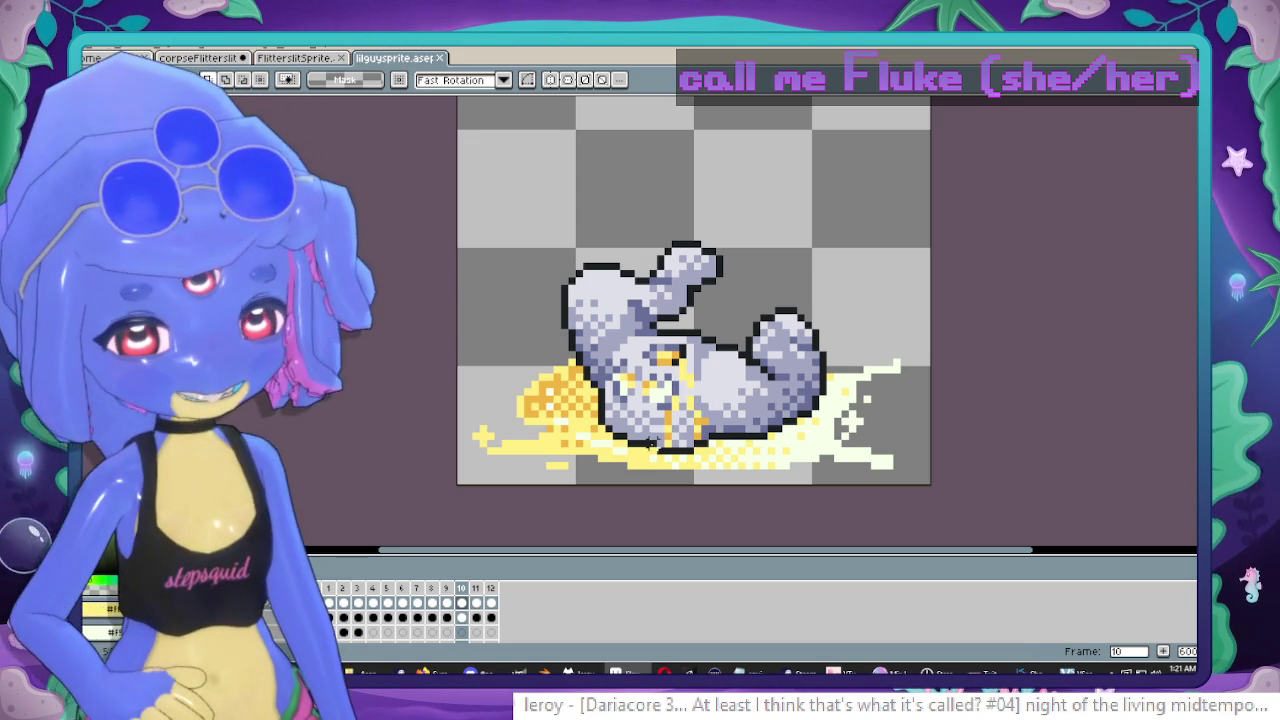
key("i")
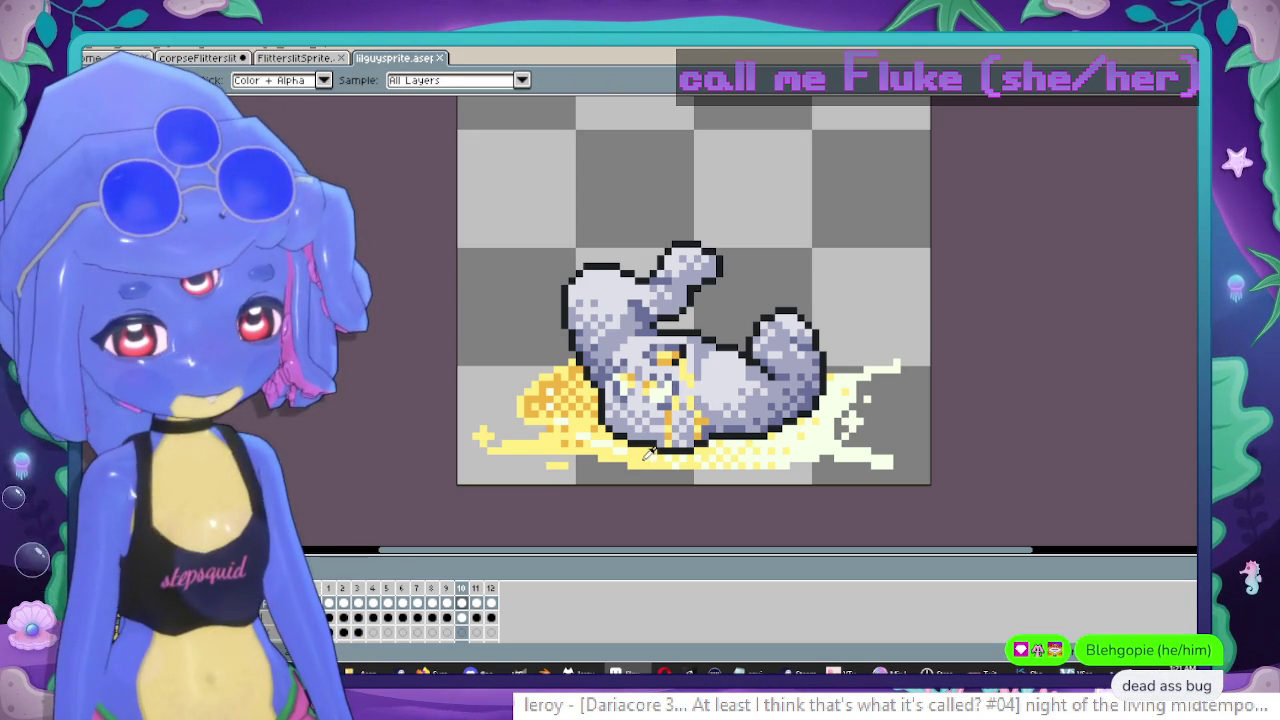
left_click(293, 58)
left_click(193, 60)
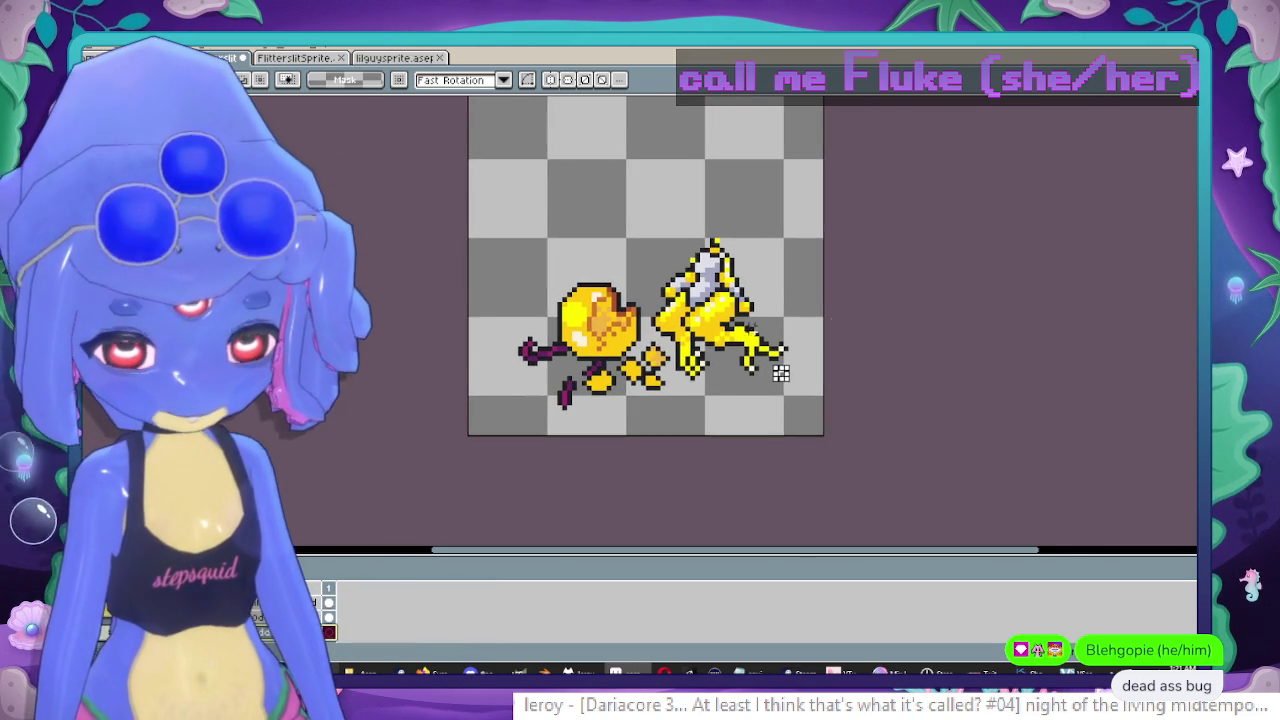
Outline and fill a yellow puddle under the corpse pieces, fading its lower right into paler dither.
scroll(785, 372, "up", 1)
key("b")
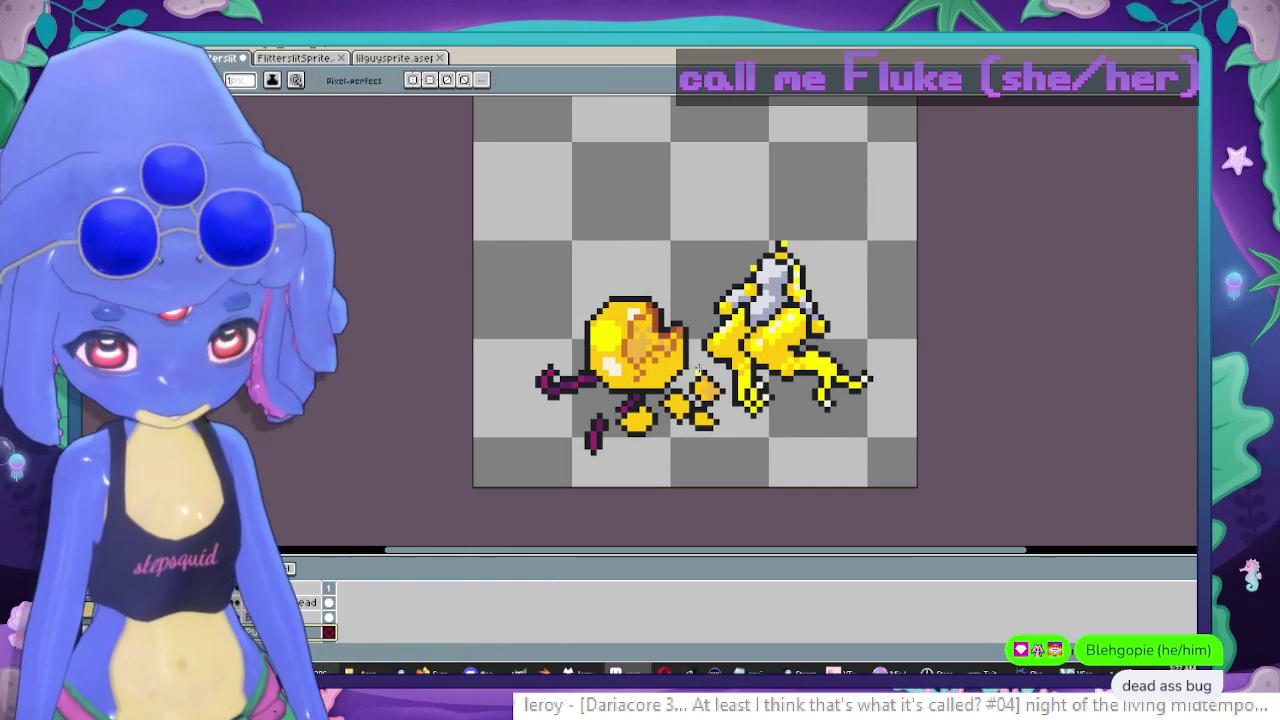
mouse_move(673, 299)
left_mouse_down()
mouse_move(859, 422)
mouse_move(876, 361)
left_mouse_up()
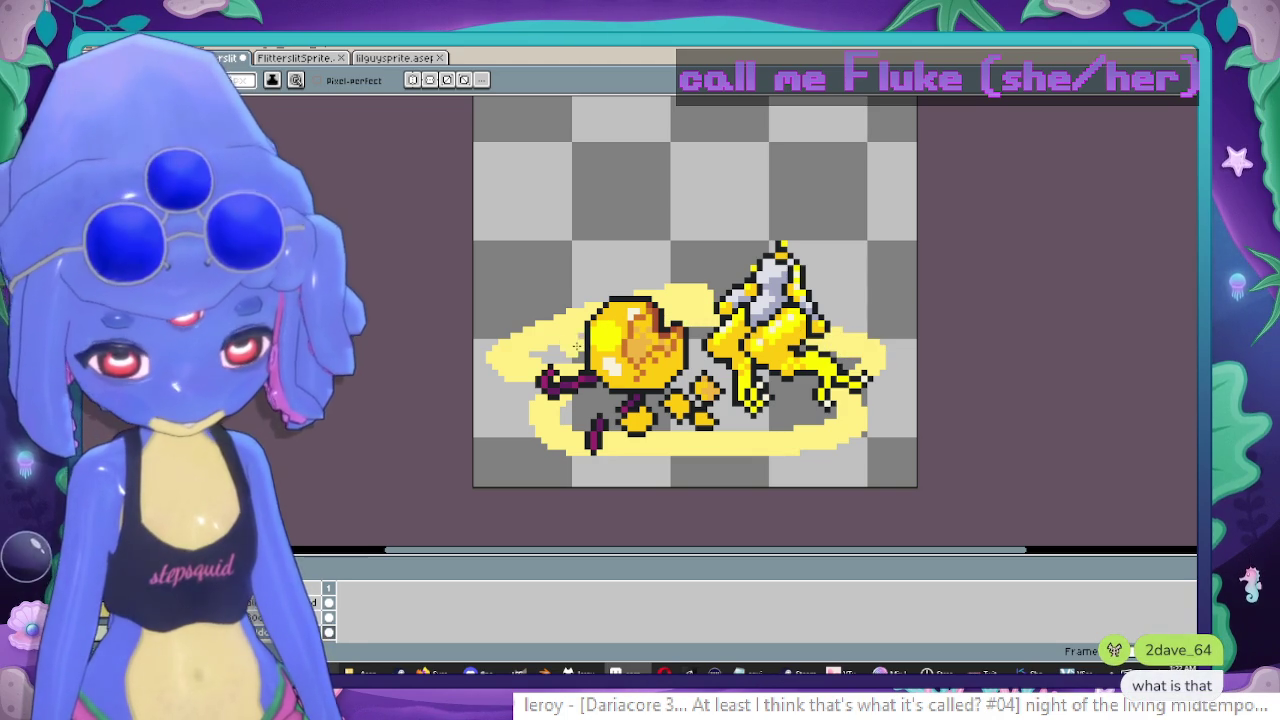
key("g")
left_click(700, 425)
key("shift+g")
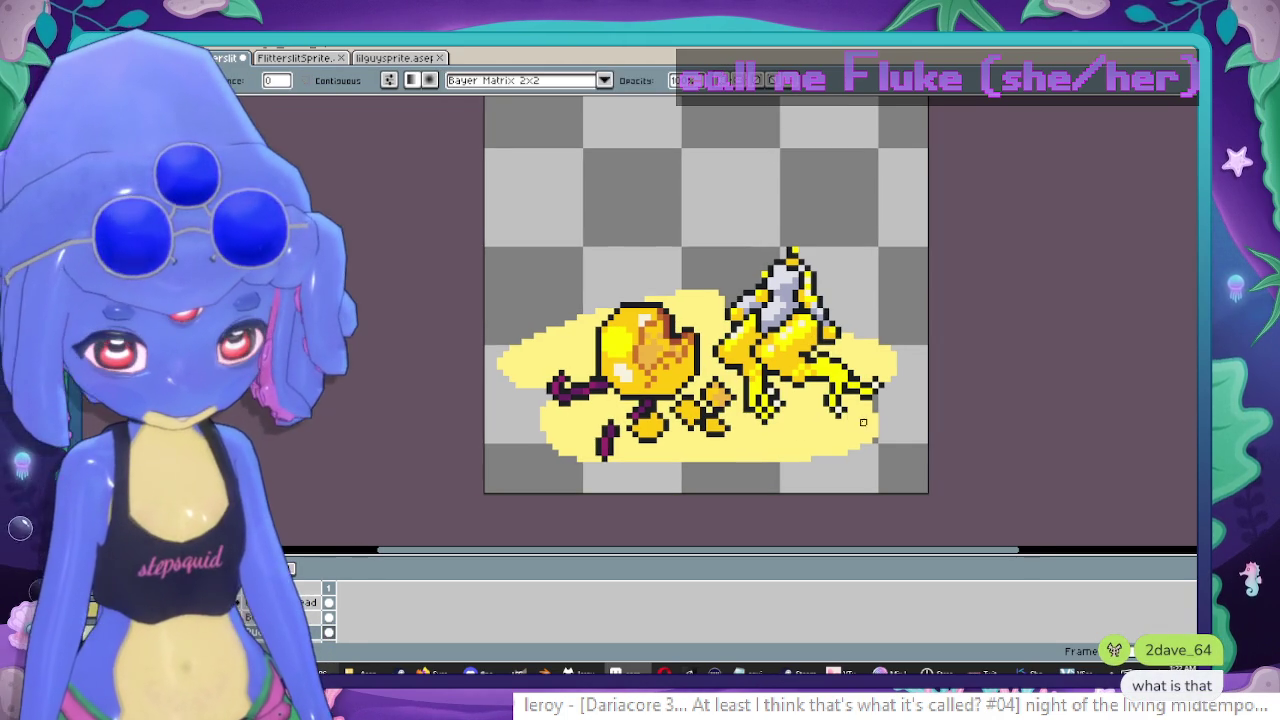
left_click_drag(880, 420, 750, 440)
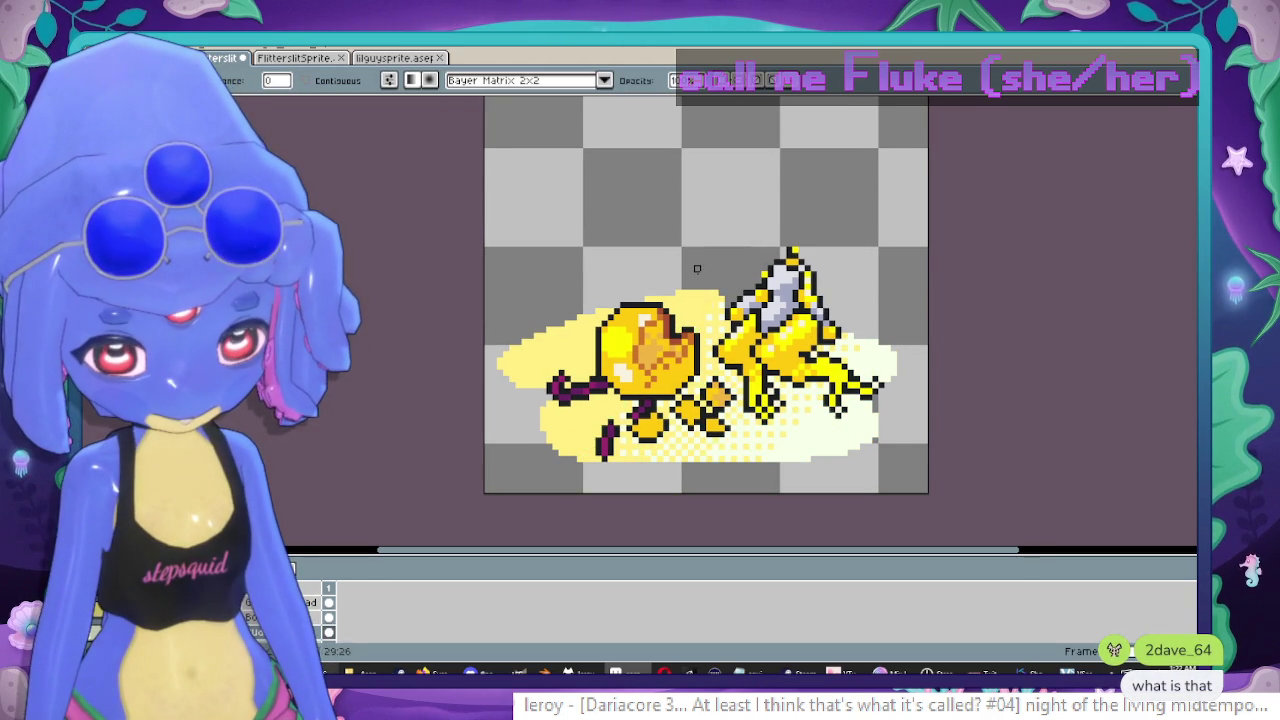
scroll(586, 342, "up", 1)
key("b")
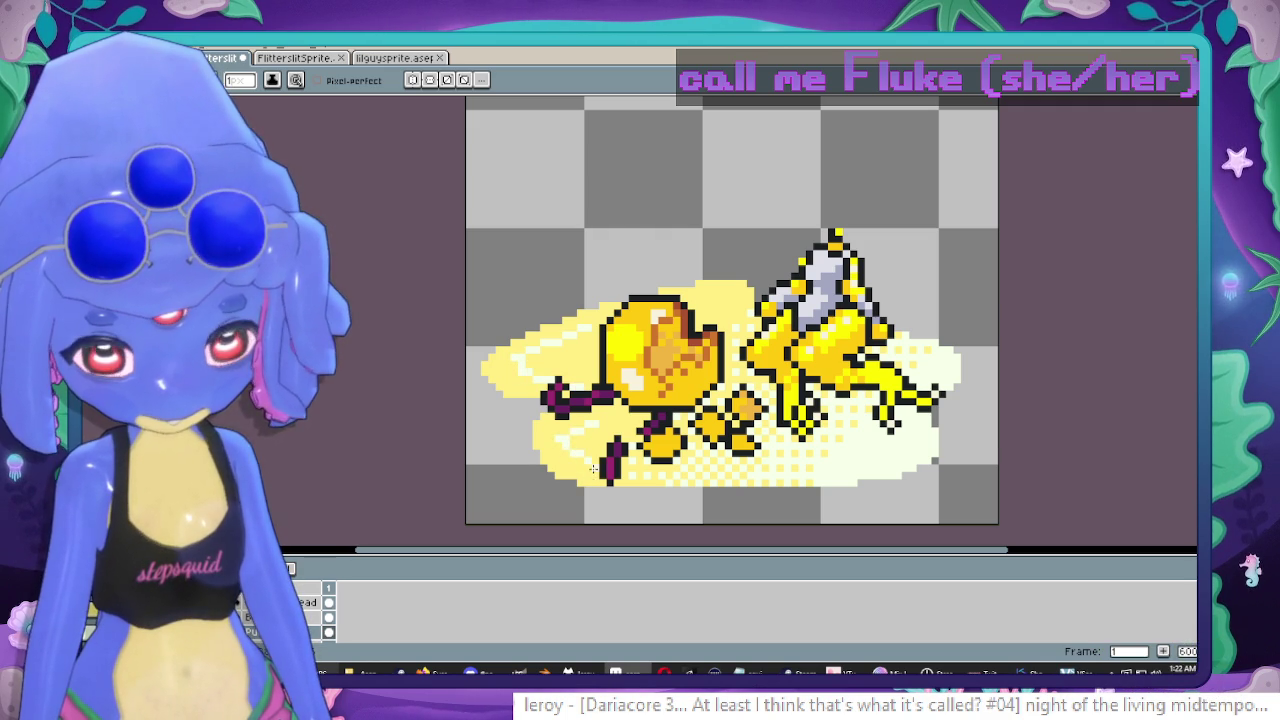
left_click(395, 57)
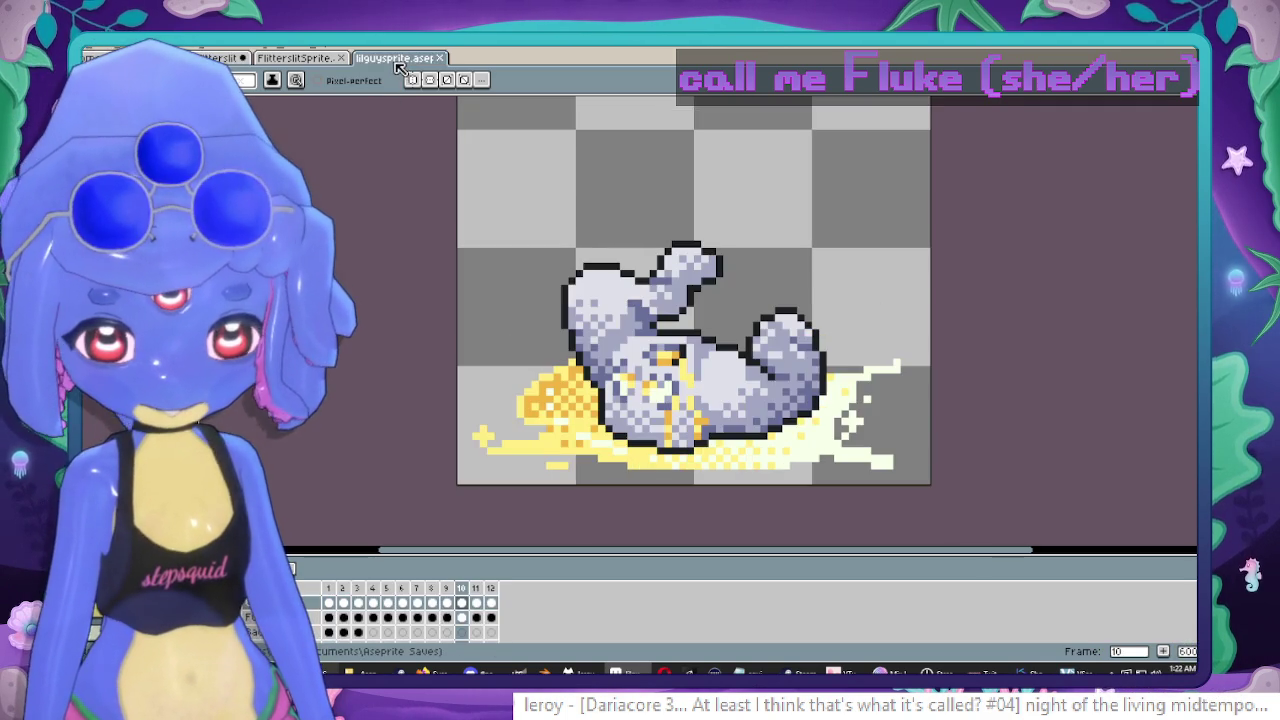
Paint orange blobs on the puddle's upper left and bucket-fill them into a dithered orange-yellow blend.
left_click(298, 57)
mouse_move(618, 328)
left_mouse_down()
mouse_move(591, 333)
mouse_move(695, 282)
left_mouse_up()
left_click_drag(607, 322, 623, 354)
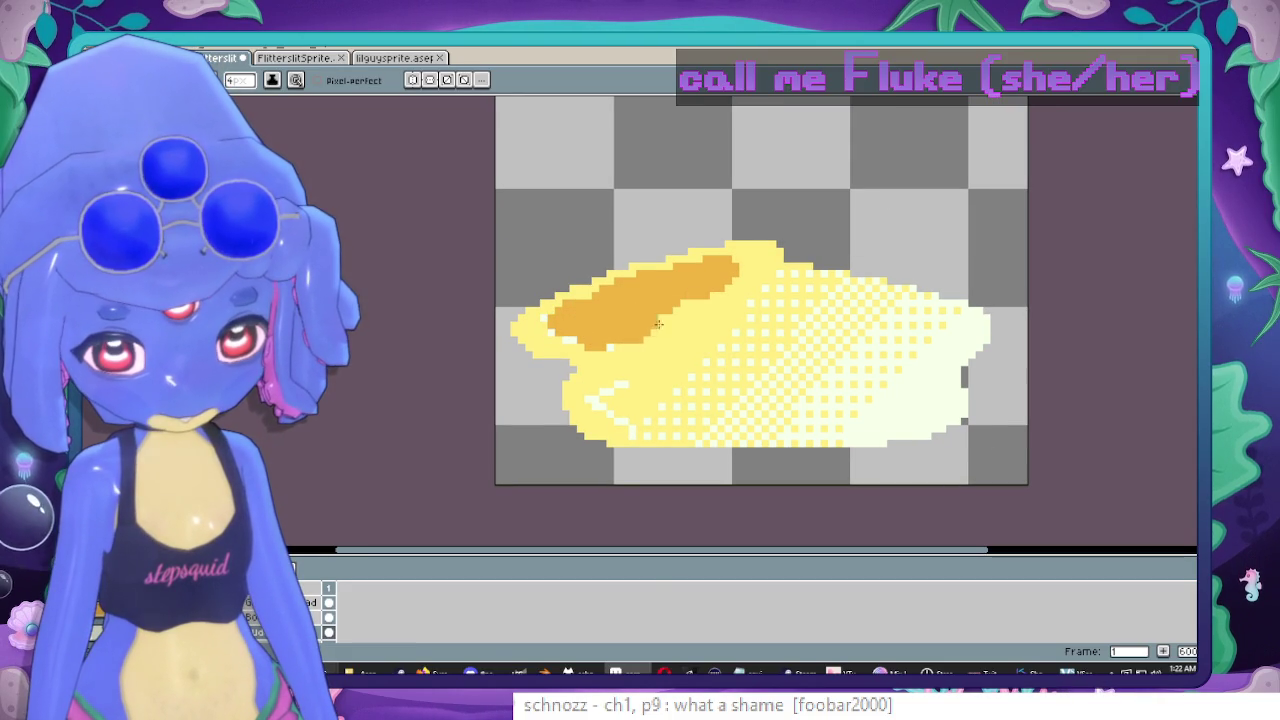
left_click_drag(670, 389, 688, 372)
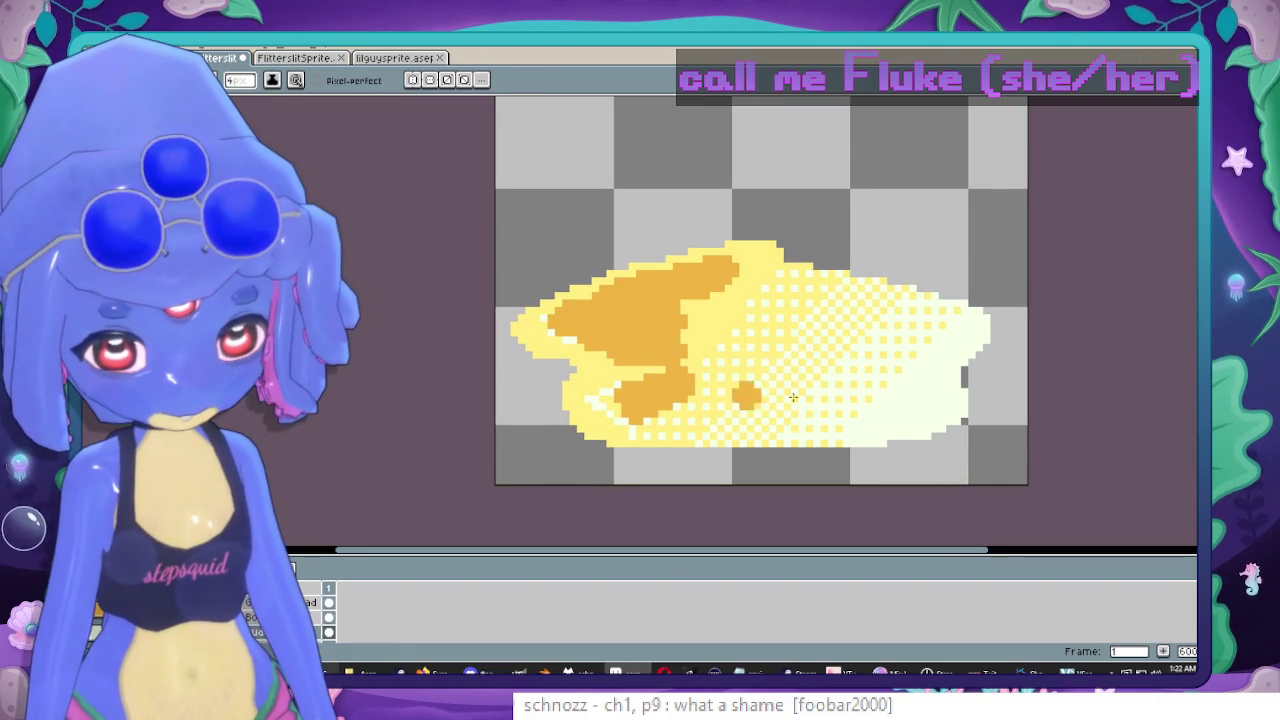
key("alt")
left_click(726, 313, "alt")
key("g")
left_click(647, 340)
left_click(595, 296)
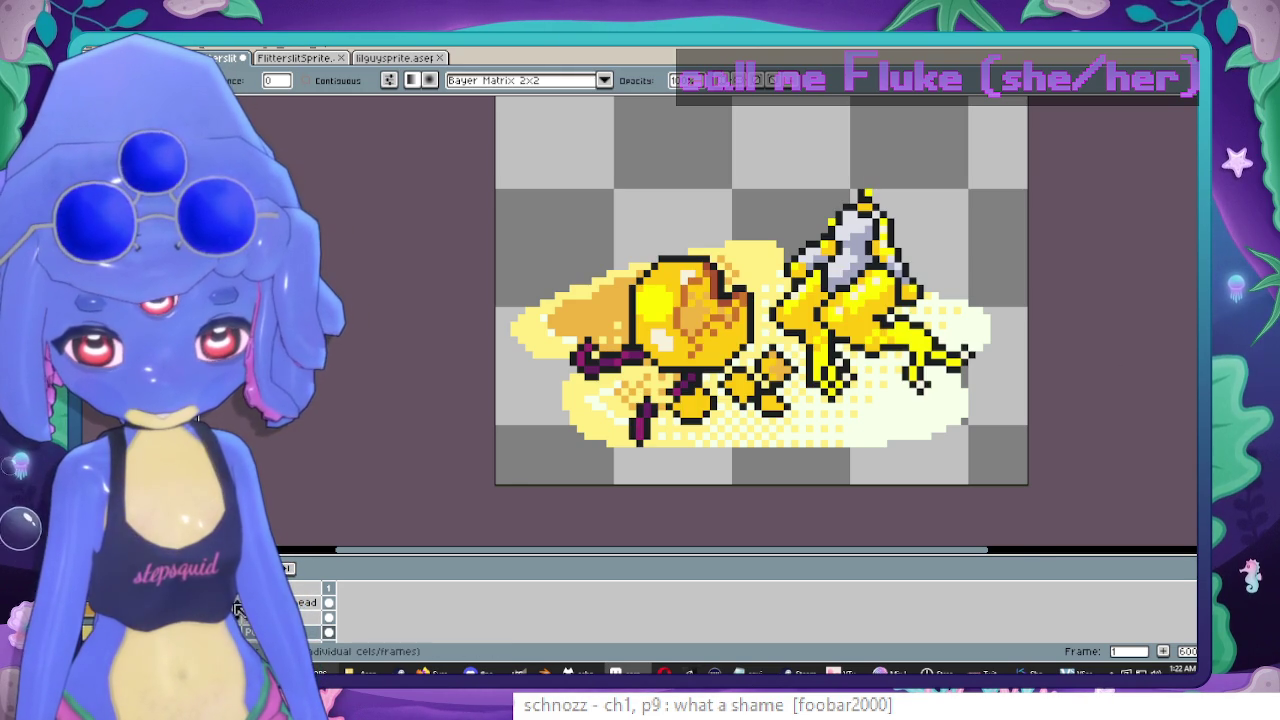
scroll(512, 289, "down", 2)
Move the right yellow corpse piece slightly left and down, then commit it.
scroll(512, 289, "up", 1)
left_click_drag(512, 289, 463, 300)
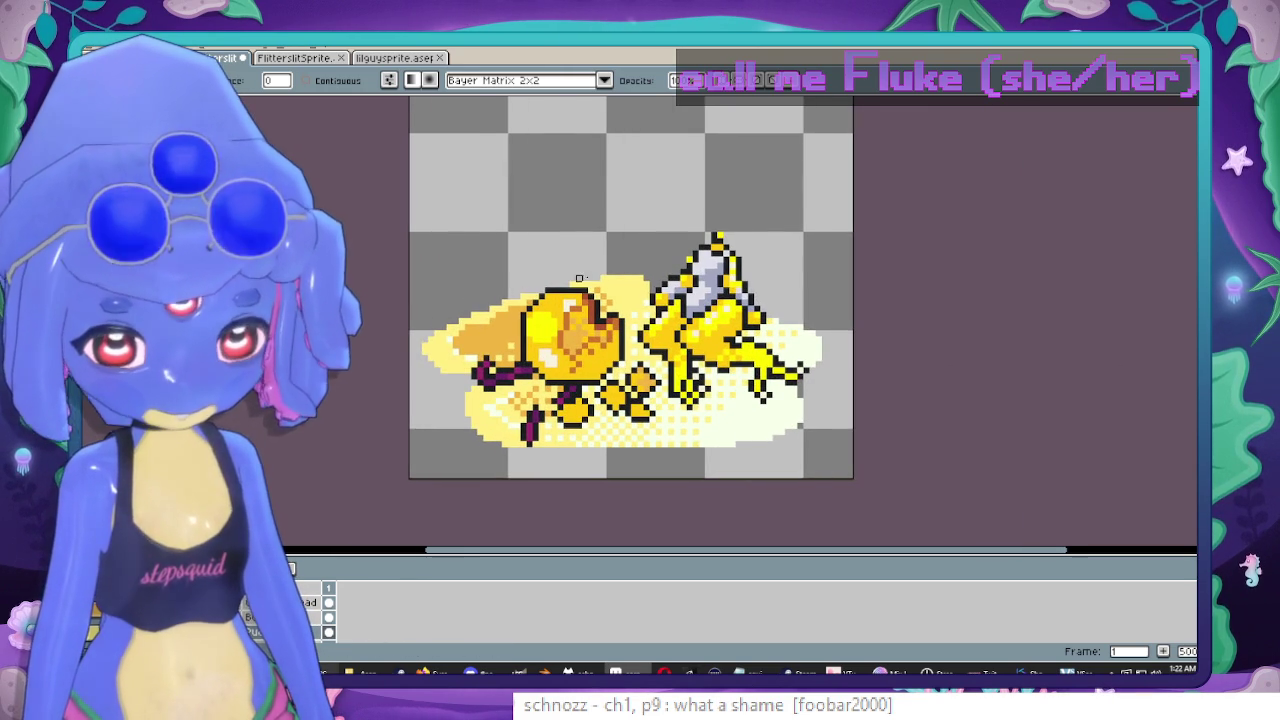
key("m")
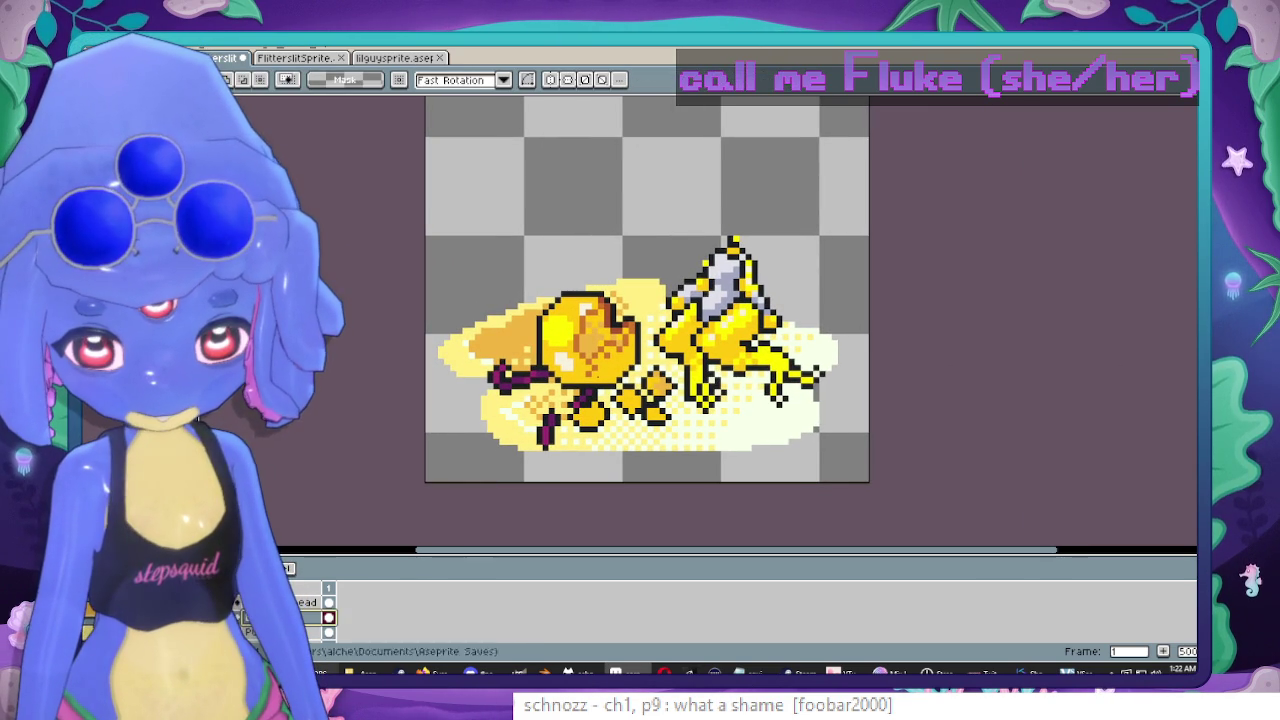
left_click_drag(619, 188, 859, 447)
left_click_drag(807, 343, 667, 343)
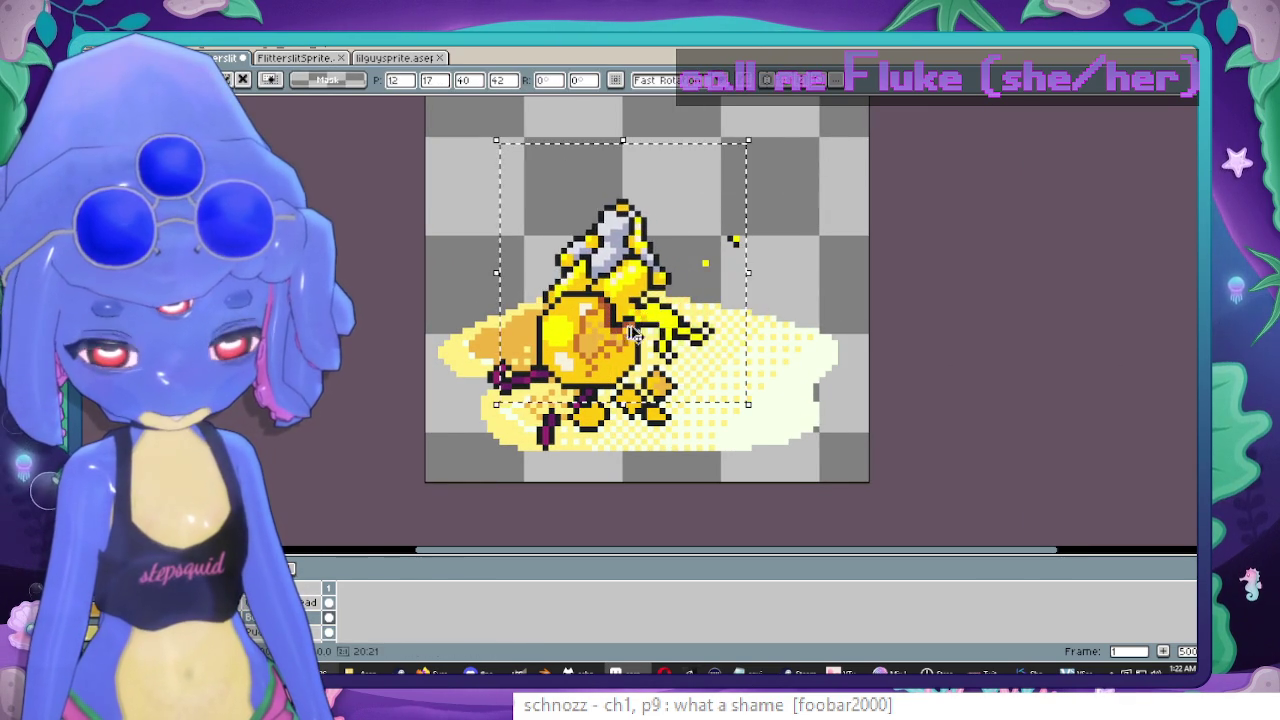
key("ctrl+z")
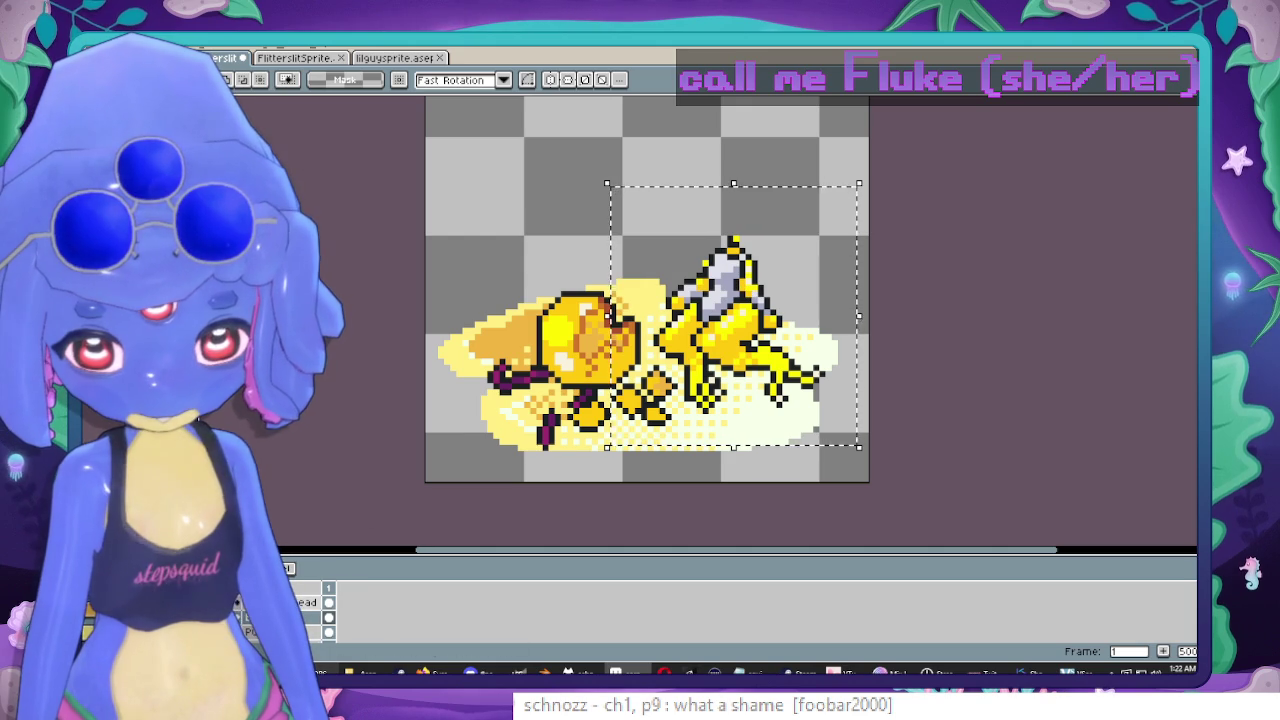
left_click_drag(731, 289, 718, 302)
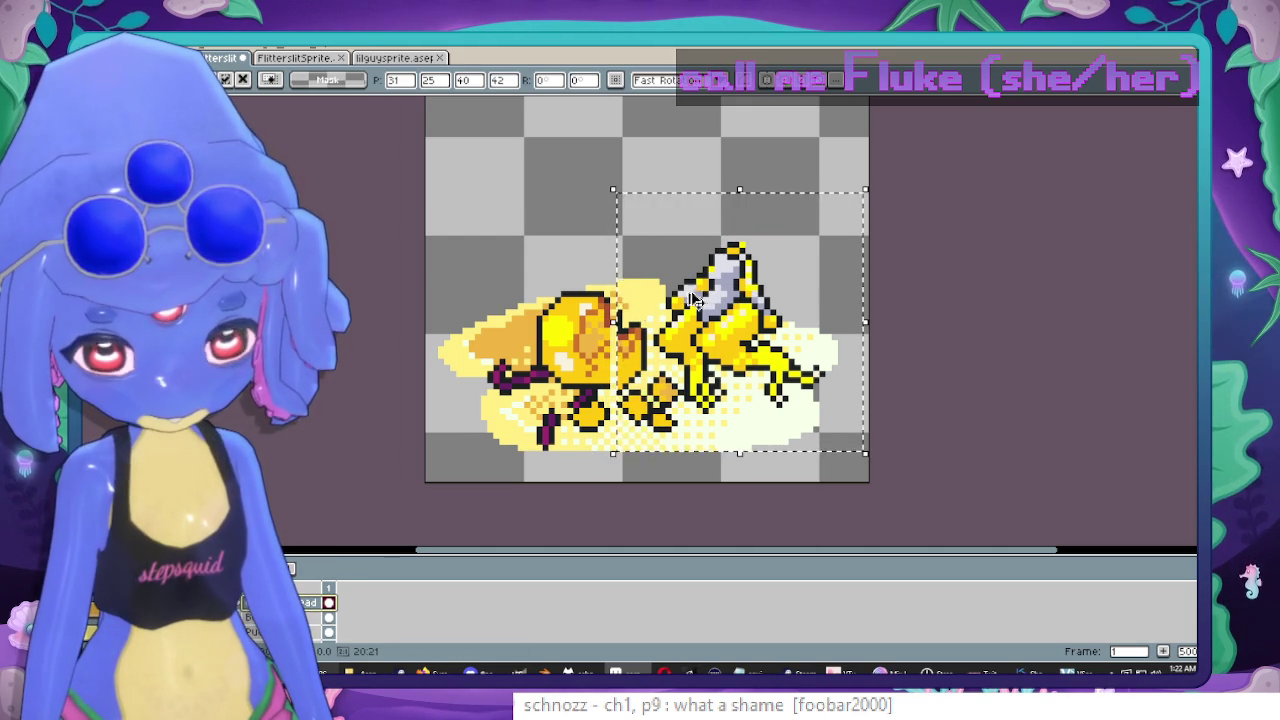
key("Return")
key("ctrl+d")
Nudge the fairy's upper body one pixel left, one down, then one more left.
left_click_drag(657, 200, 771, 314)
scroll(771, 313, "up", 3)
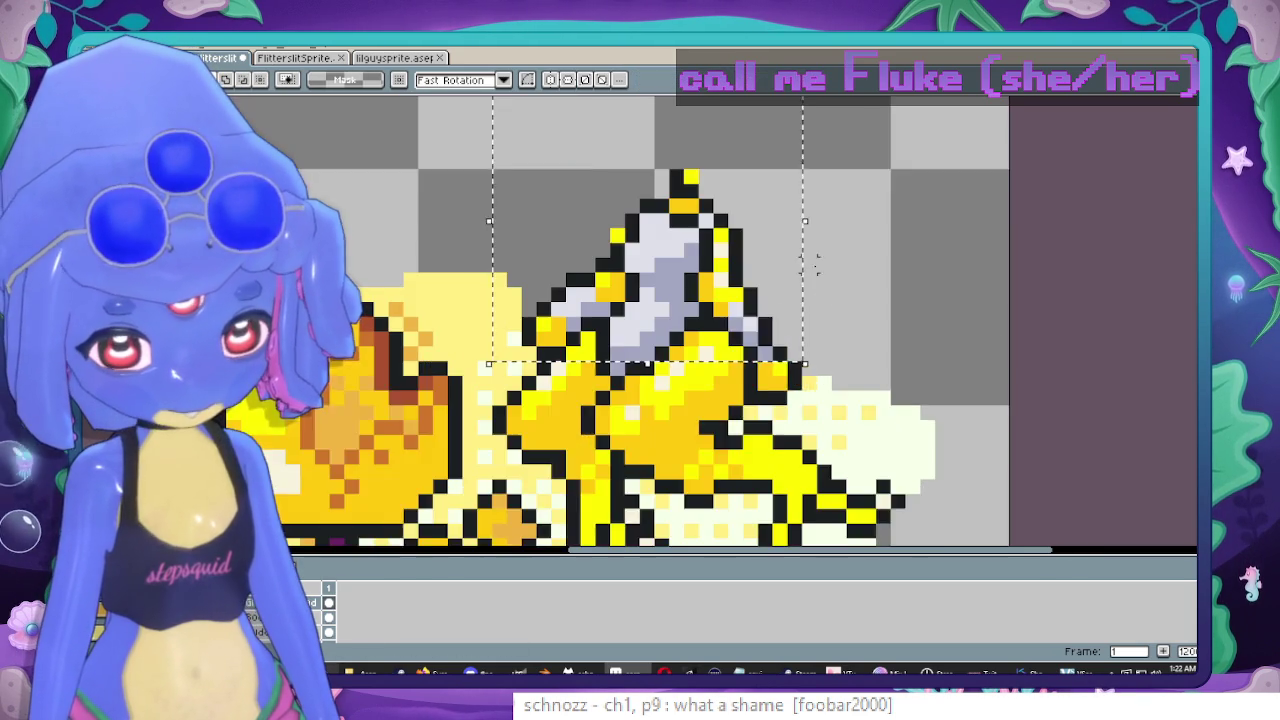
key("Left")
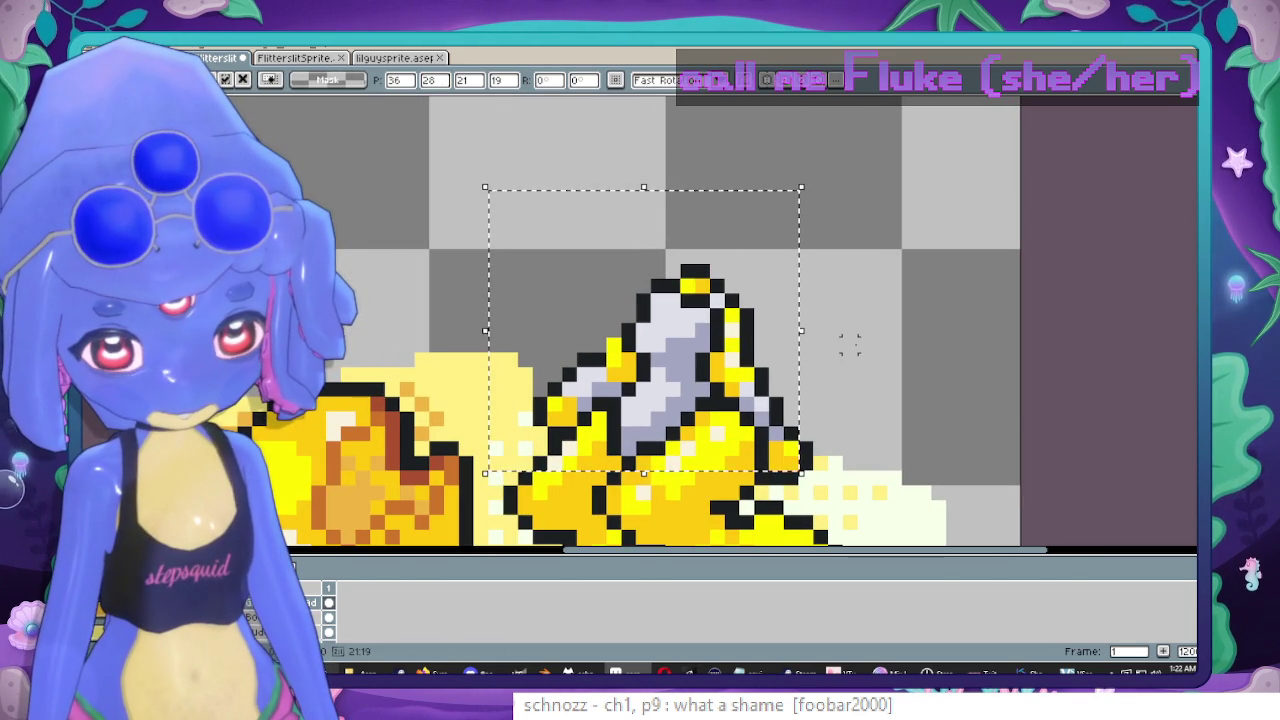
key("Down")
key("Left")
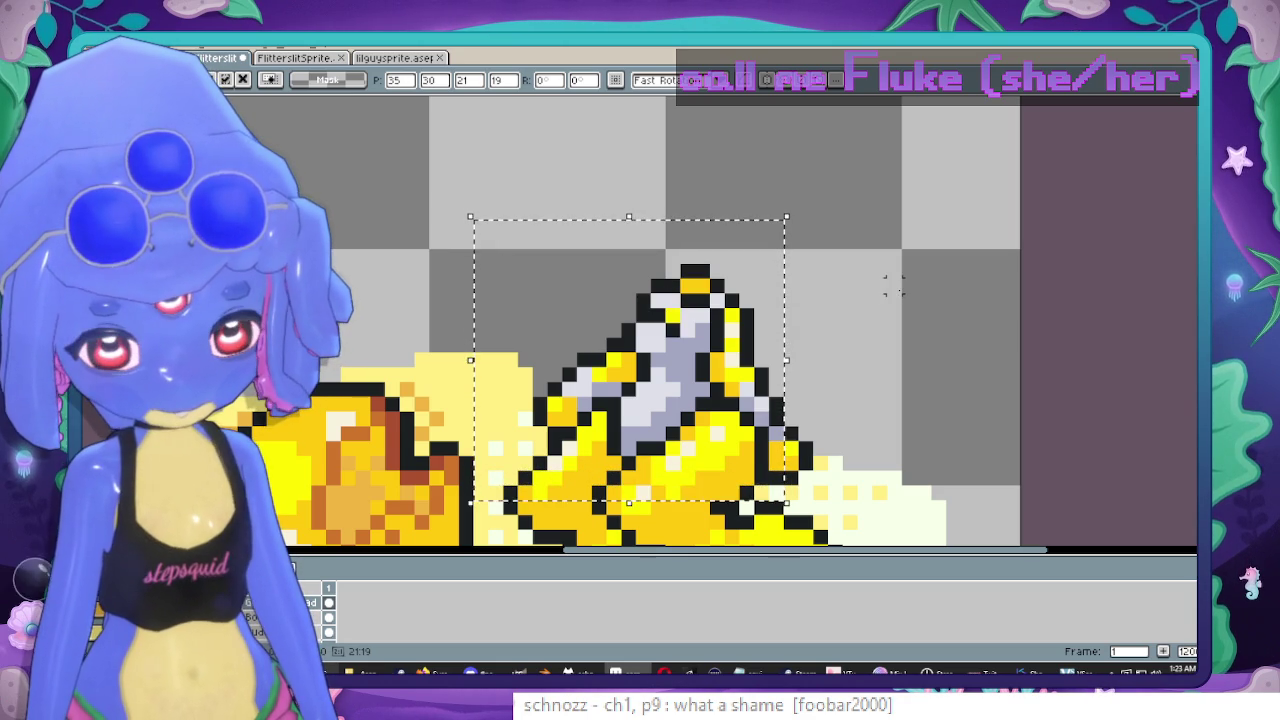
left_click(790, 315)
scroll(790, 315, "up", 1)
key("b")
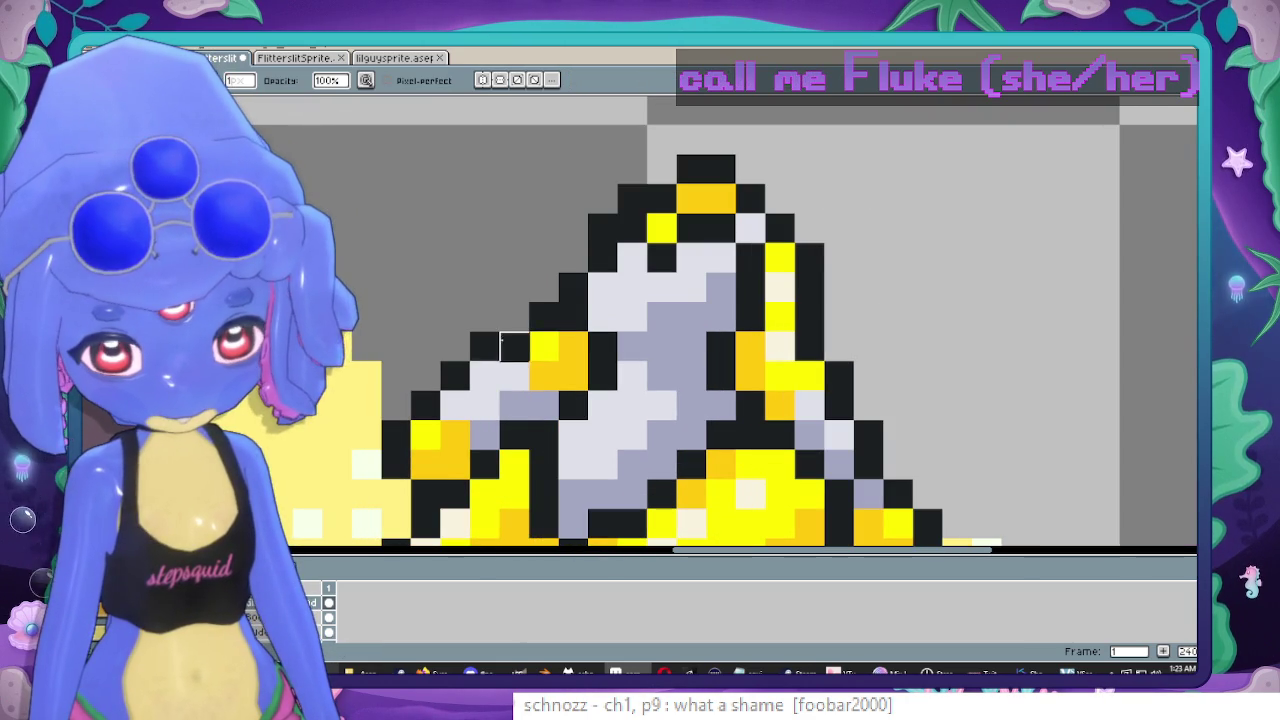
scroll(515, 347, "down", 1)
scroll(515, 347, "down", 1)
scroll(580, 378, "up", 1)
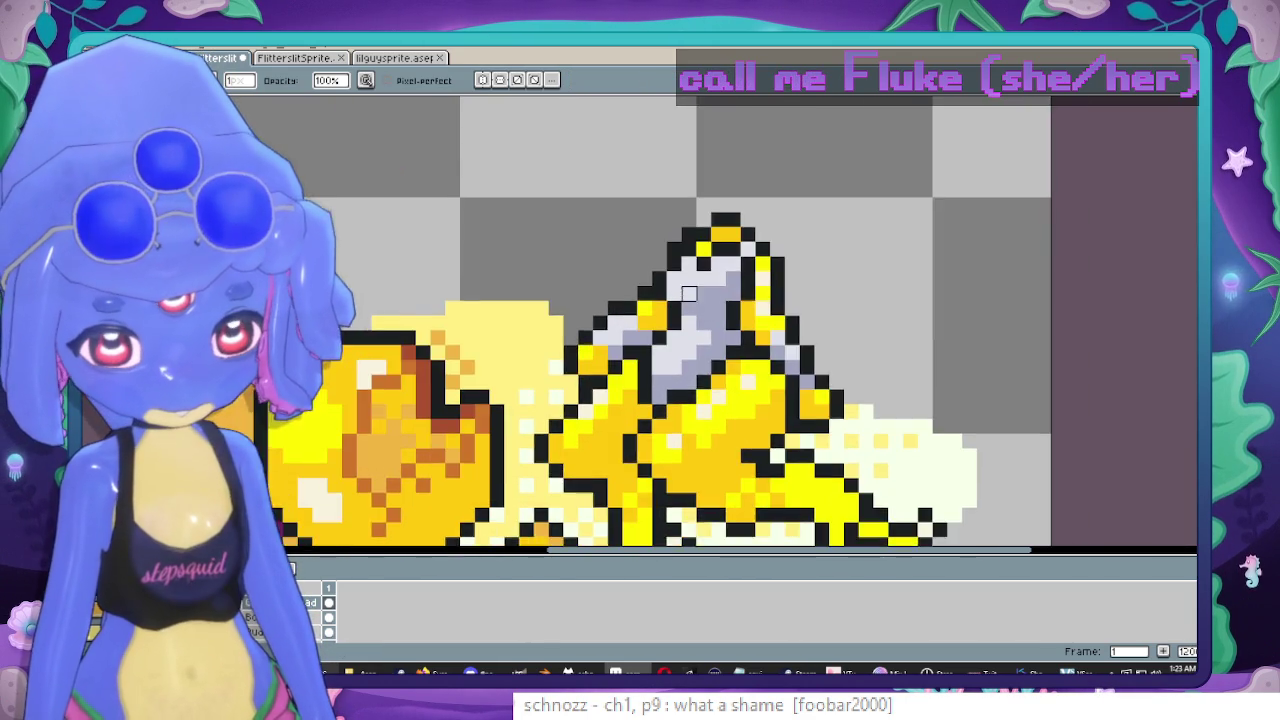
scroll(600, 360, "down", 2)
scroll(695, 325, "up", 1)
left_click_drag(695, 325, 703, 323)
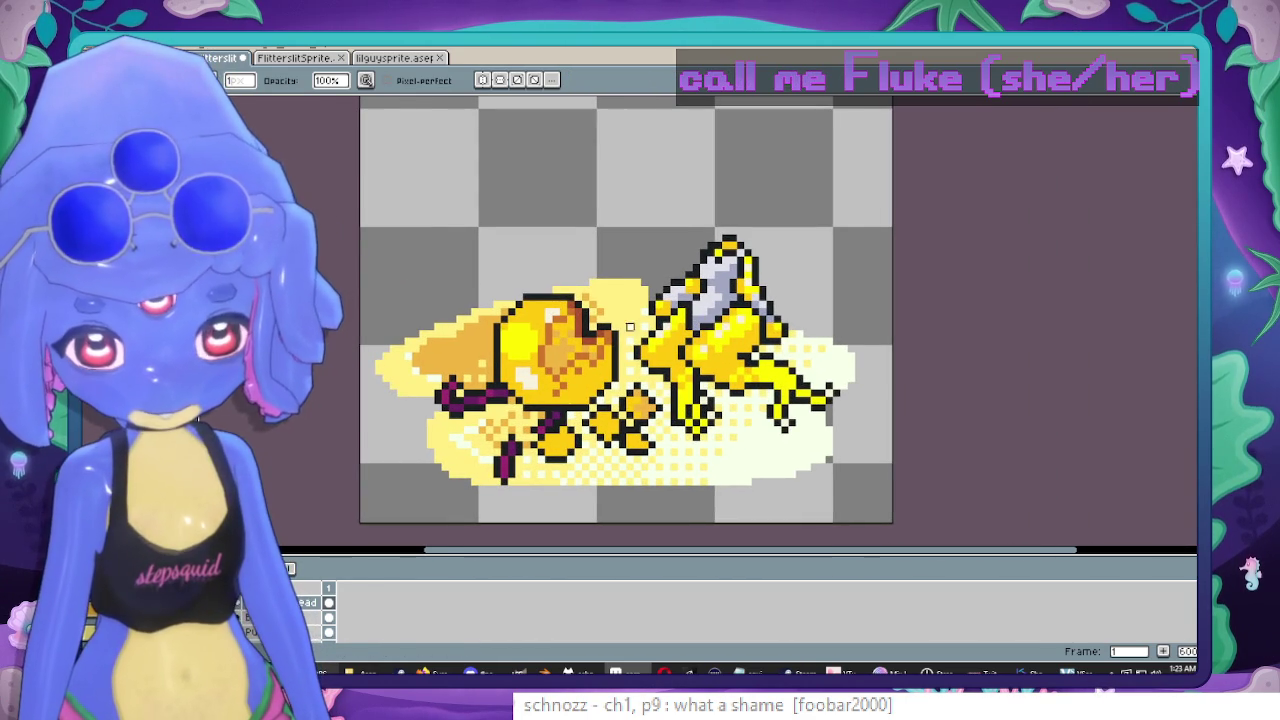
scroll(630, 326, "up", 1)
Select the fairy's head and body together and move them up and left.
key("m")
left_click_drag(628, 145, 870, 307)
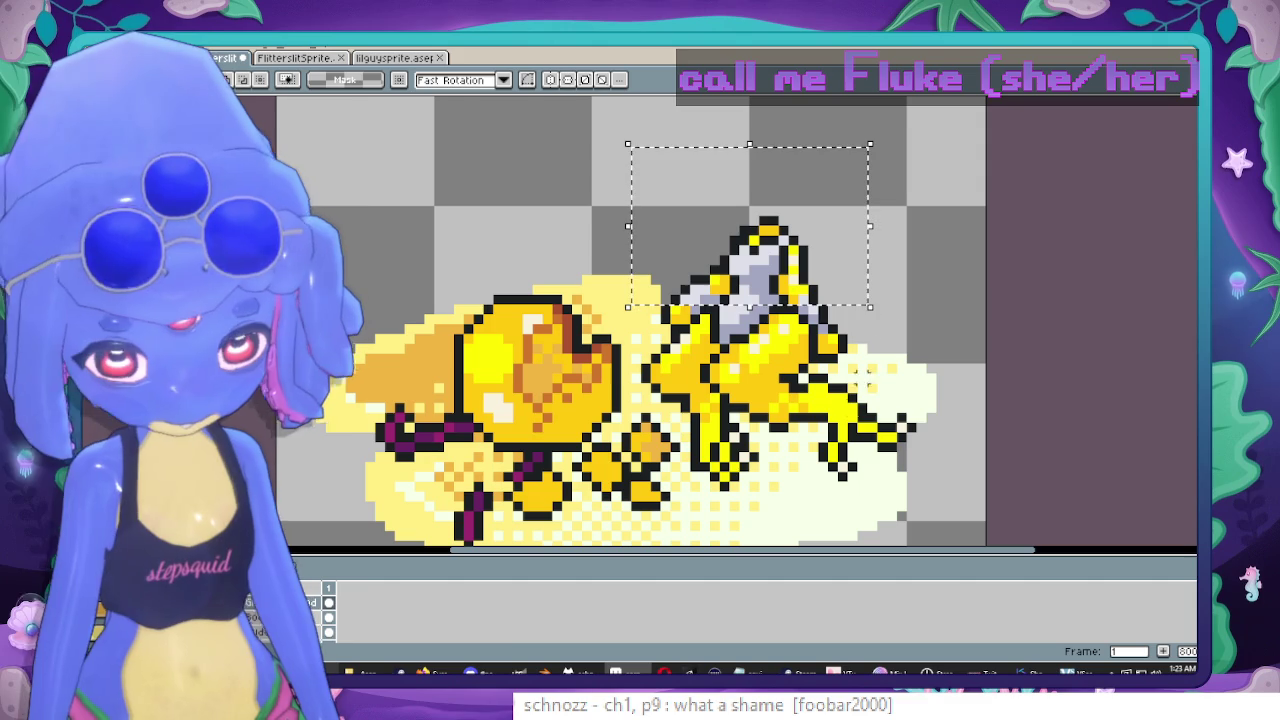
key("ctrl+d")
scroll(640, 320, "right", 1)
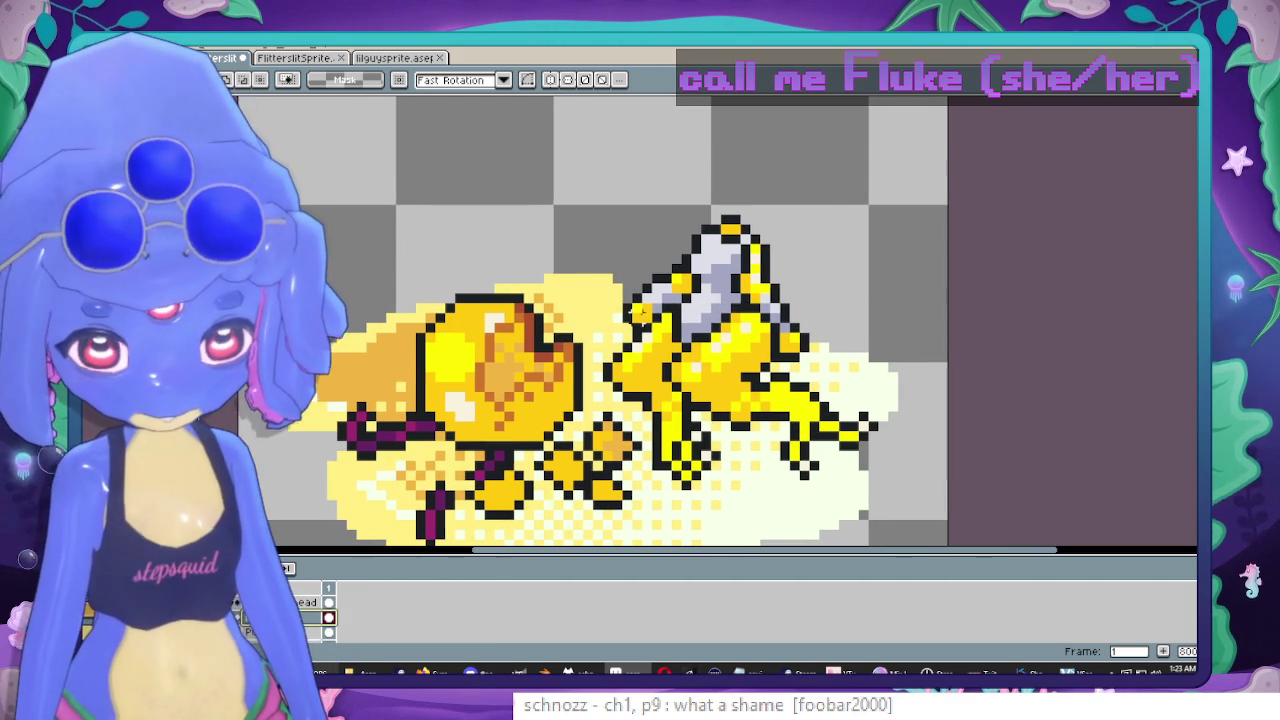
key("ctrl+shift+d")
key("ctrl+d")
scroll(685, 262, "down", 1)
scroll(685, 262, "down", 1)
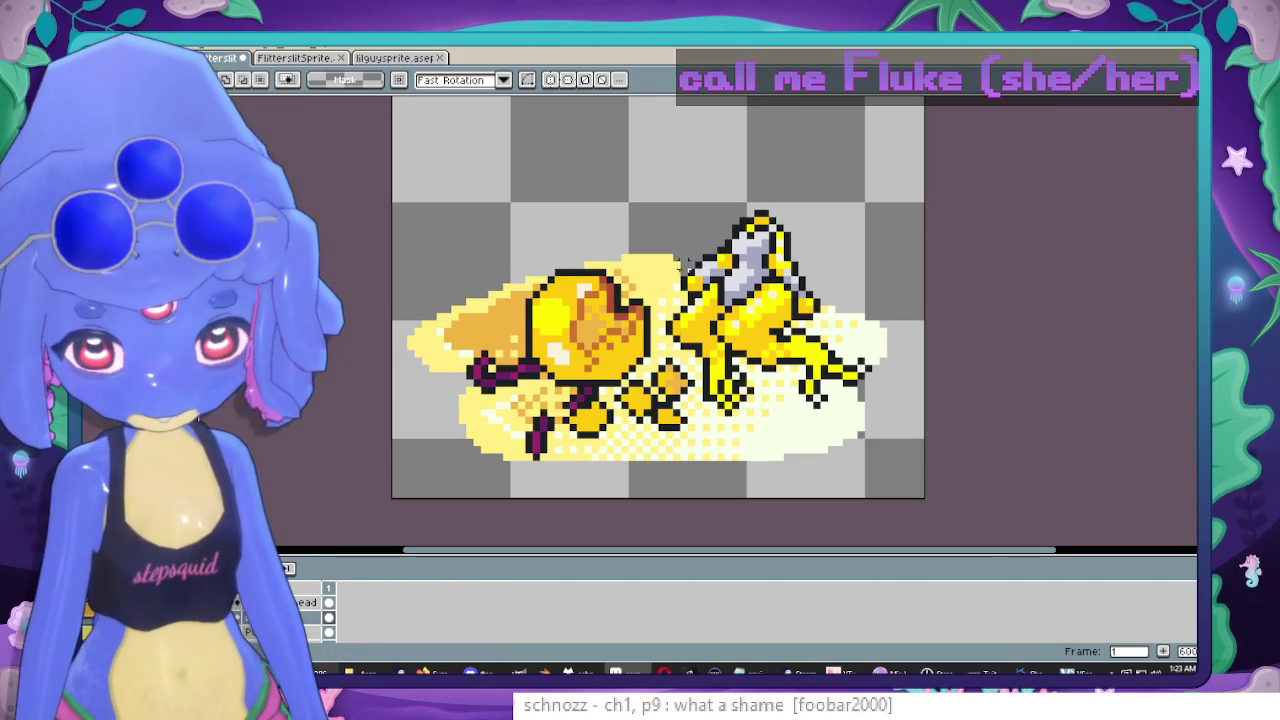
left_click_drag(630, 147, 868, 410)
left_click_drag(820, 355, 732, 333)
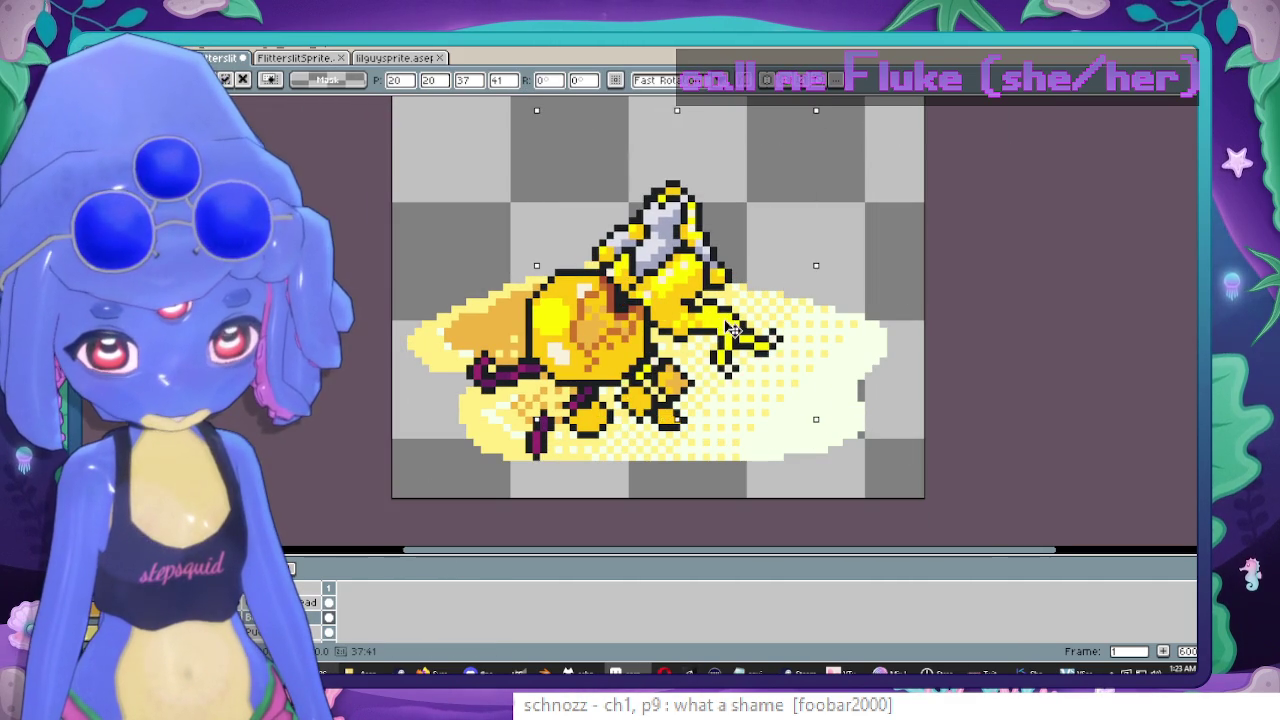
key("ctrl+d")
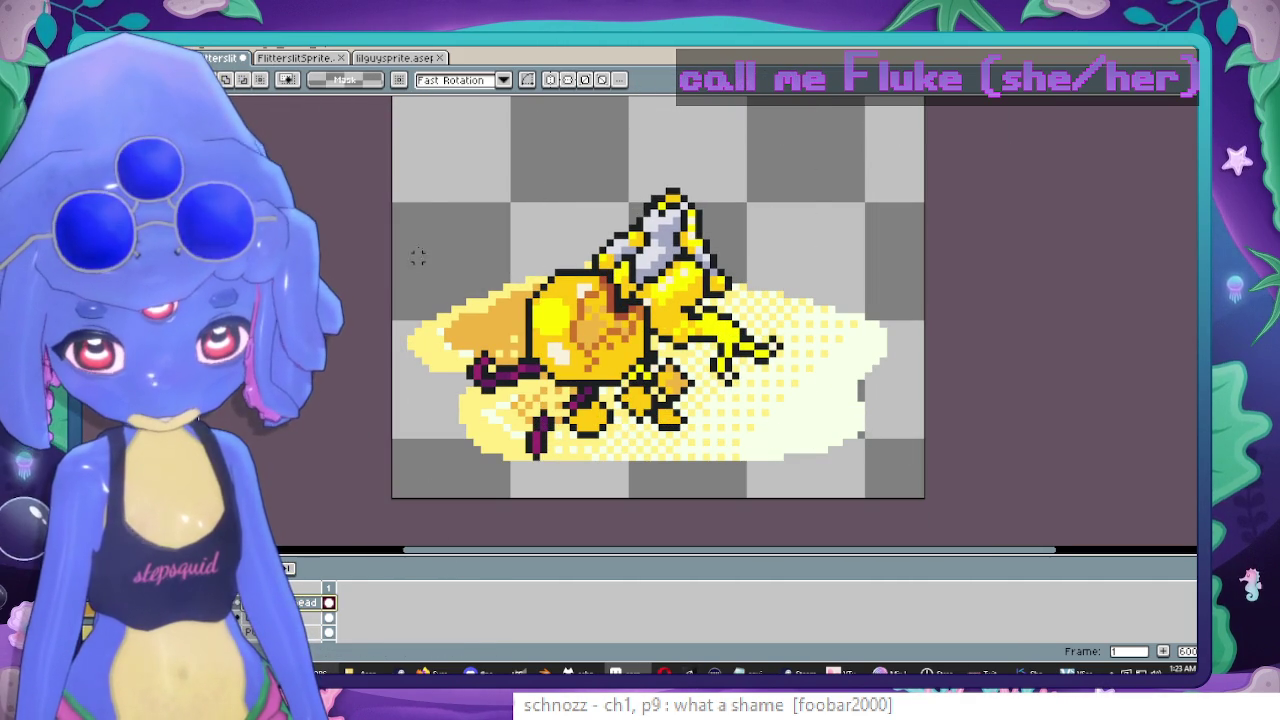
Shift the pieces around the orange body left, then move the upper body slightly right.
left_click_drag(423, 194, 794, 491)
left_click_drag(619, 356, 572, 373)
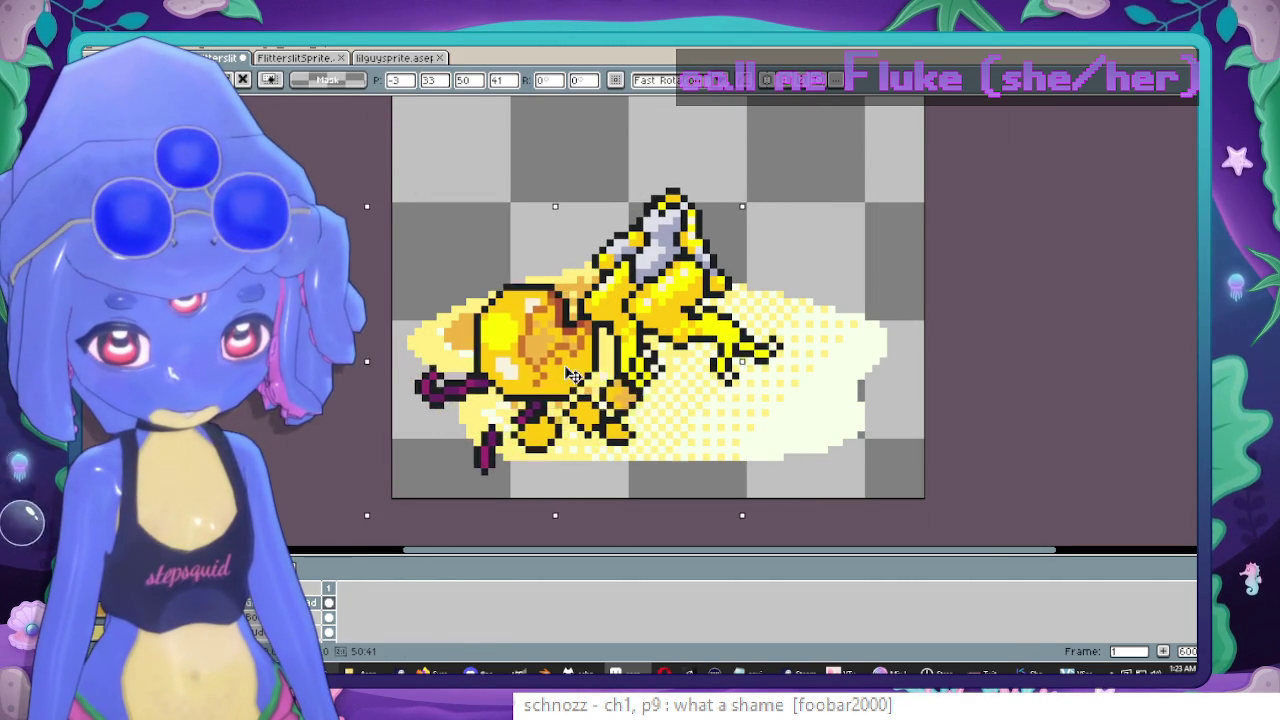
key("Left")
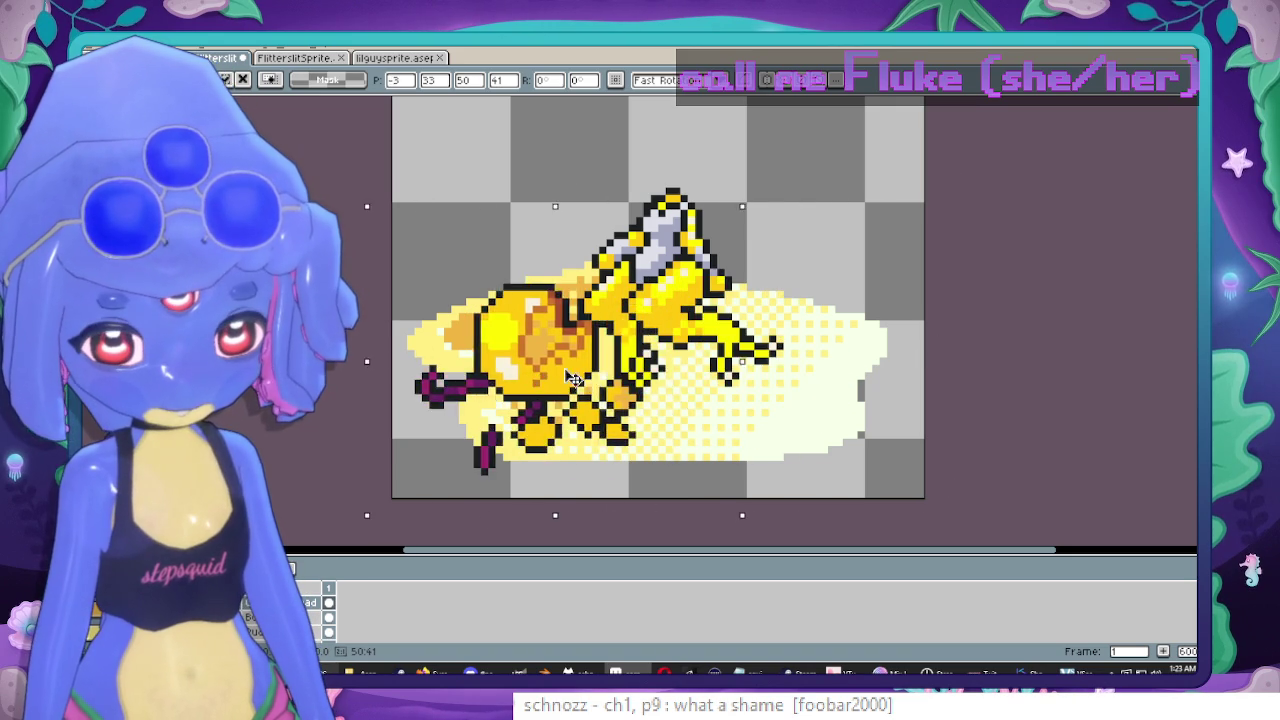
left_click_drag(573, 378, 588, 375)
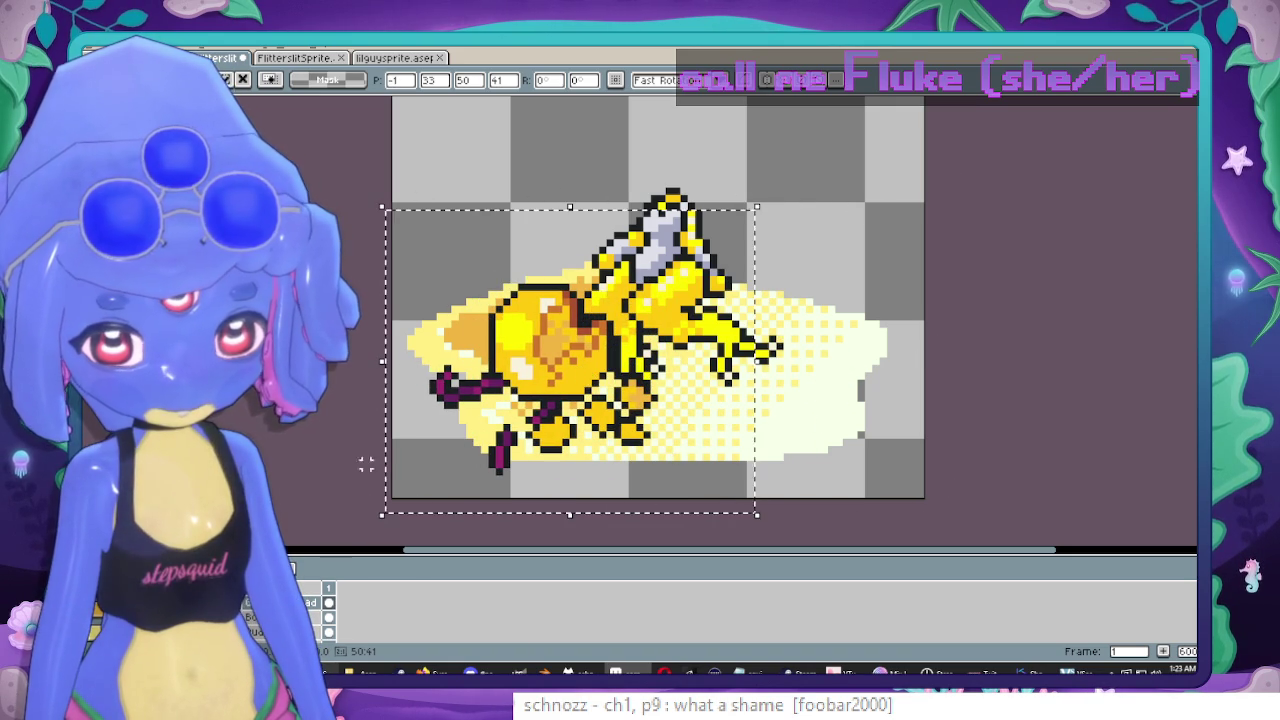
key("Return")
key("ctrl+d")
left_click_drag(521, 146, 853, 460)
mouse_move(716, 313)
left_mouse_down()
mouse_move(738, 313)
mouse_move(711, 337)
left_mouse_up()
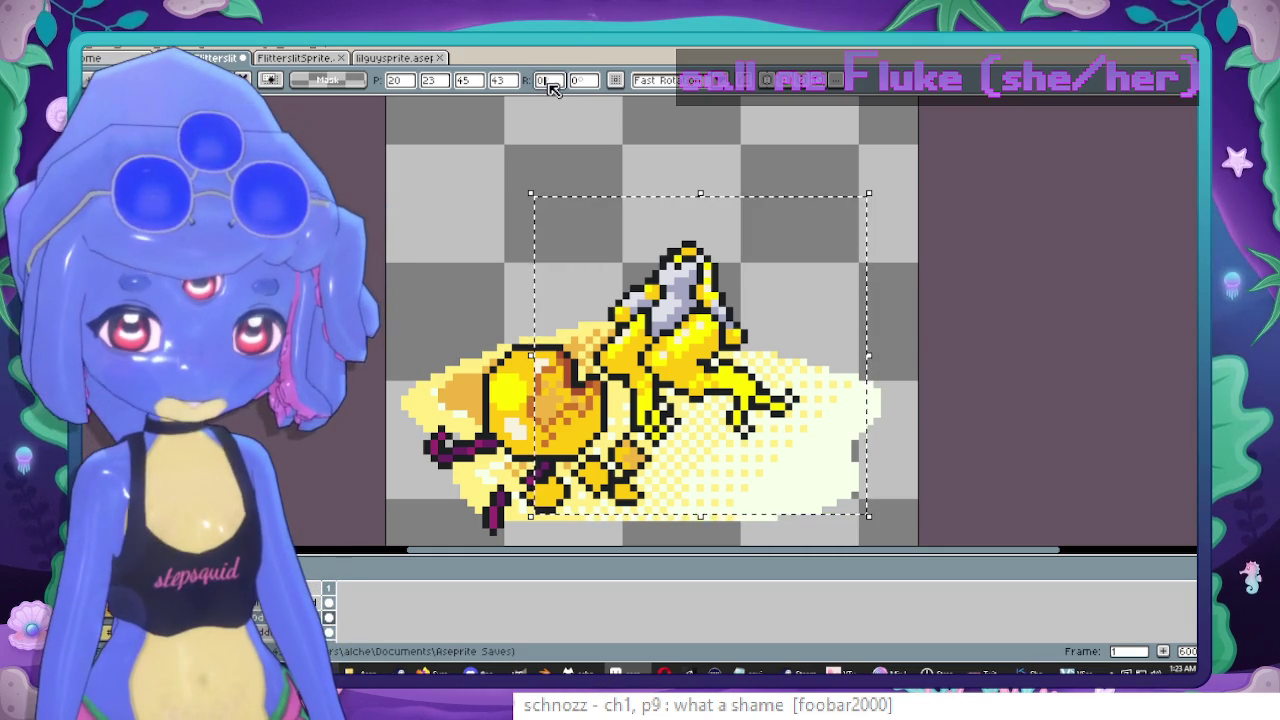
Rotate the selected yellow figure to 190° and move it a little further right.
left_click(549, 80)
type("180")
key("Return")
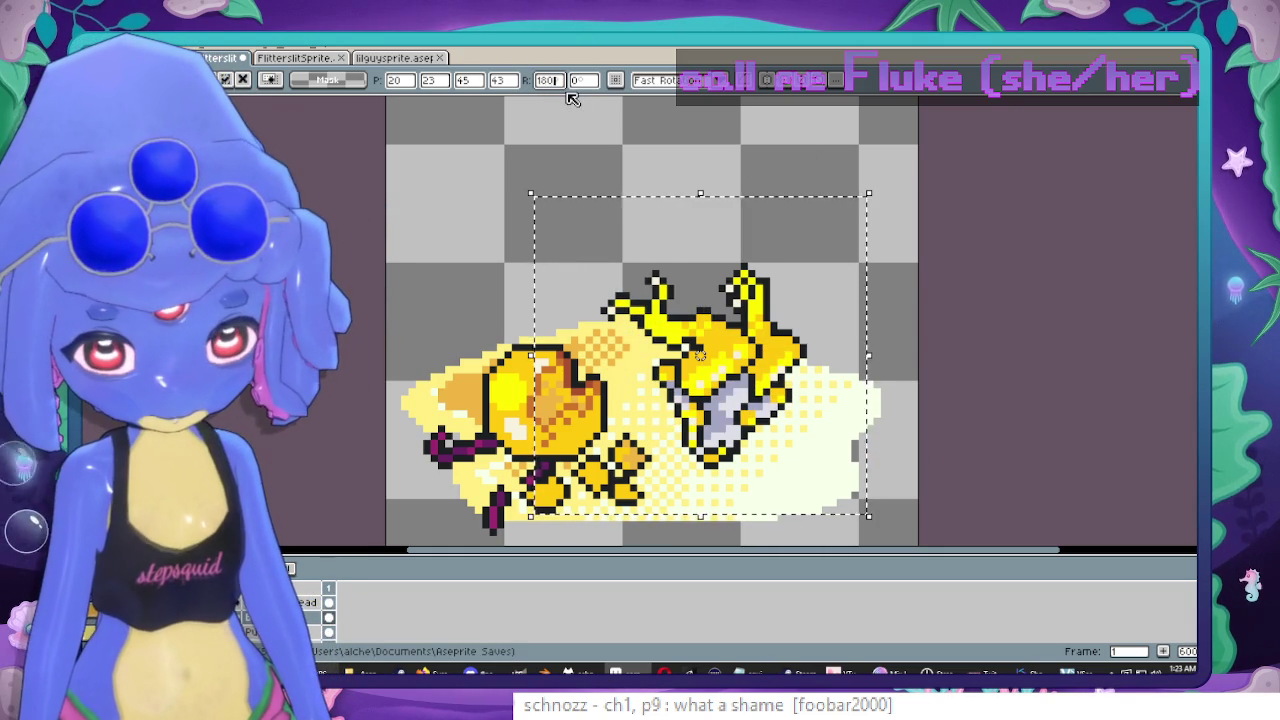
type("1")
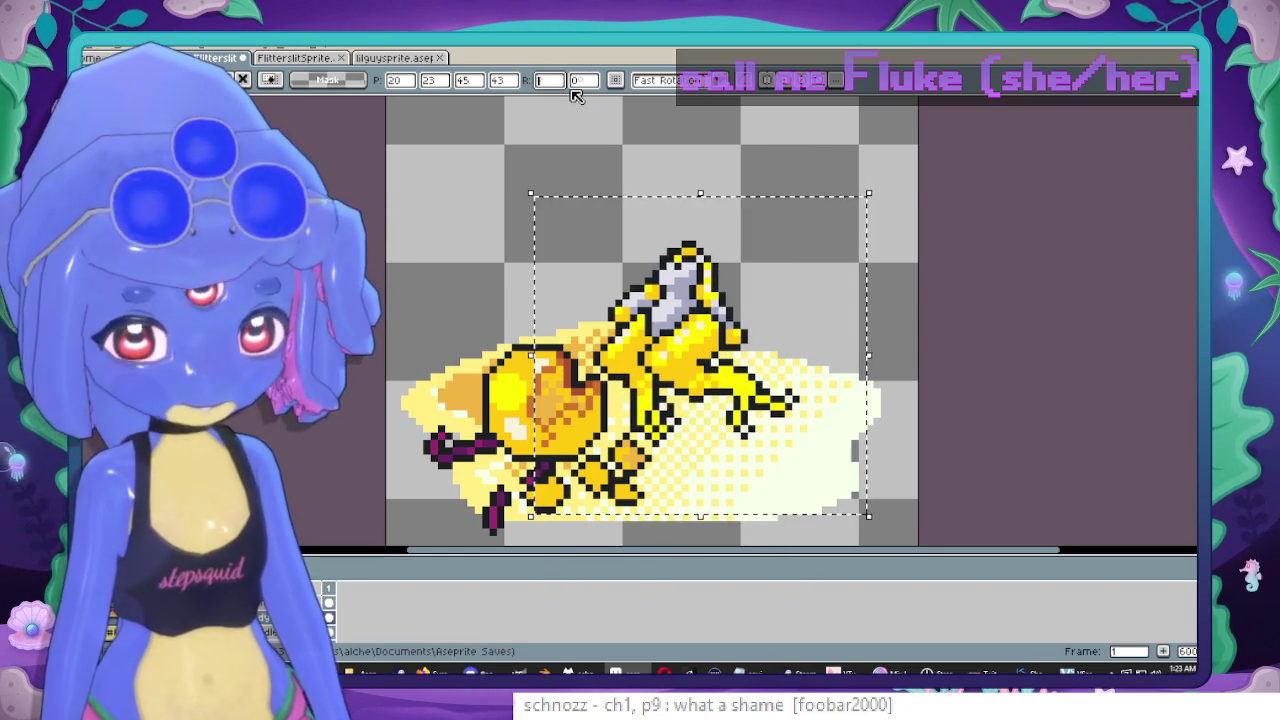
type("90")
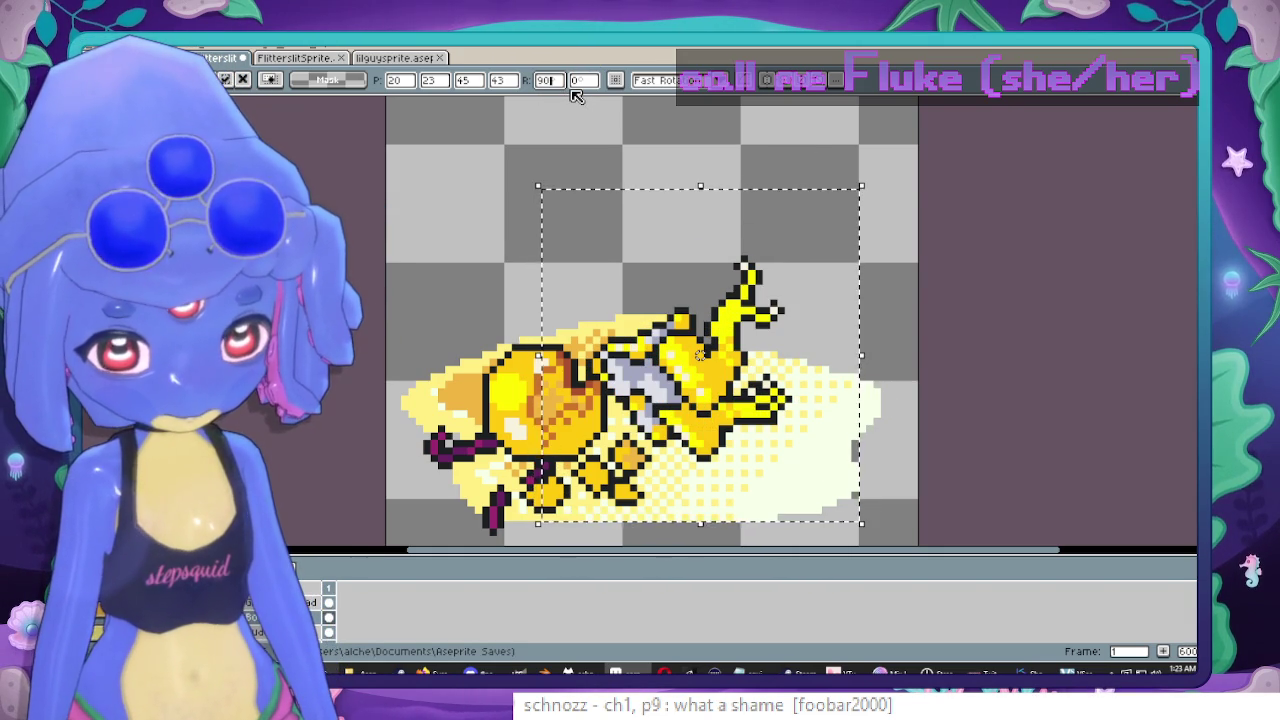
key("Return")
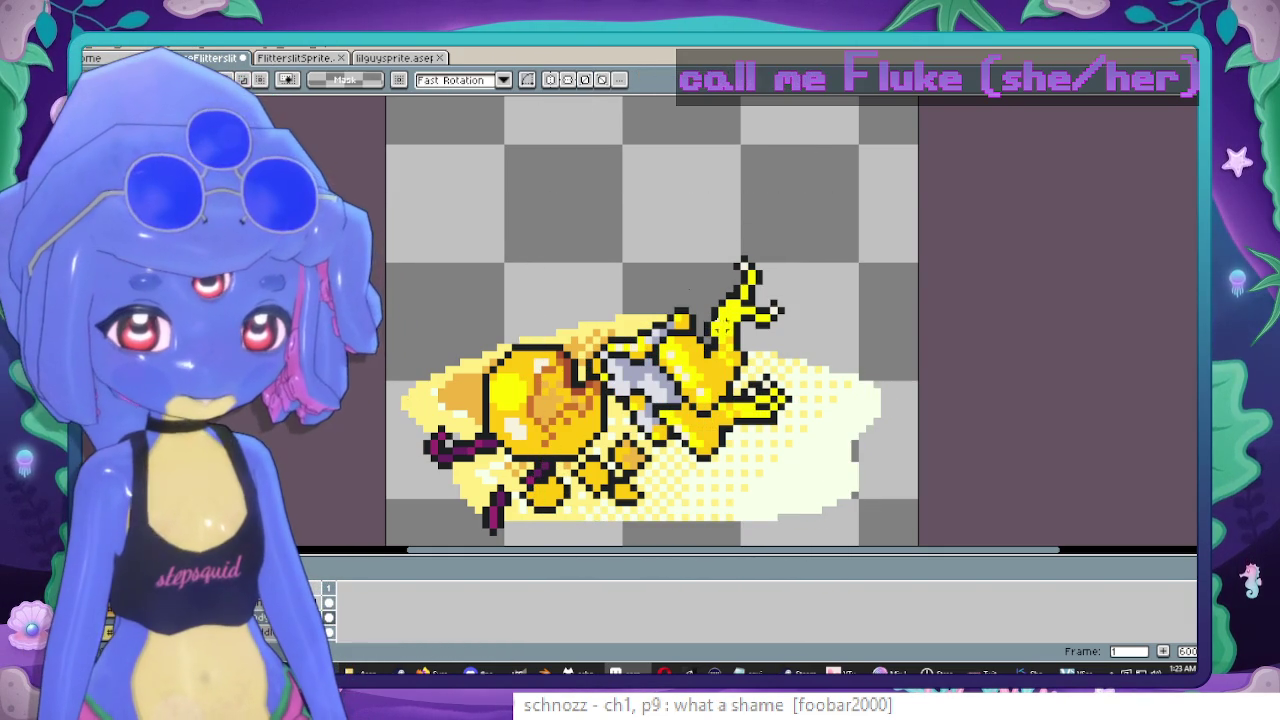
left_click_drag(507, 160, 890, 497)
left_click_drag(743, 353, 773, 358)
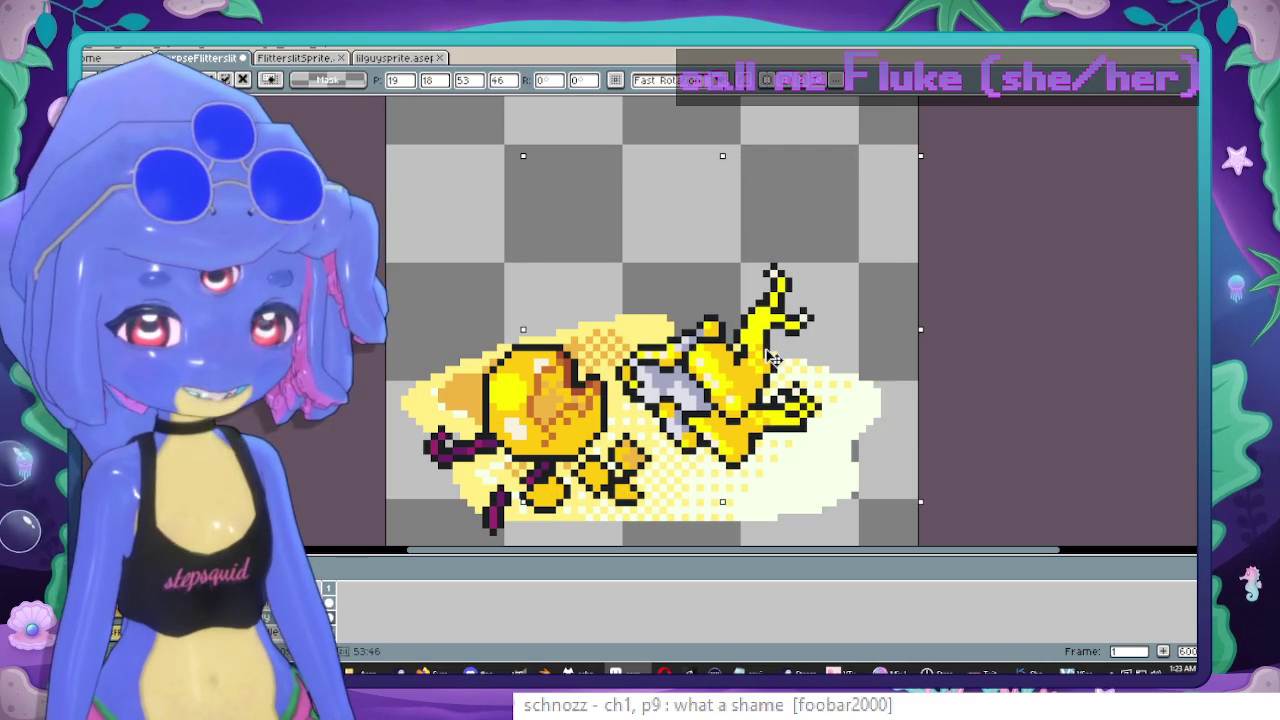
key("Return")
mouse_move(497, 310)
left_mouse_down()
mouse_move(466, 310)
mouse_move(478, 303)
left_mouse_up()
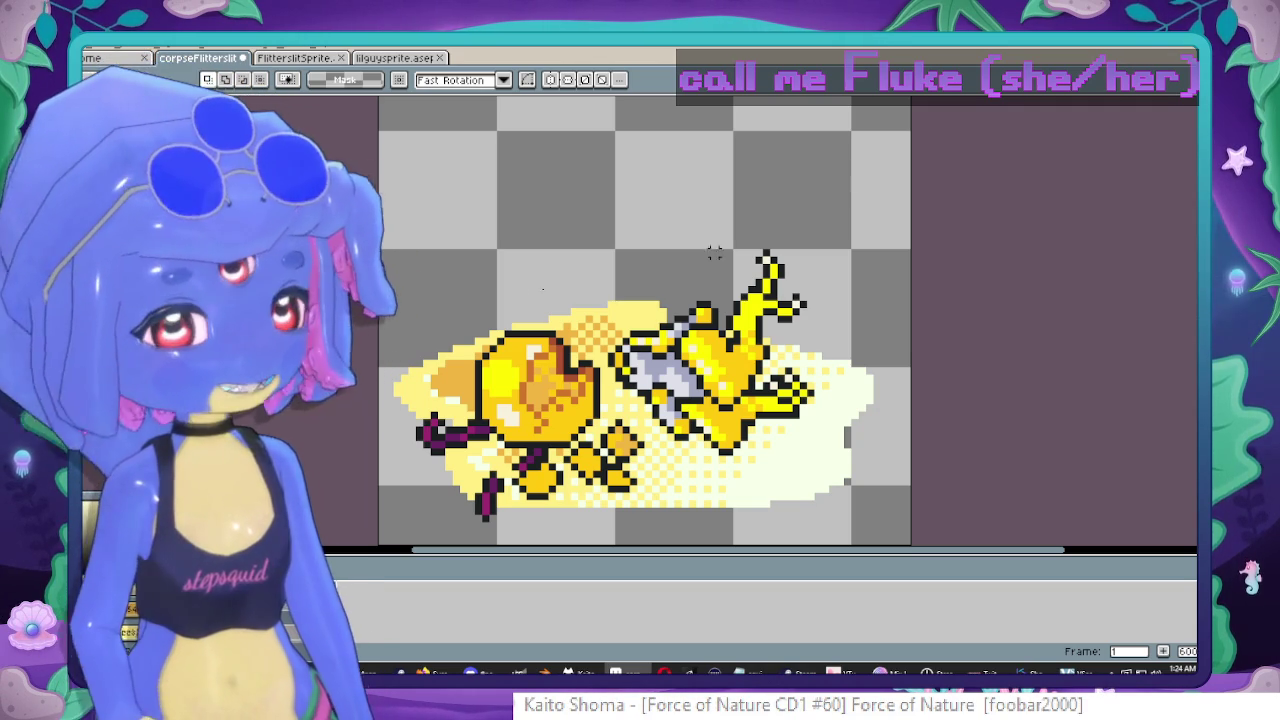
Rotate the yellow figure about -160° with fast rotation and shift it down-left.
left_click_drag(567, 146, 912, 517)
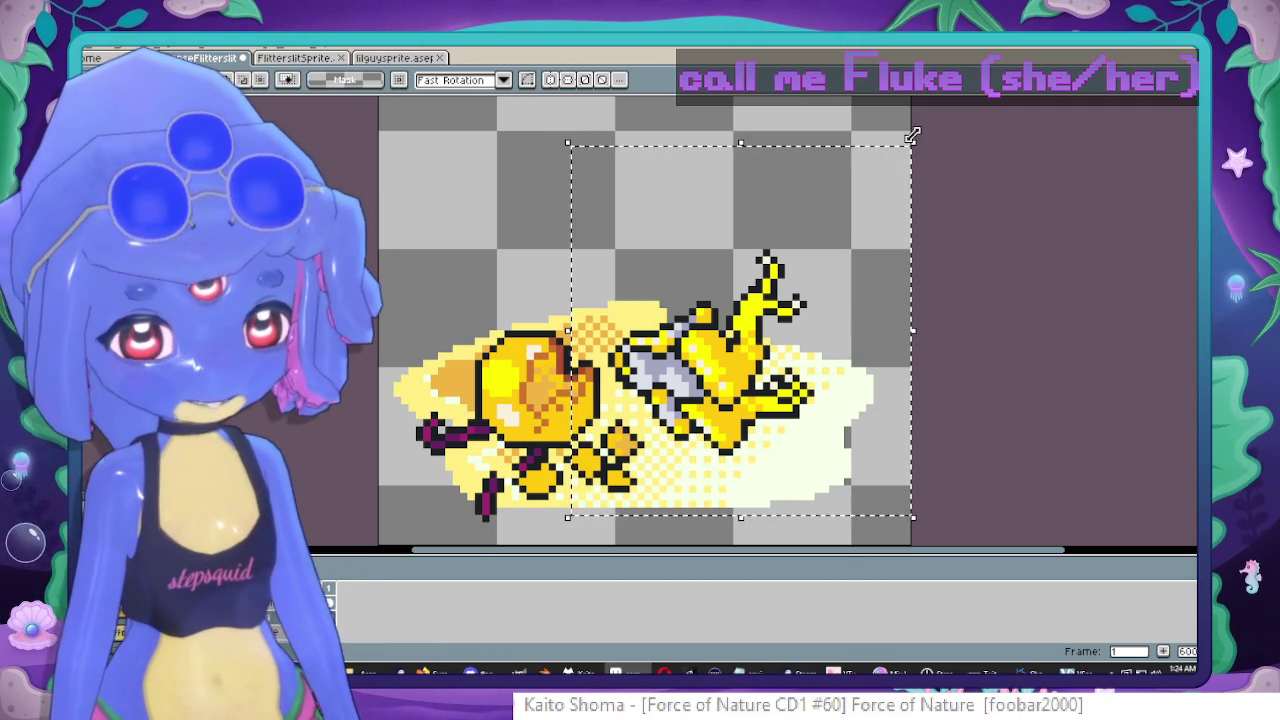
mouse_move(924, 130)
left_mouse_down()
mouse_move(640, 143)
mouse_move(665, 528)
mouse_move(860, 524)
mouse_move(920, 491)
mouse_move(857, 457)
mouse_move(607, 427)
mouse_move(651, 443)
left_mouse_up()
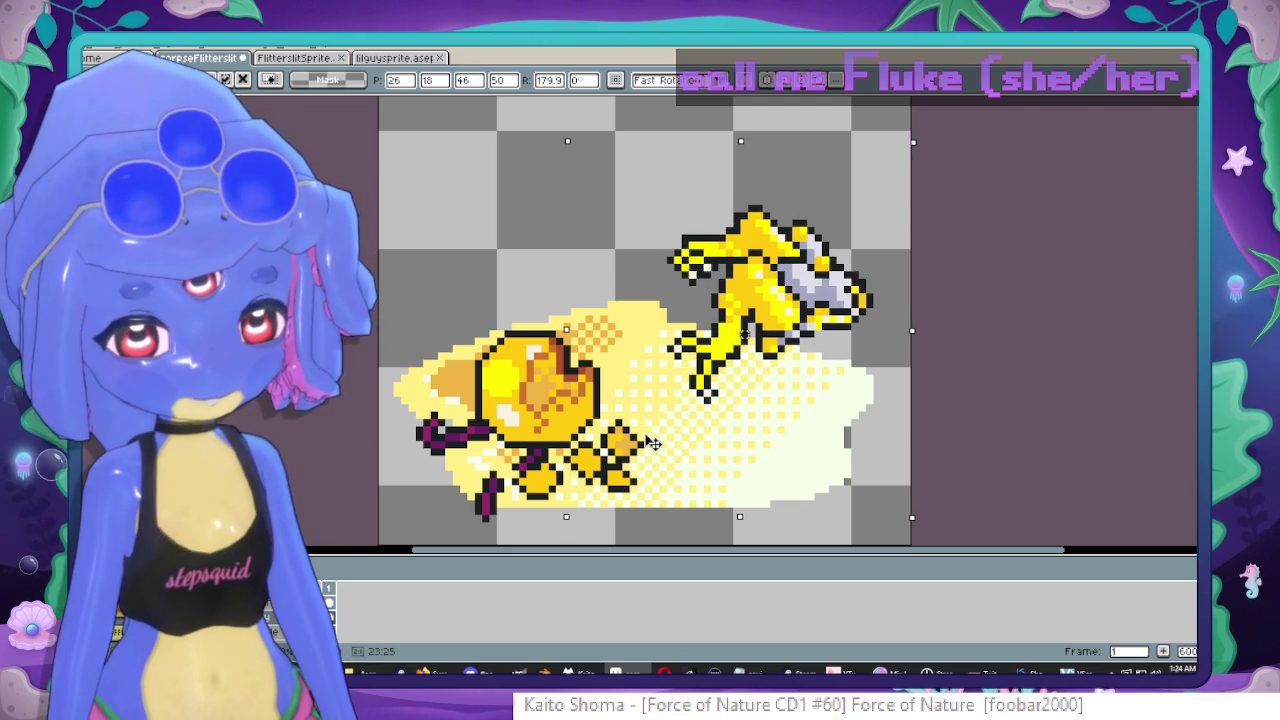
left_click_drag(778, 235, 733, 302)
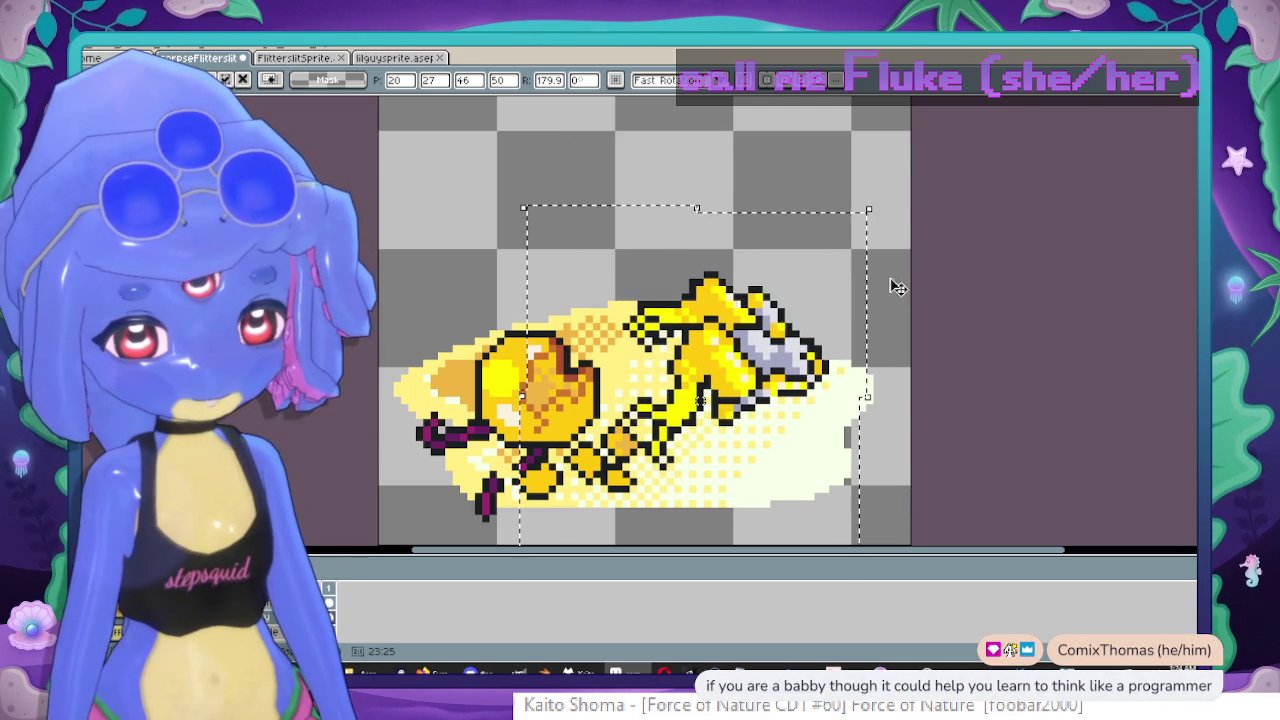
left_click_drag(897, 287, 598, 168)
left_click(503, 80)
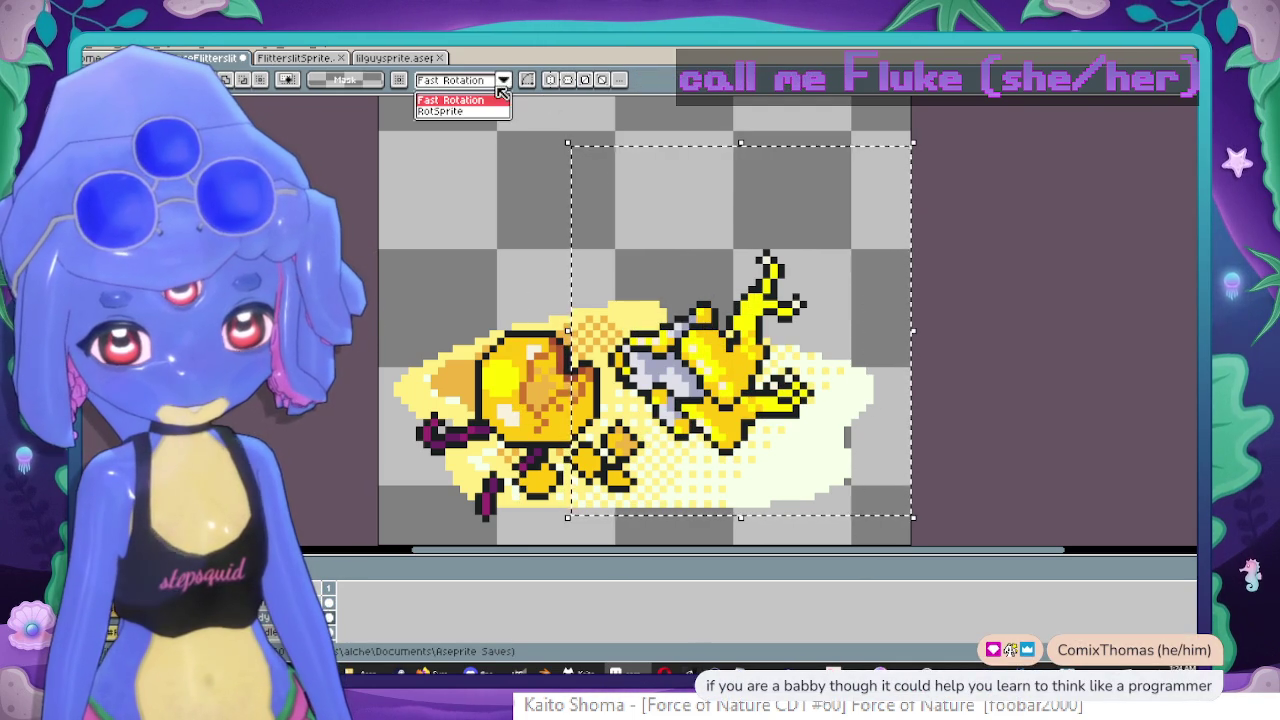
left_click(450, 100)
left_click_drag(720, 329, 730, 320)
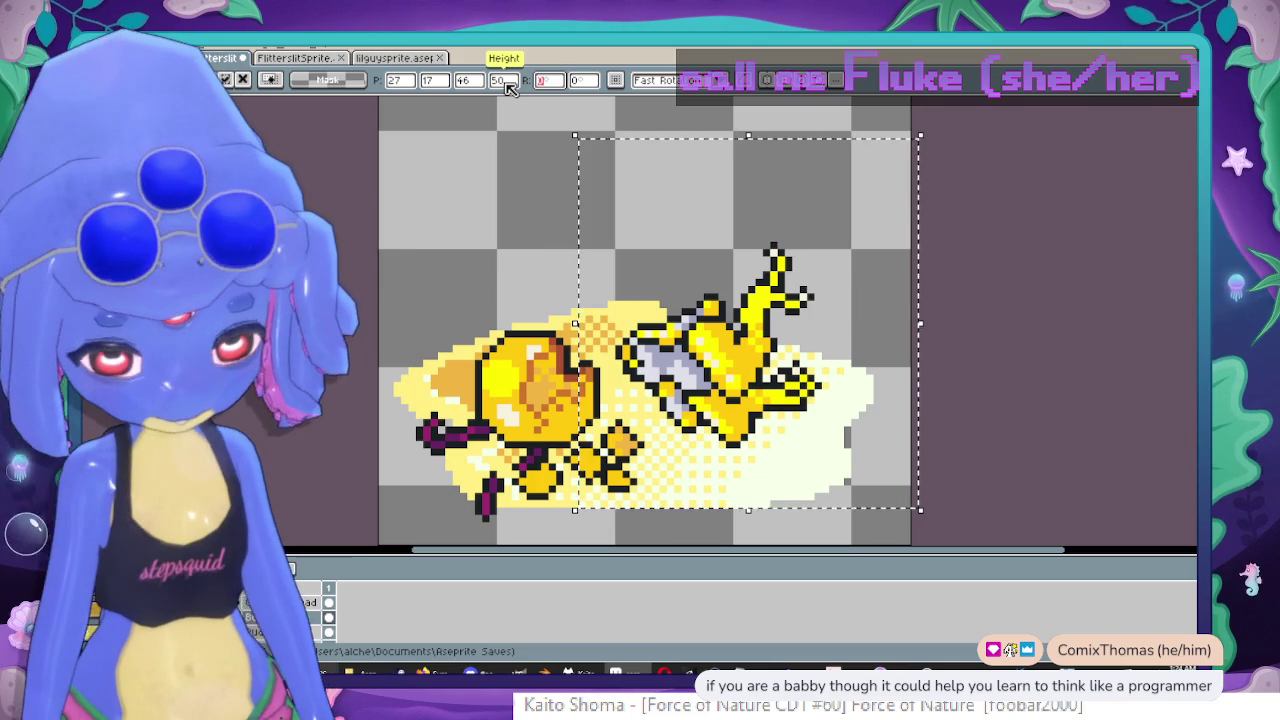
Set the figure's rotation to 180° and move it left and down.
left_click(548, 80)
type("180")
key("Return")
mouse_move(780, 262)
left_mouse_down()
mouse_move(650, 368)
mouse_move(615, 361)
left_mouse_up()
key("Return")
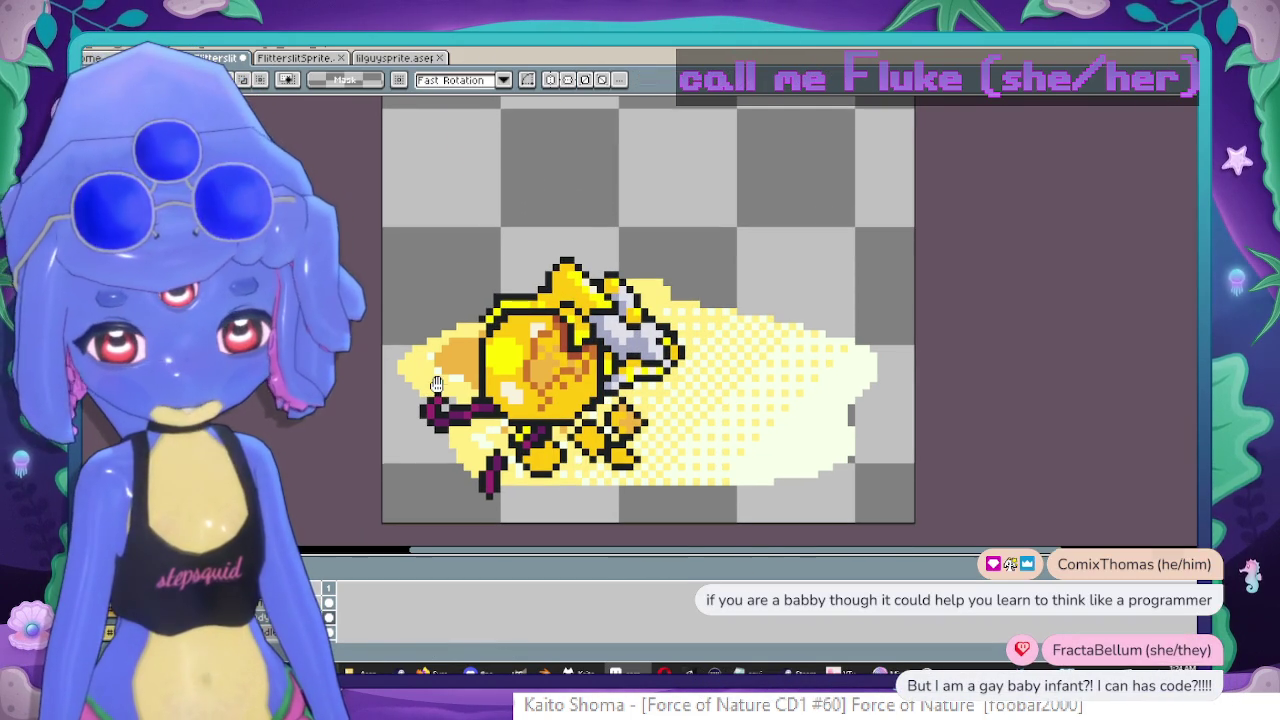
Move the orange body right, then pull the yellow figure and orange piece slightly left and deselect.
left_click_drag(384, 204, 744, 520)
left_click_drag(559, 384, 763, 390)
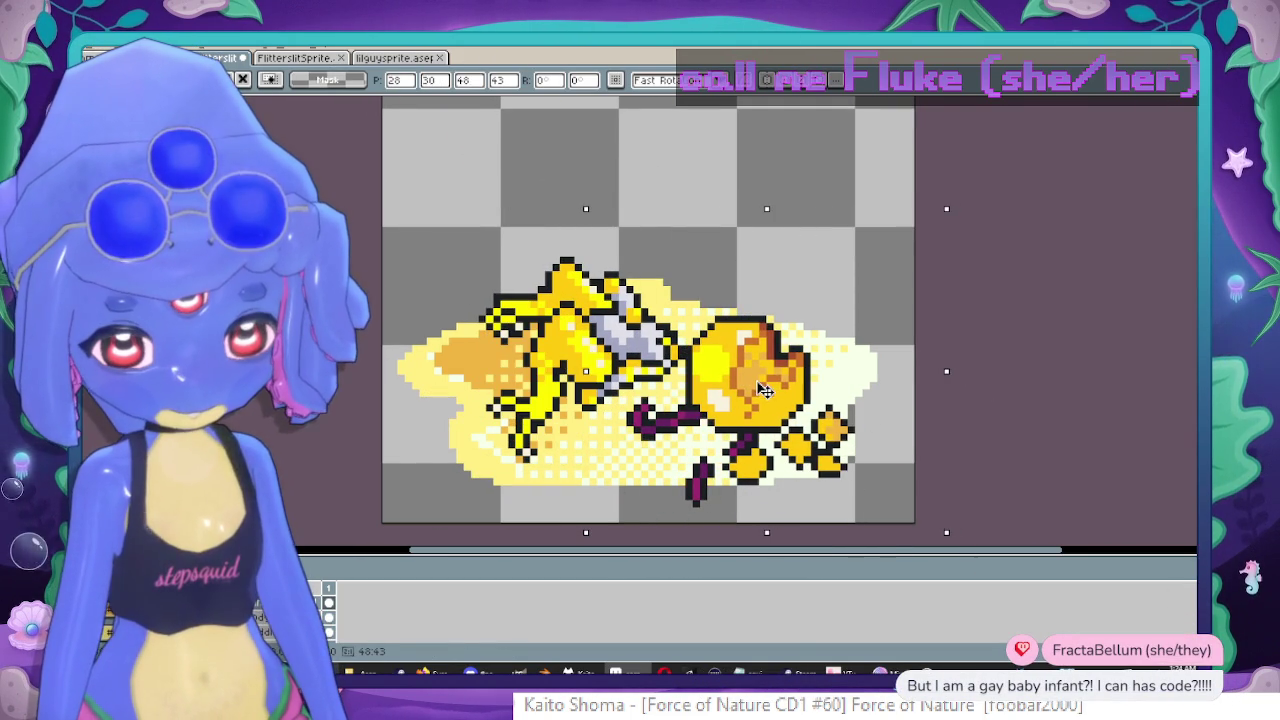
key("Return")
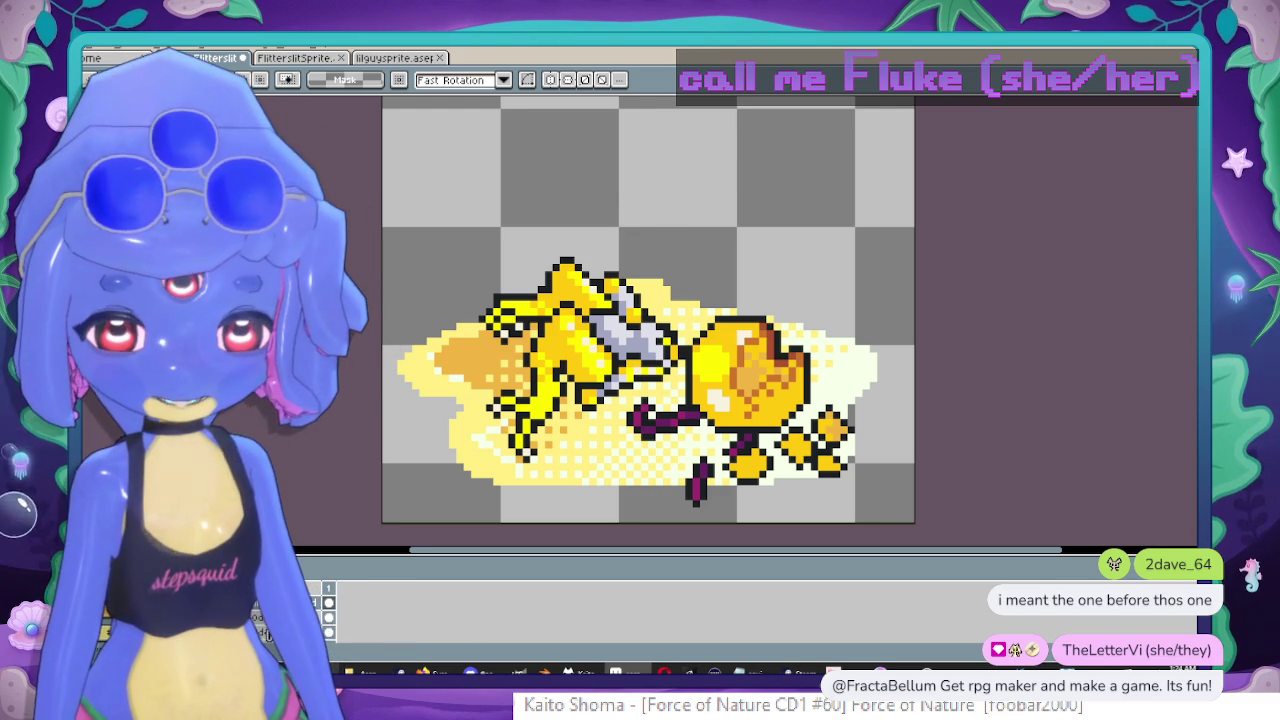
left_click_drag(386, 138, 766, 522)
left_click_drag(605, 370, 583, 362)
key("ctrl+d")
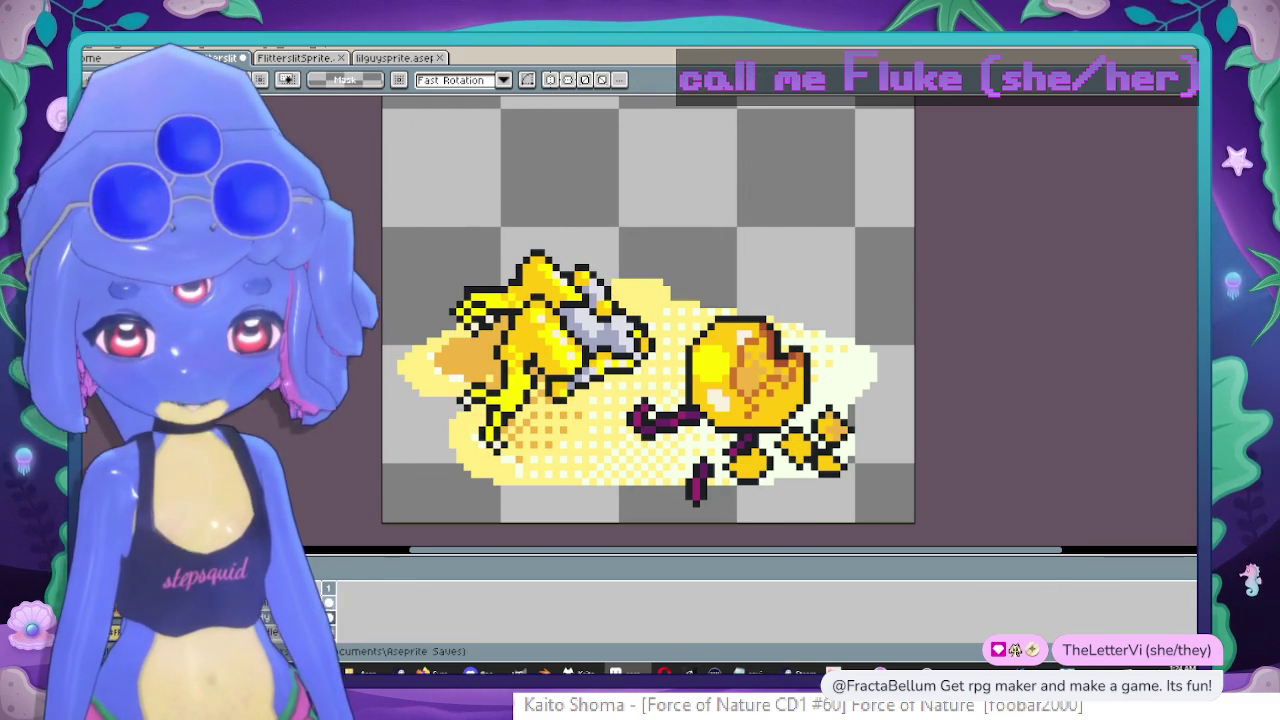
left_click_drag(549, 245, 872, 540)
mouse_move(791, 419)
left_mouse_down()
mouse_move(755, 433)
mouse_move(755, 421)
left_mouse_up()
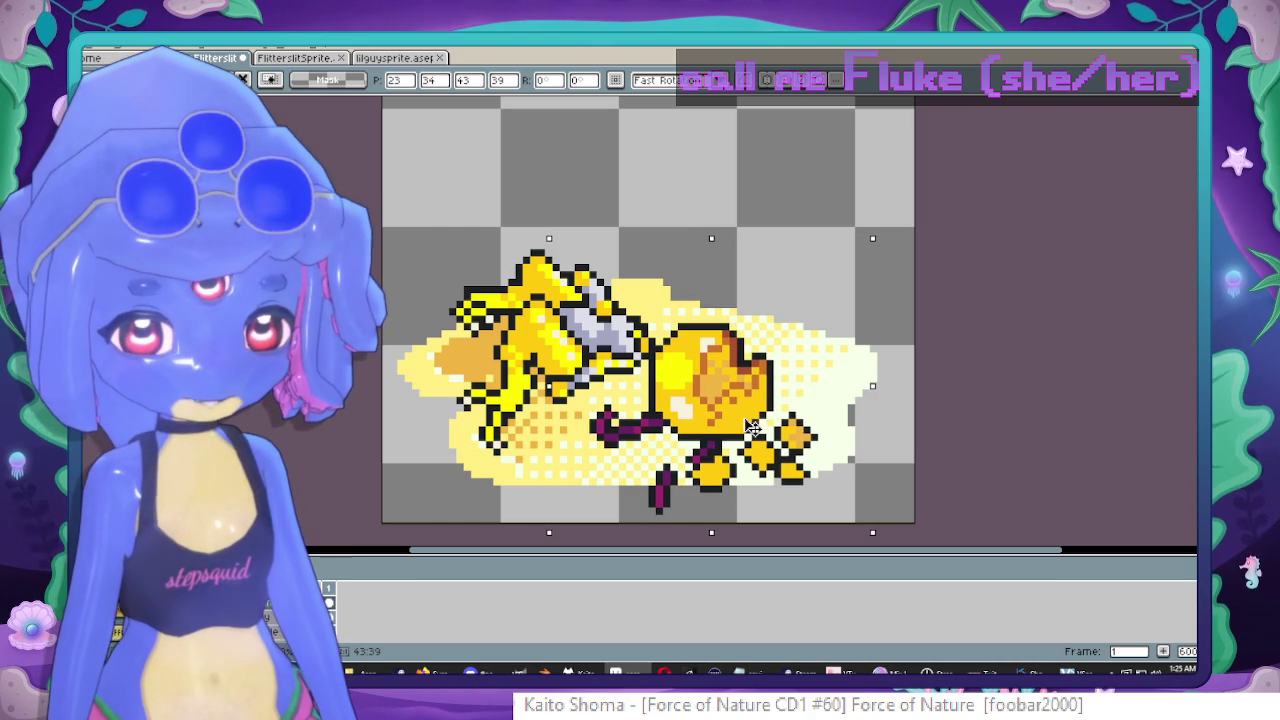
key("ctrl+d")
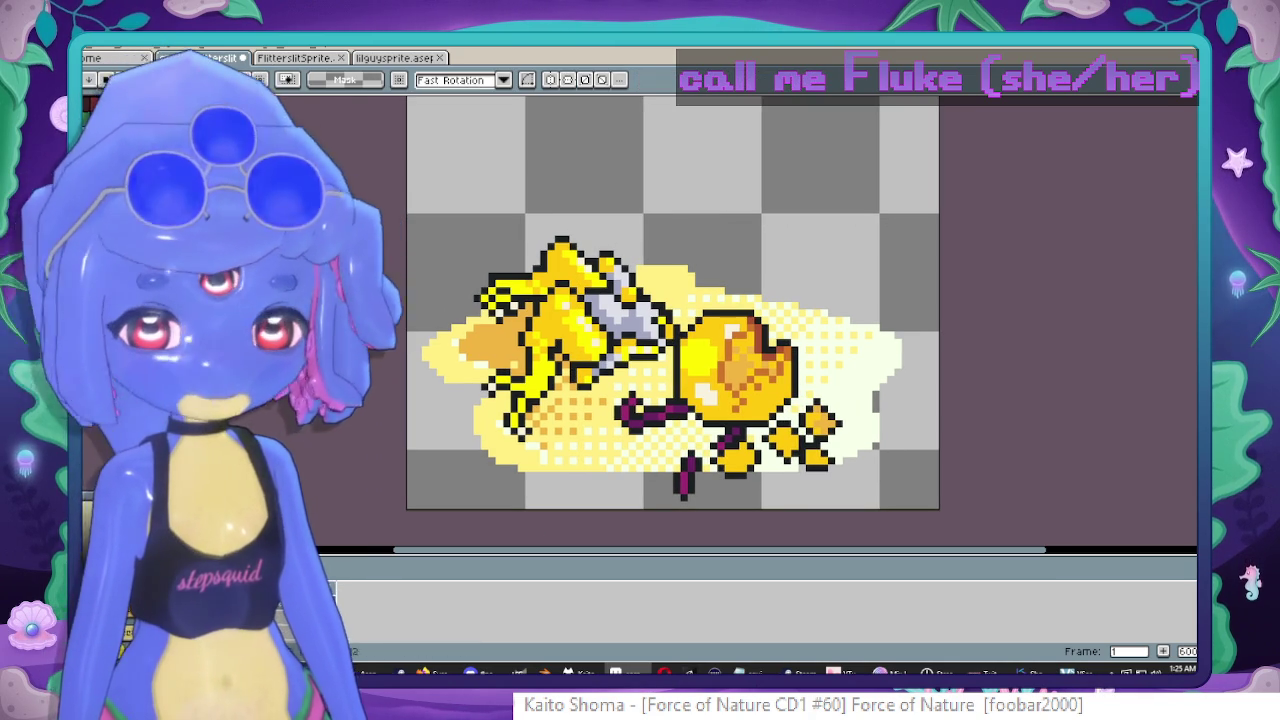
Add a new layer named 'shading'.
right_click(260, 620)
mouse_move(322, 564)
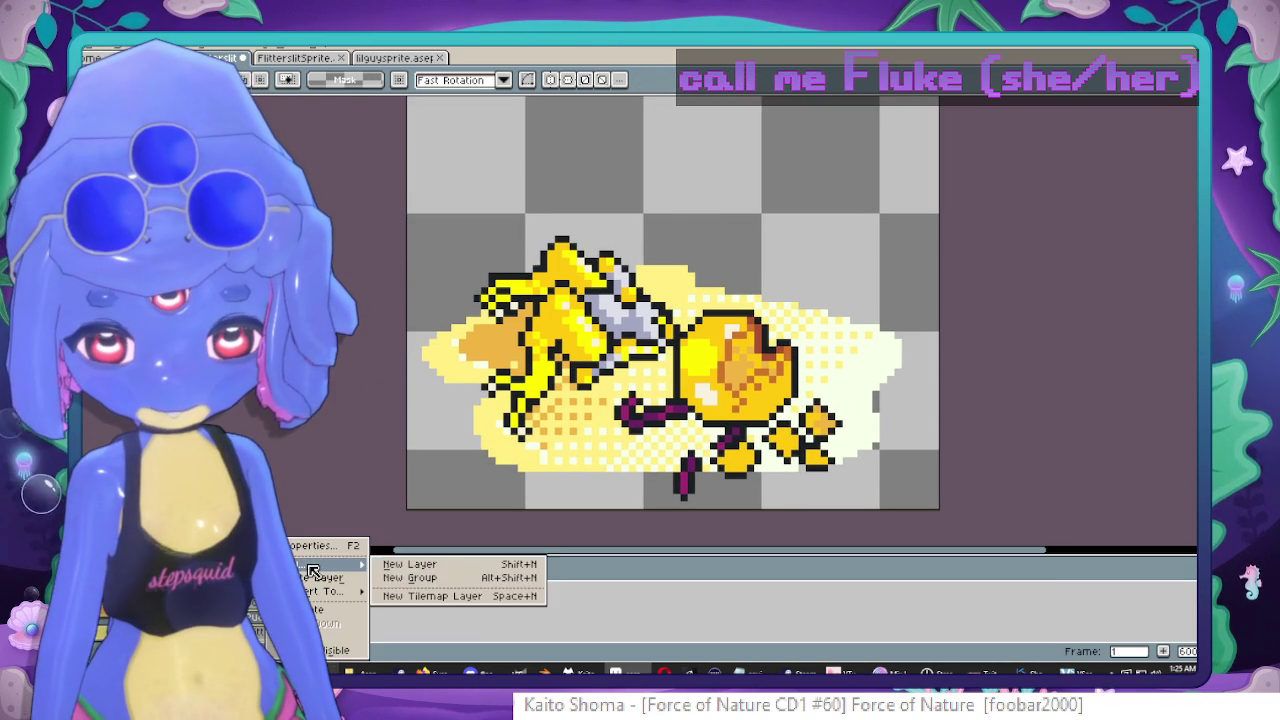
left_click(422, 566)
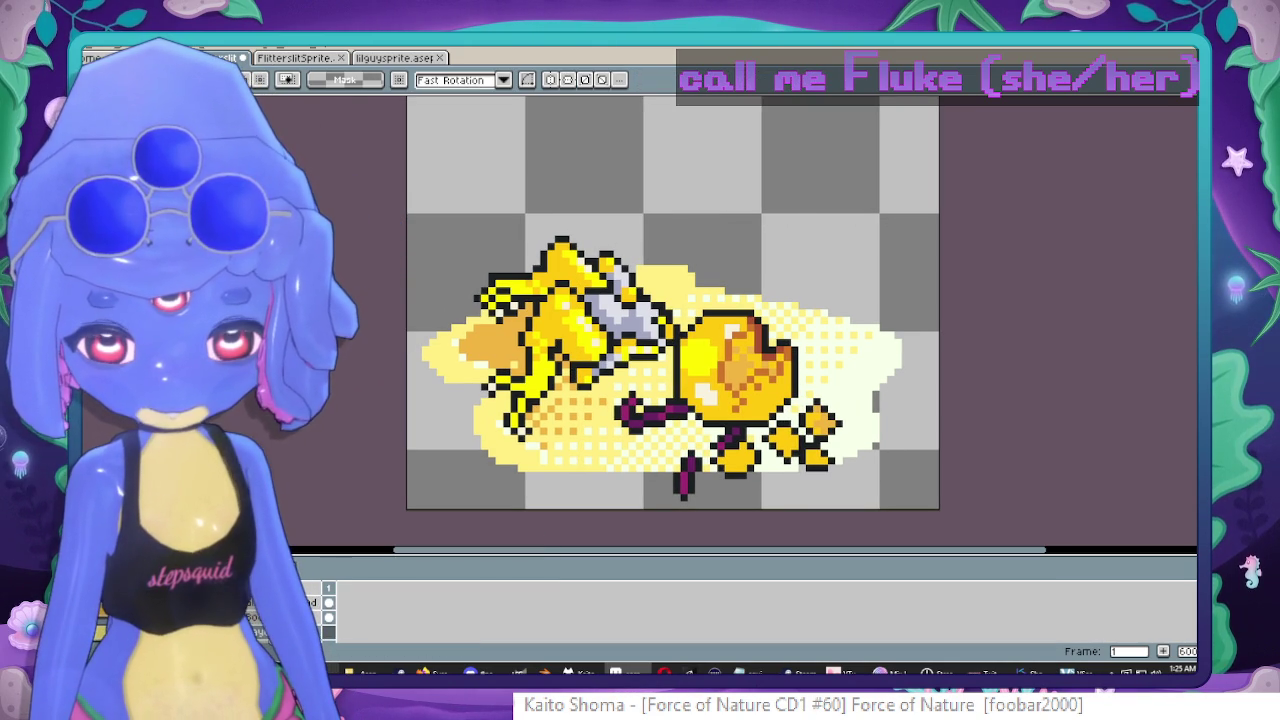
key("shift+p")
type("shading")
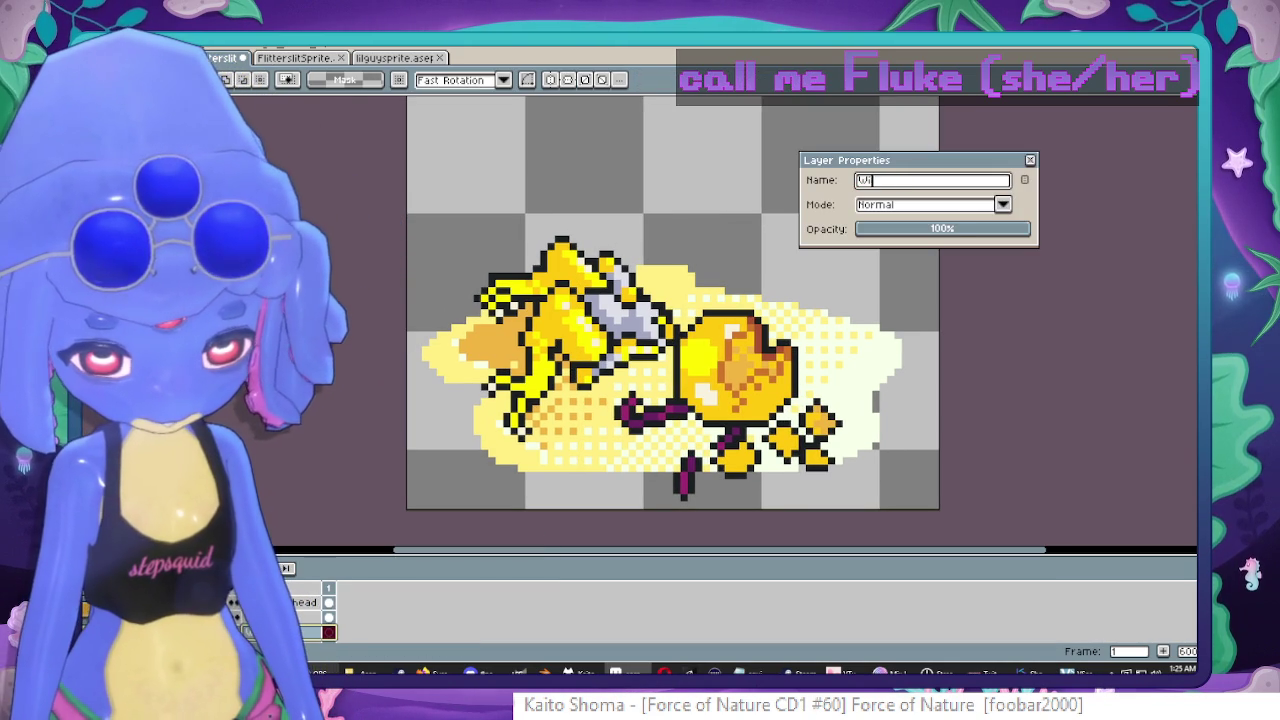
key("Return")
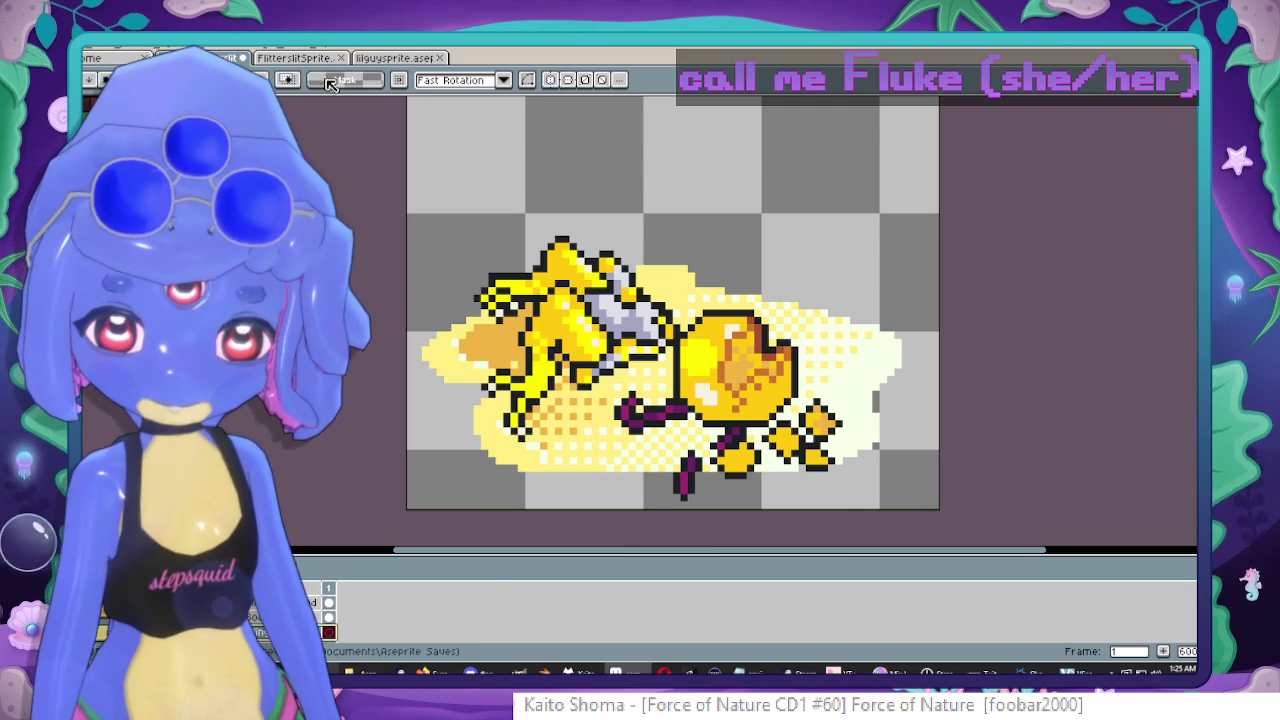
Pick the wing pink from the standing fairy sprite and return to the corpse with the pencil.
key("ctrl+Tab")
key("i")
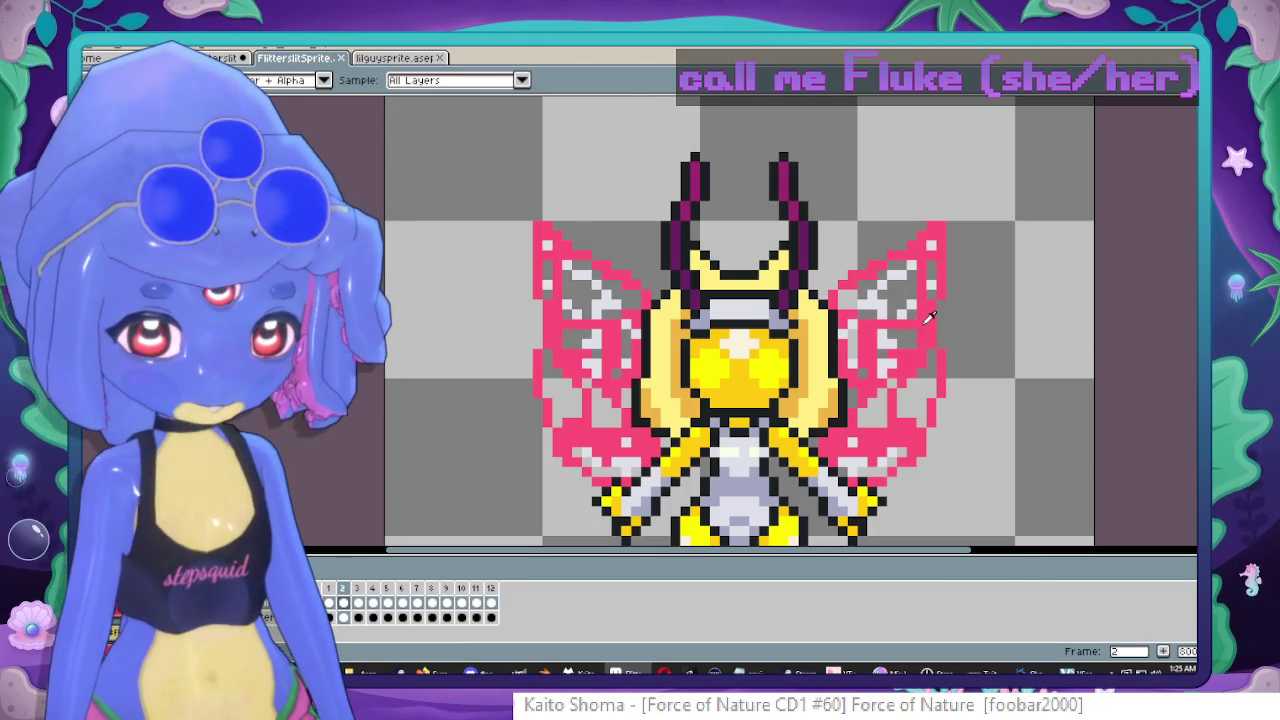
key("m")
key("ctrl+shift+Tab")
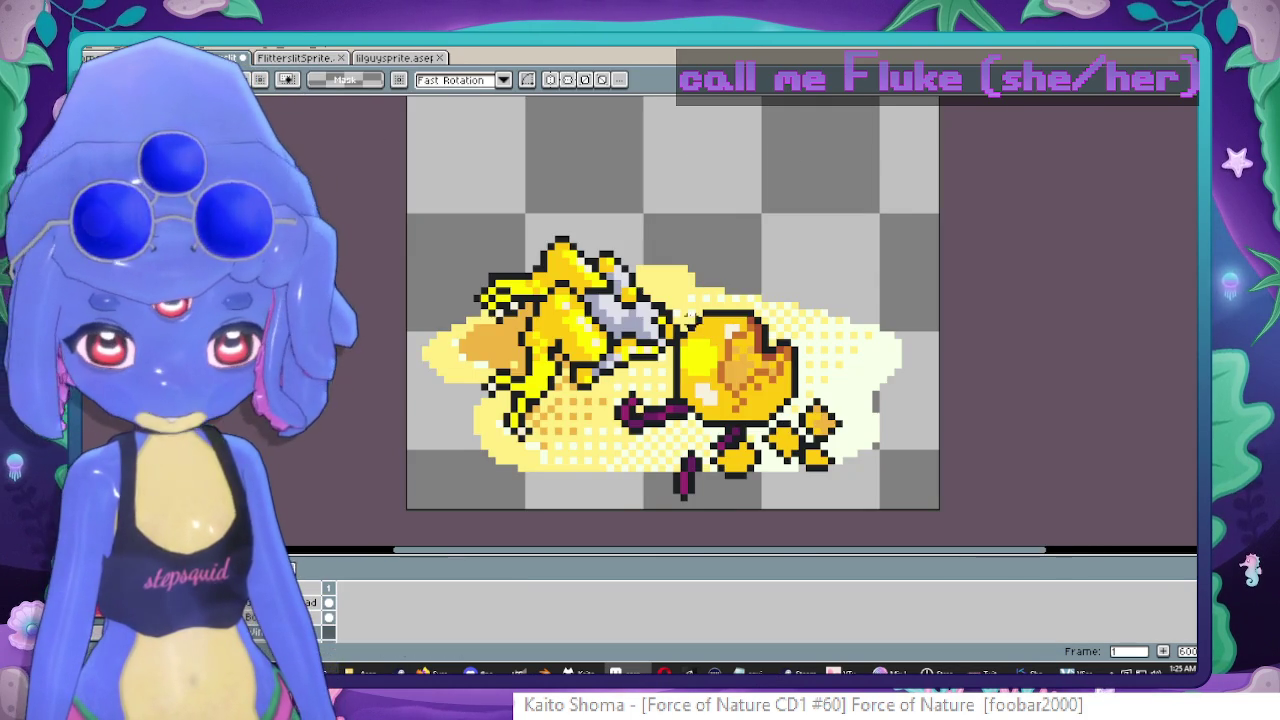
key("b")
scroll(651, 257, "up", 2)
Draw zigzag pink wing lines over the corpse, undoing bad strokes and thickening the diagonal line.
scroll(743, 297, "down", 1)
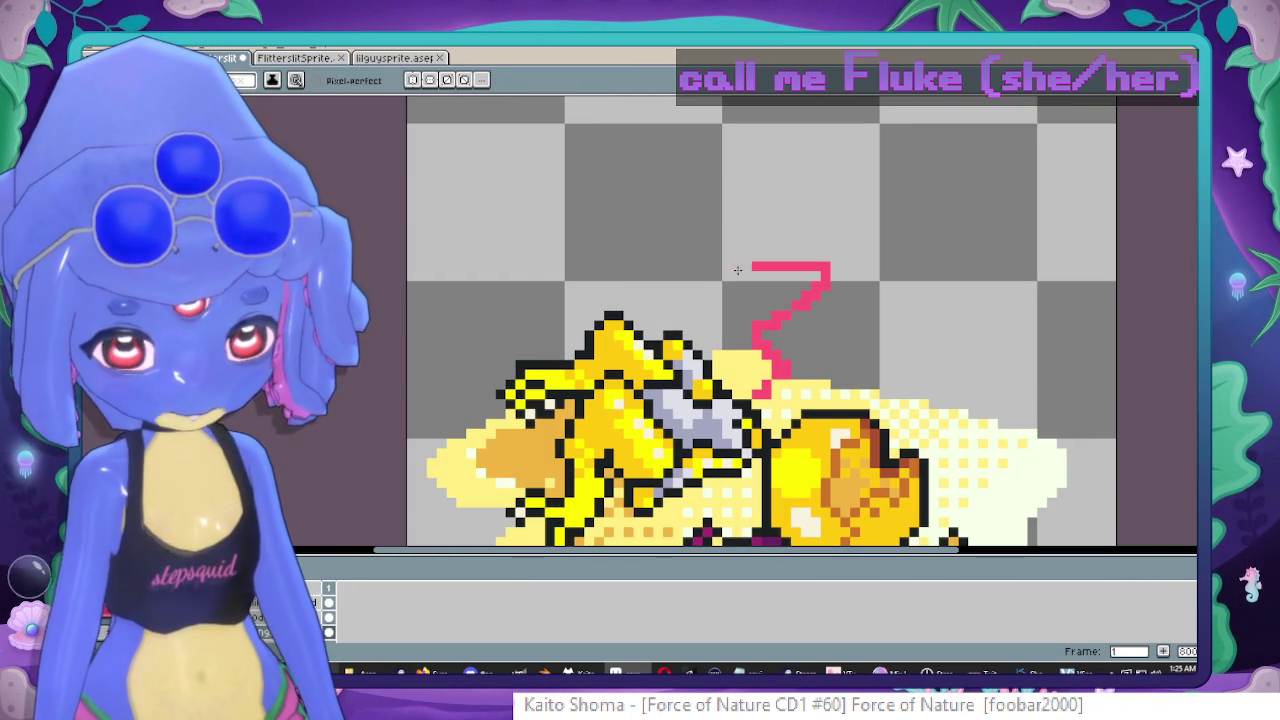
key("ctrl+z")
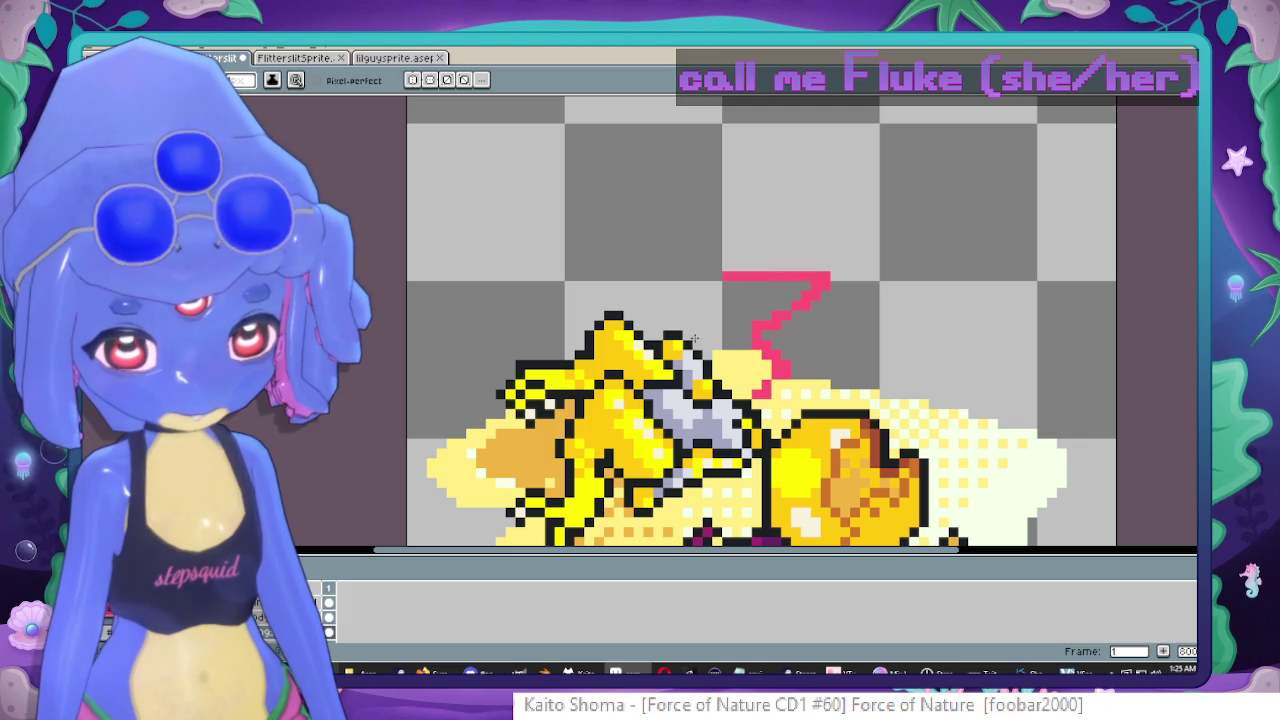
scroll(668, 424, "down", 3)
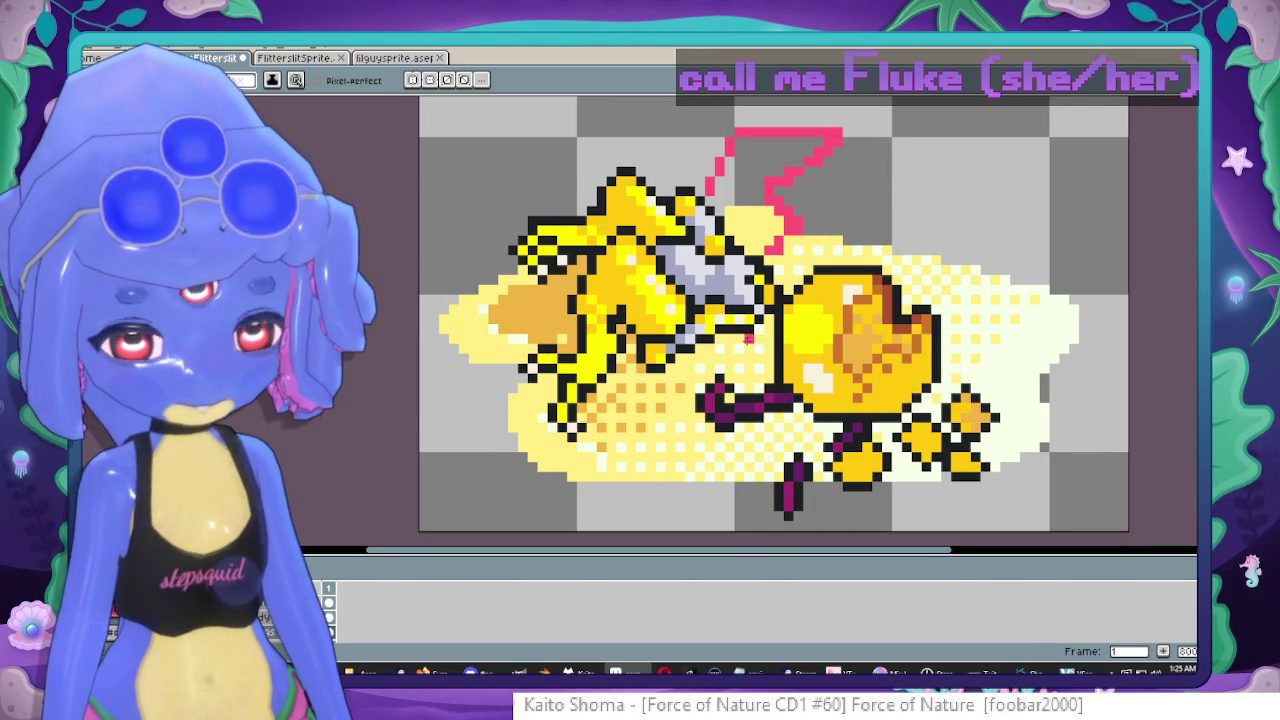
scroll(627, 266, "up", 1)
scroll(627, 266, "right", 1)
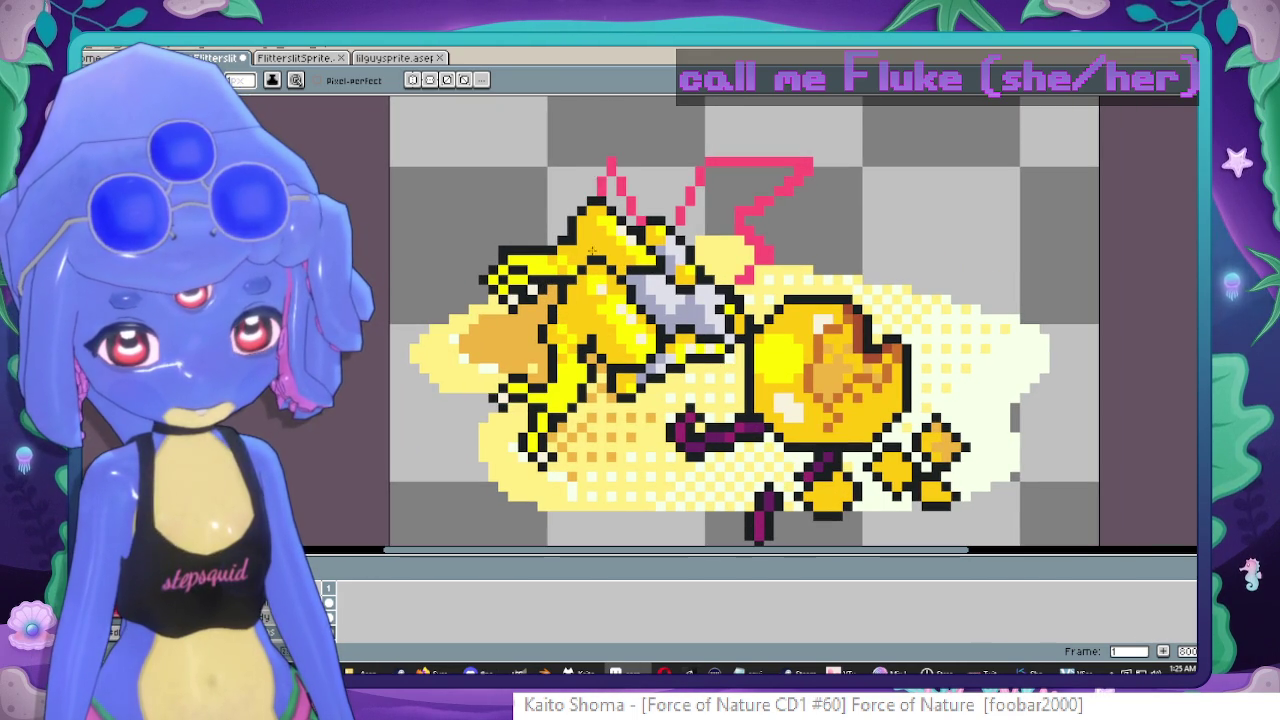
left_click_drag(709, 343, 692, 430)
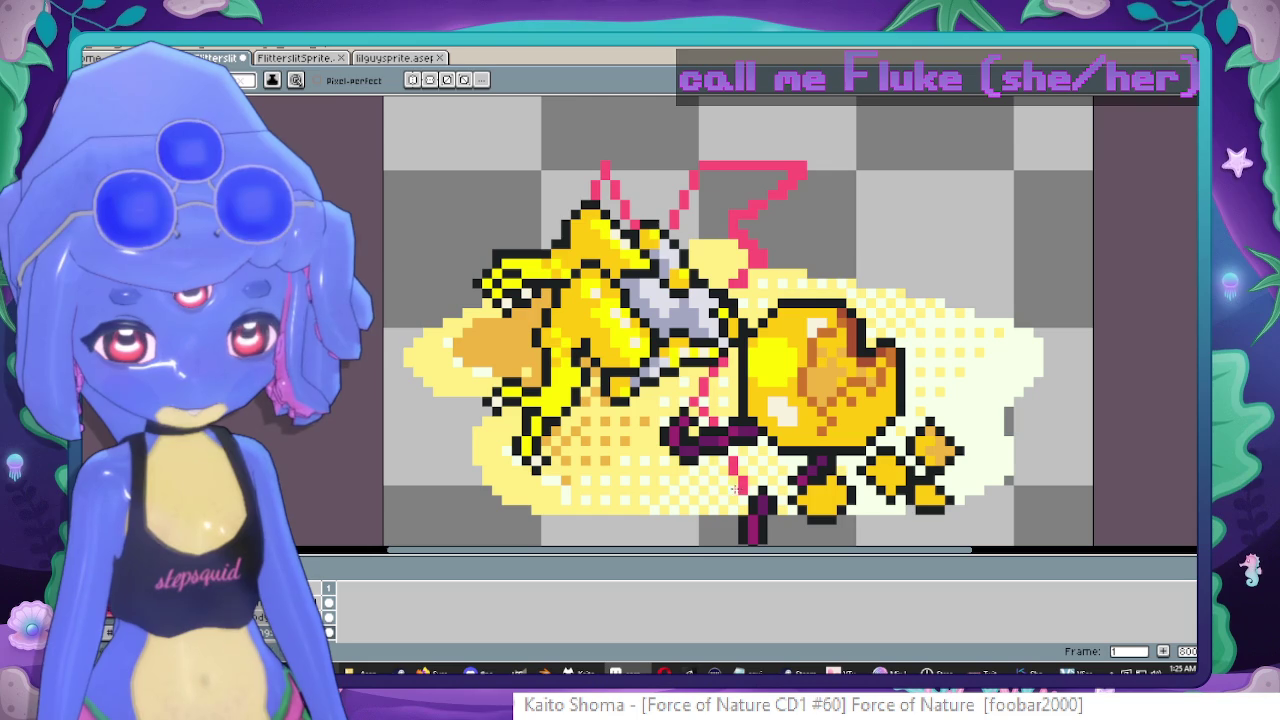
key("ctrl+z")
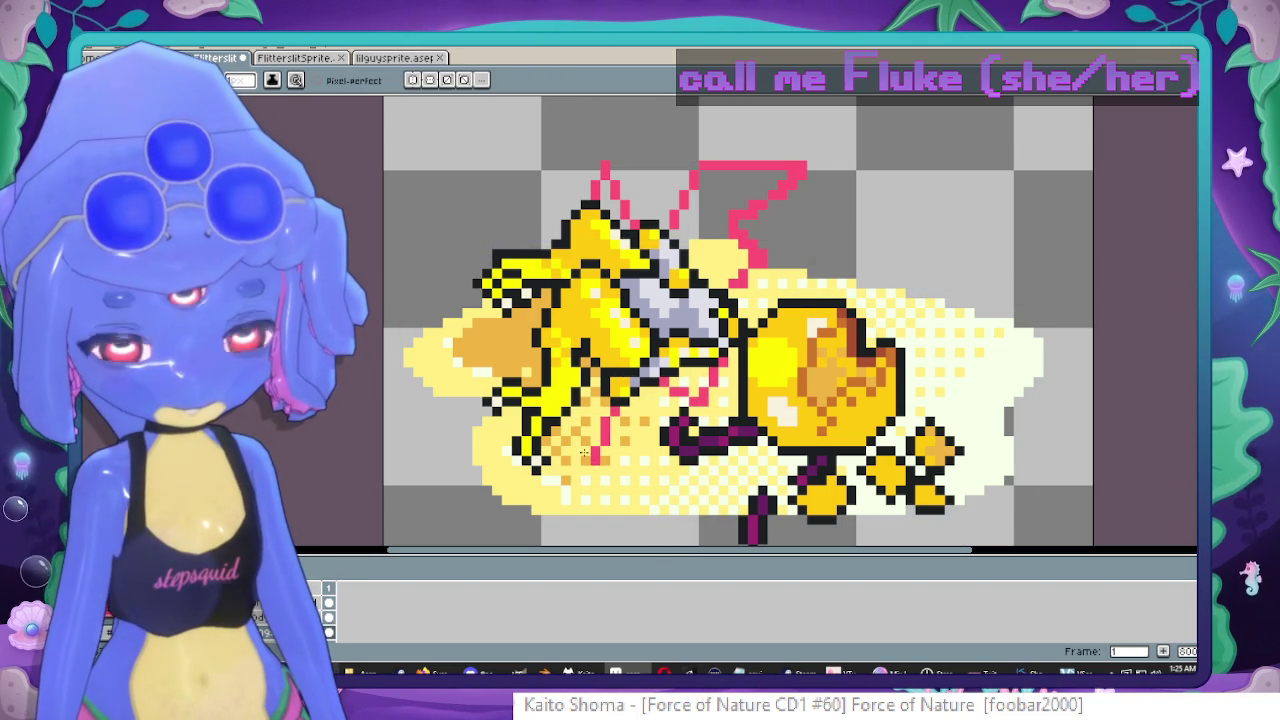
left_click_drag(661, 484, 646, 420)
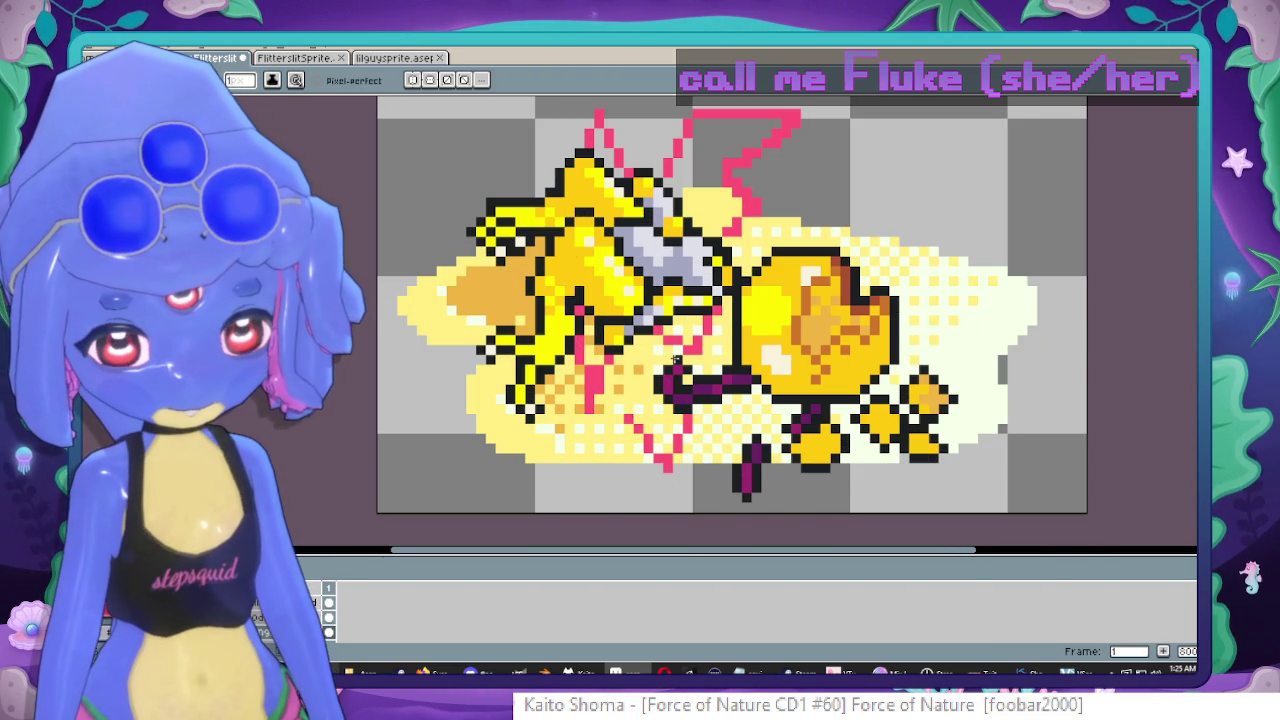
scroll(639, 428, "up", 1)
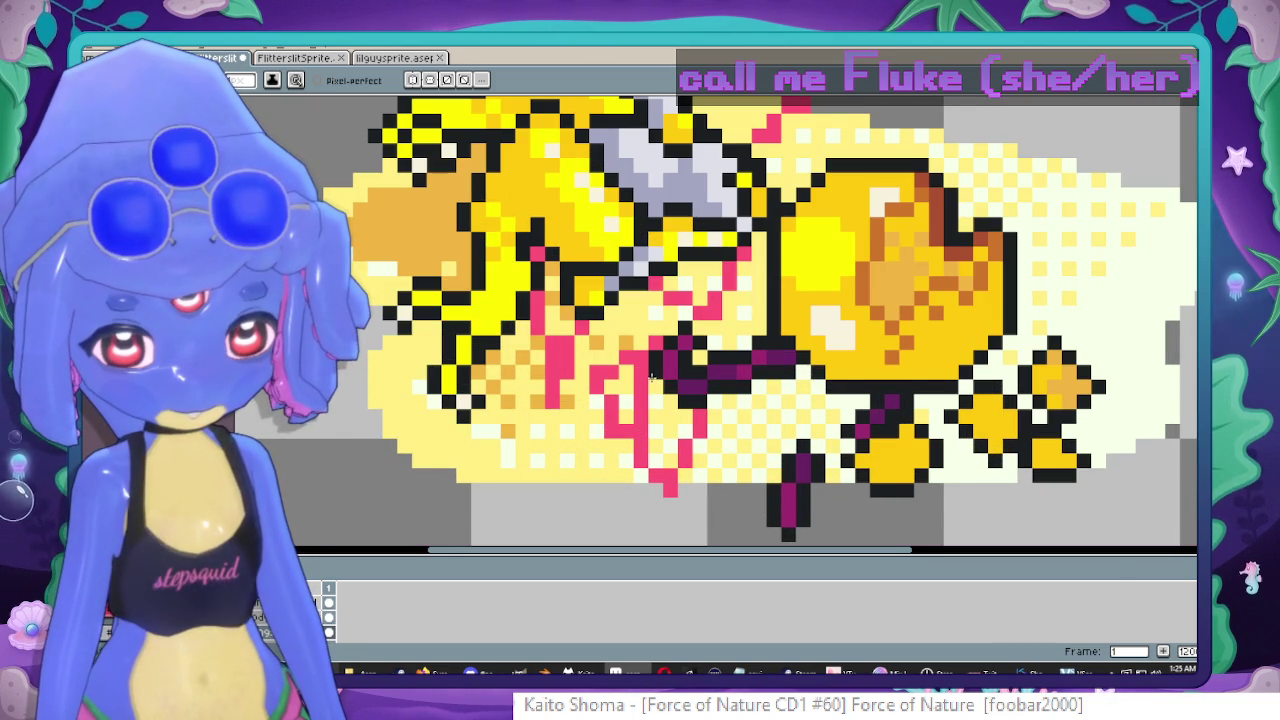
key("ctrl+z")
scroll(675, 447, "up", 2)
scroll(698, 355, "up", 1)
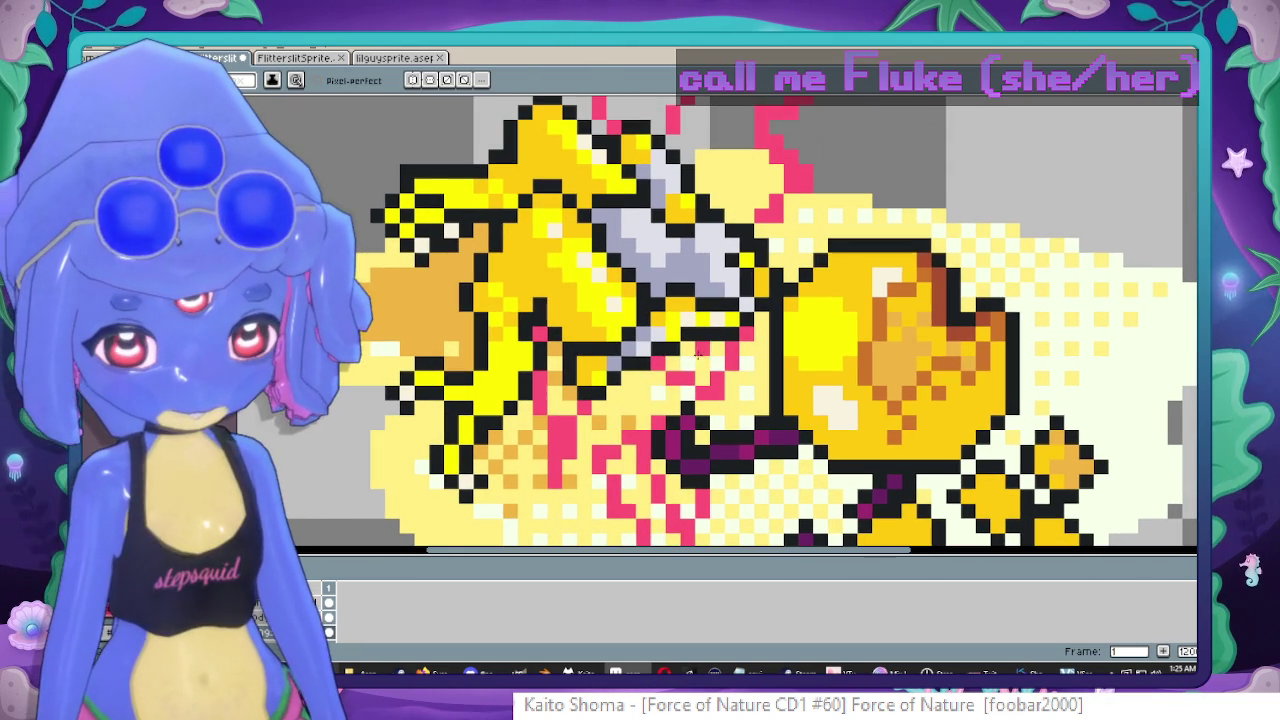
scroll(720, 310, "up", 2)
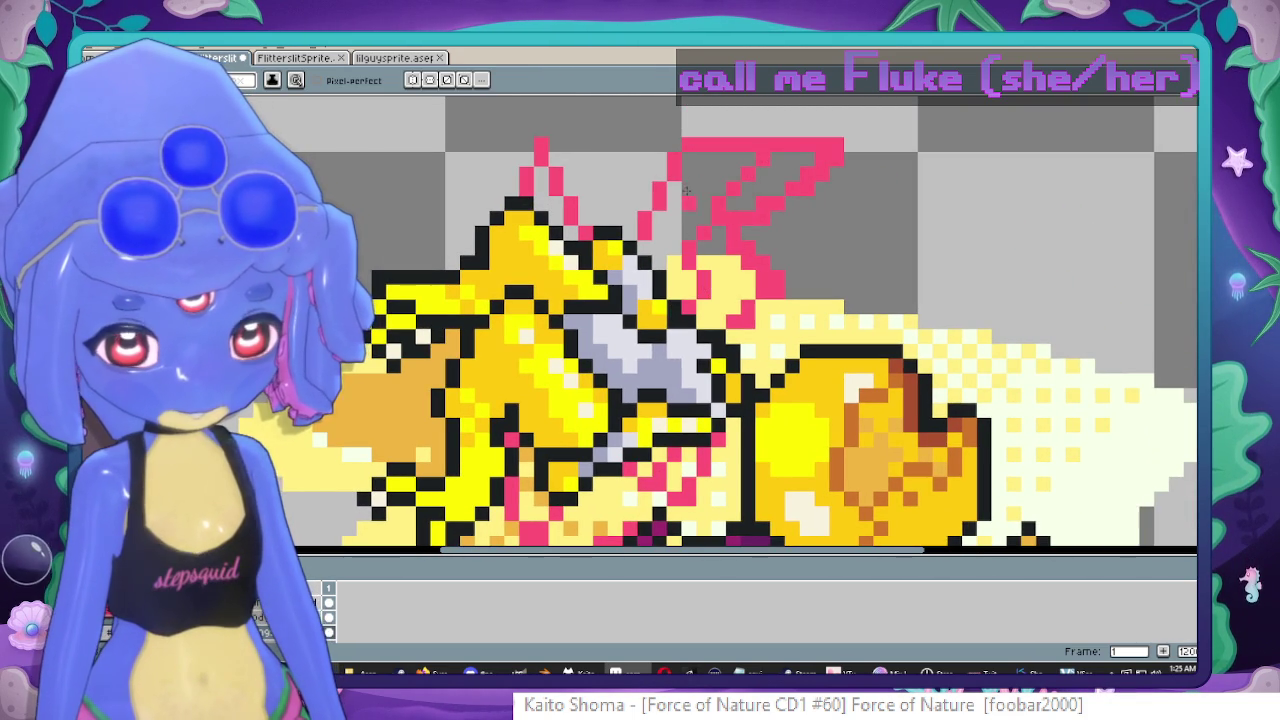
left_click_drag(684, 184, 655, 235)
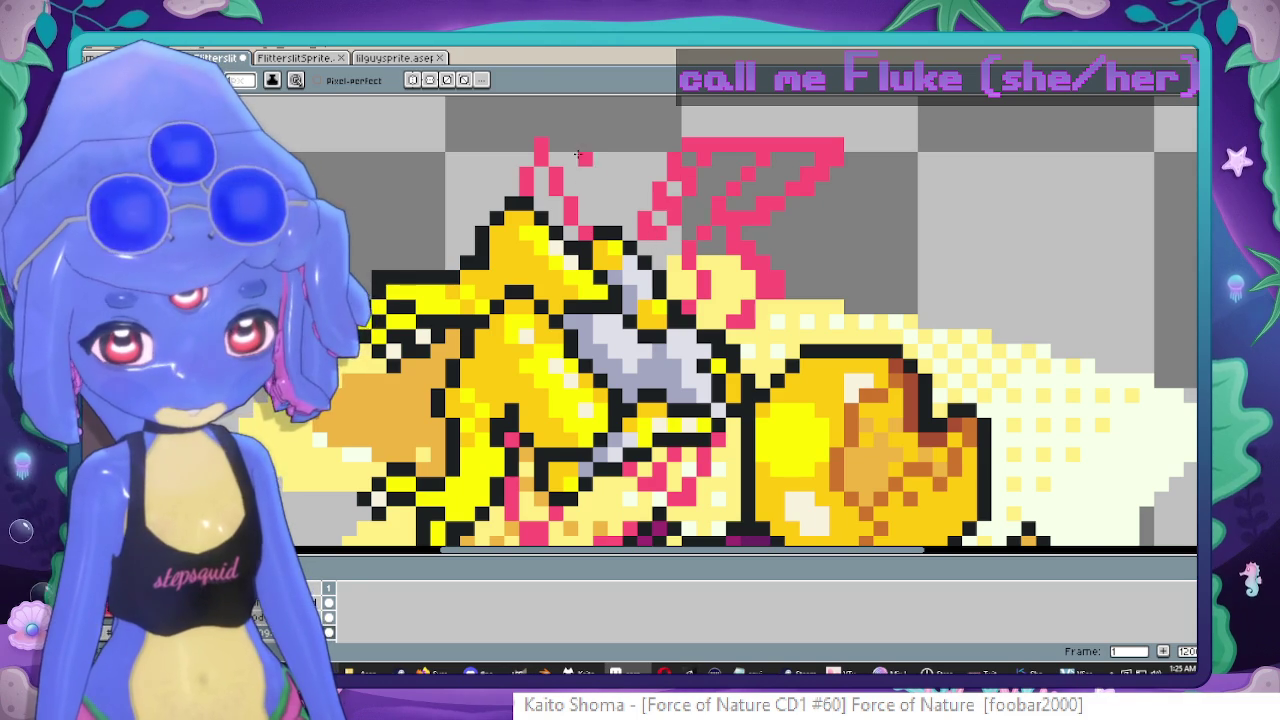
scroll(547, 339, "down", 4)
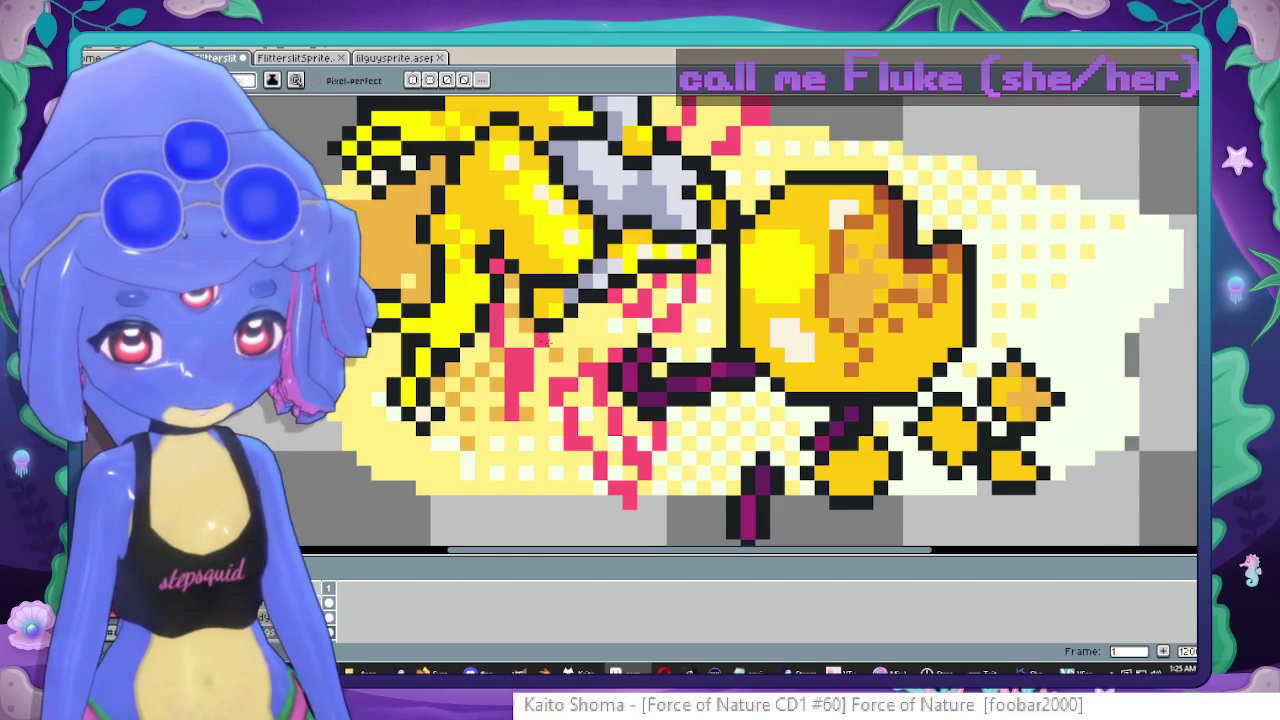
Magic-wand the pink wing pixels and paint pale grey inside them, then check the whole sprite.
left_click(591, 431)
scroll(591, 431, "down", 1)
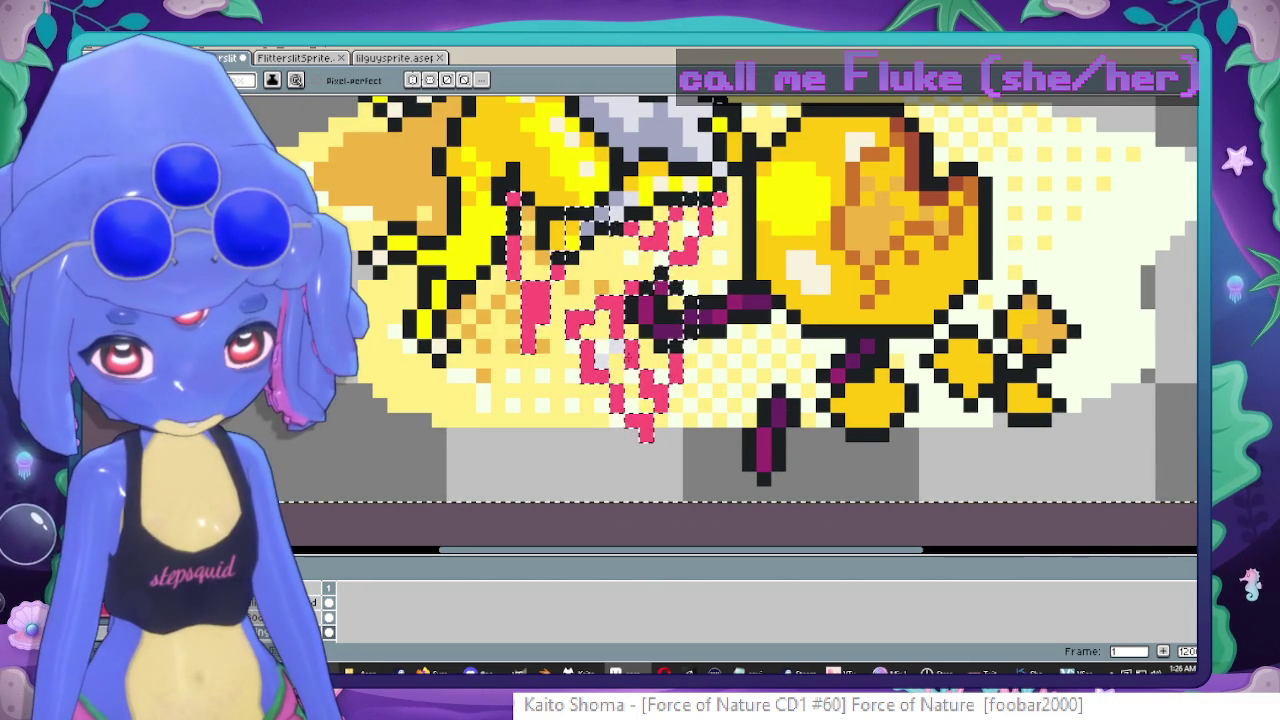
scroll(630, 304, "up", 2)
scroll(630, 304, "up", 1)
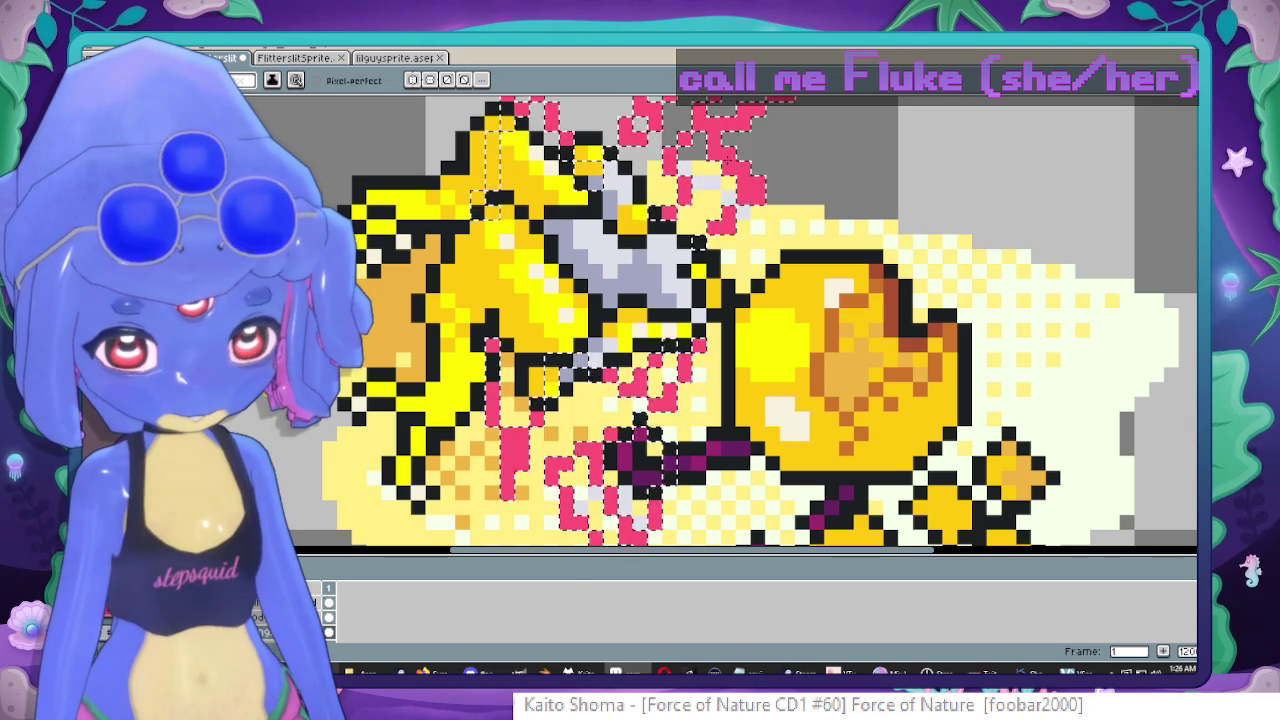
key("b")
scroll(749, 310, "up", 4)
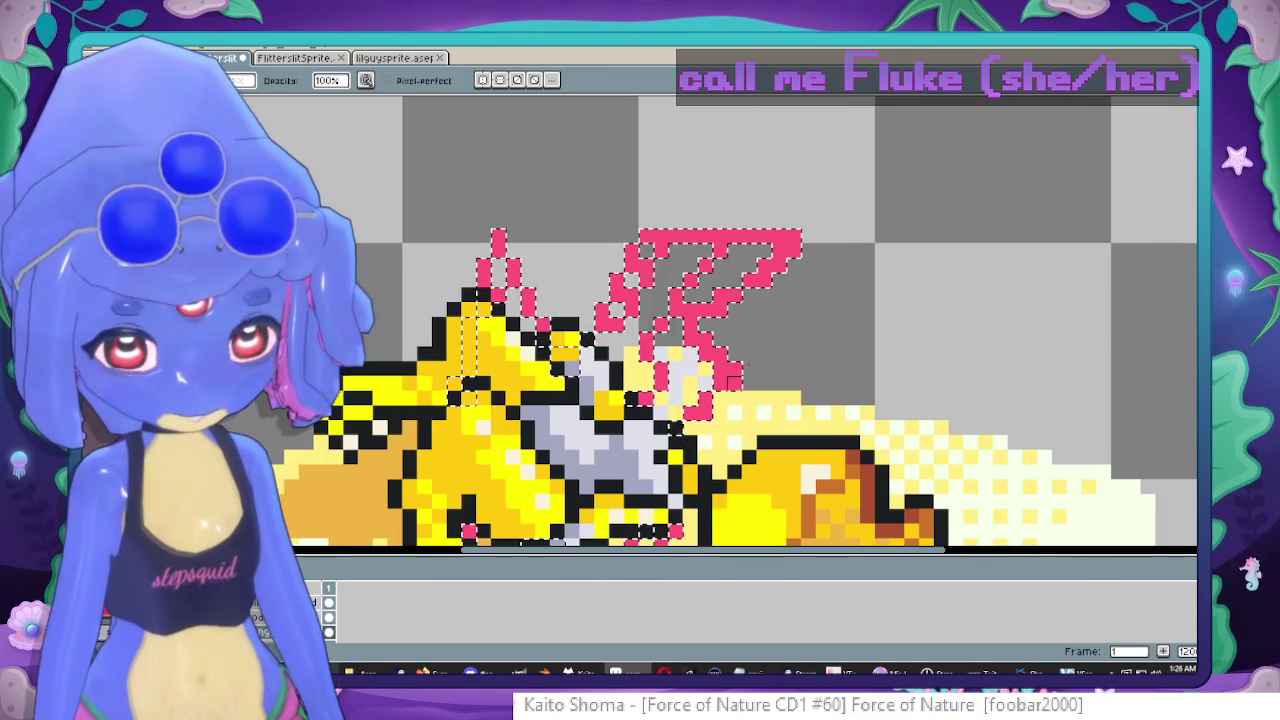
key("e")
left_click_drag(718, 283, 734, 280)
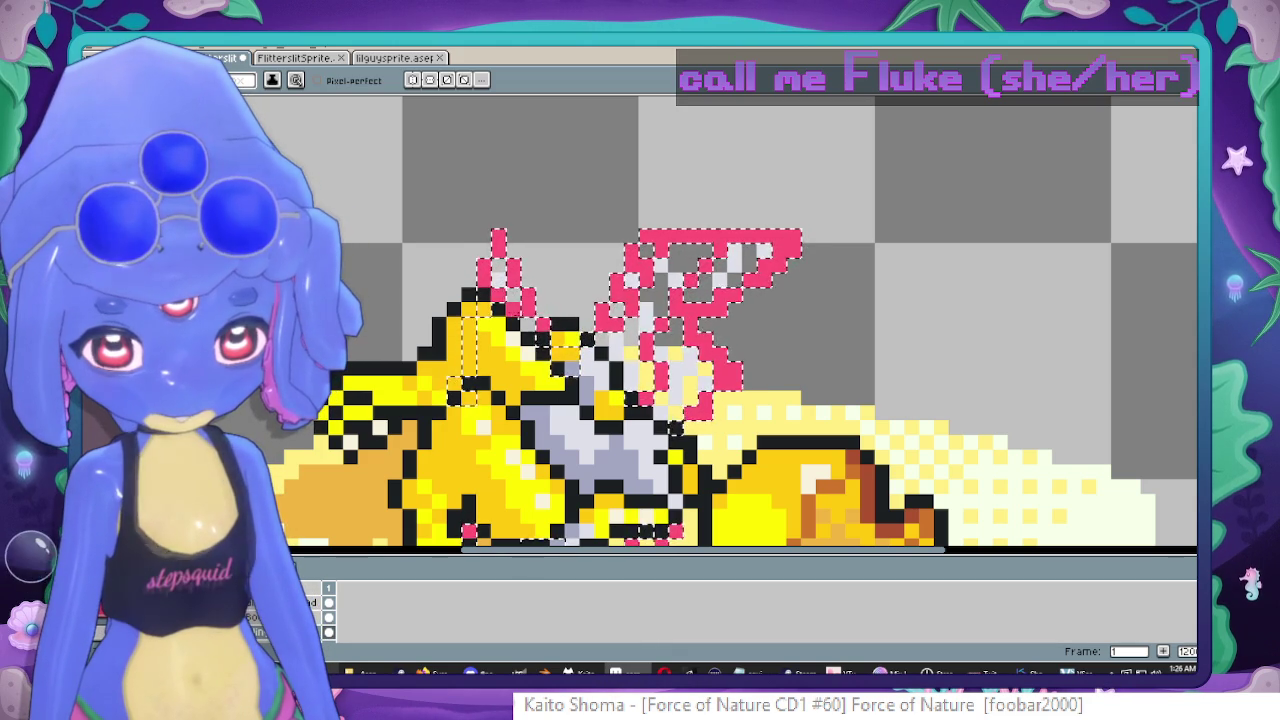
left_click_drag(505, 290, 600, 102)
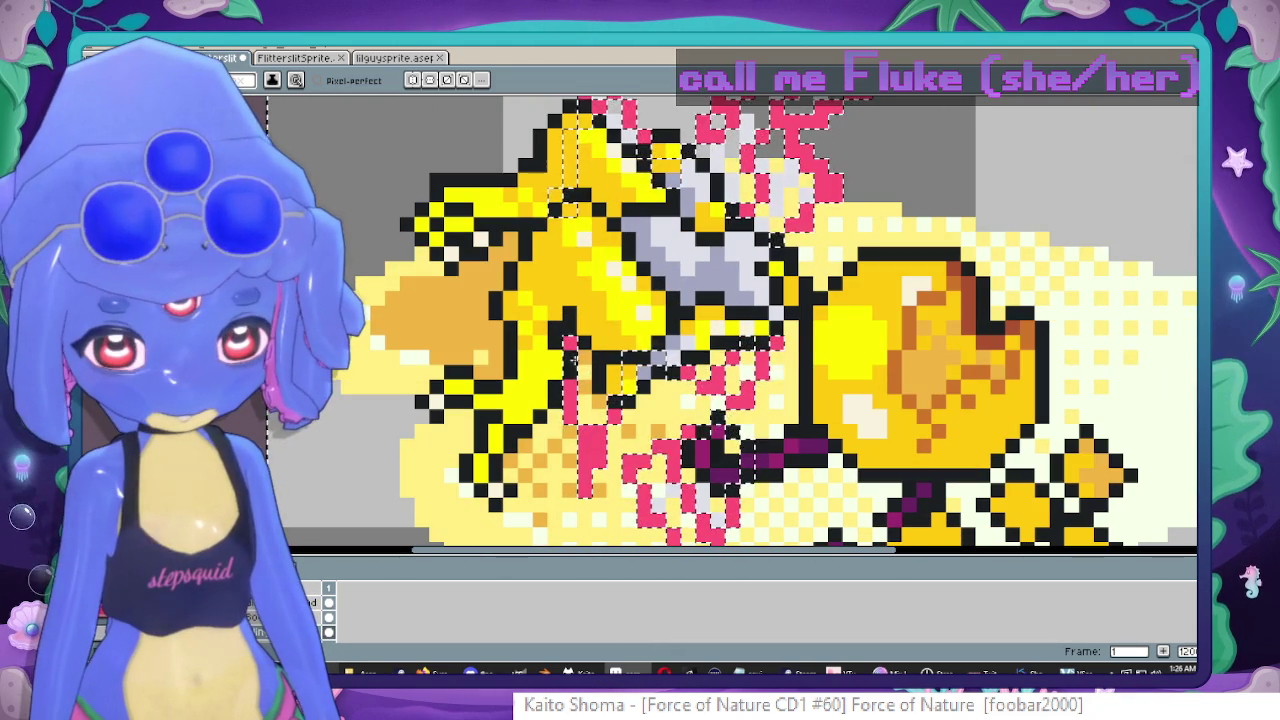
scroll(695, 375, "down", 2)
scroll(695, 375, "down", 2)
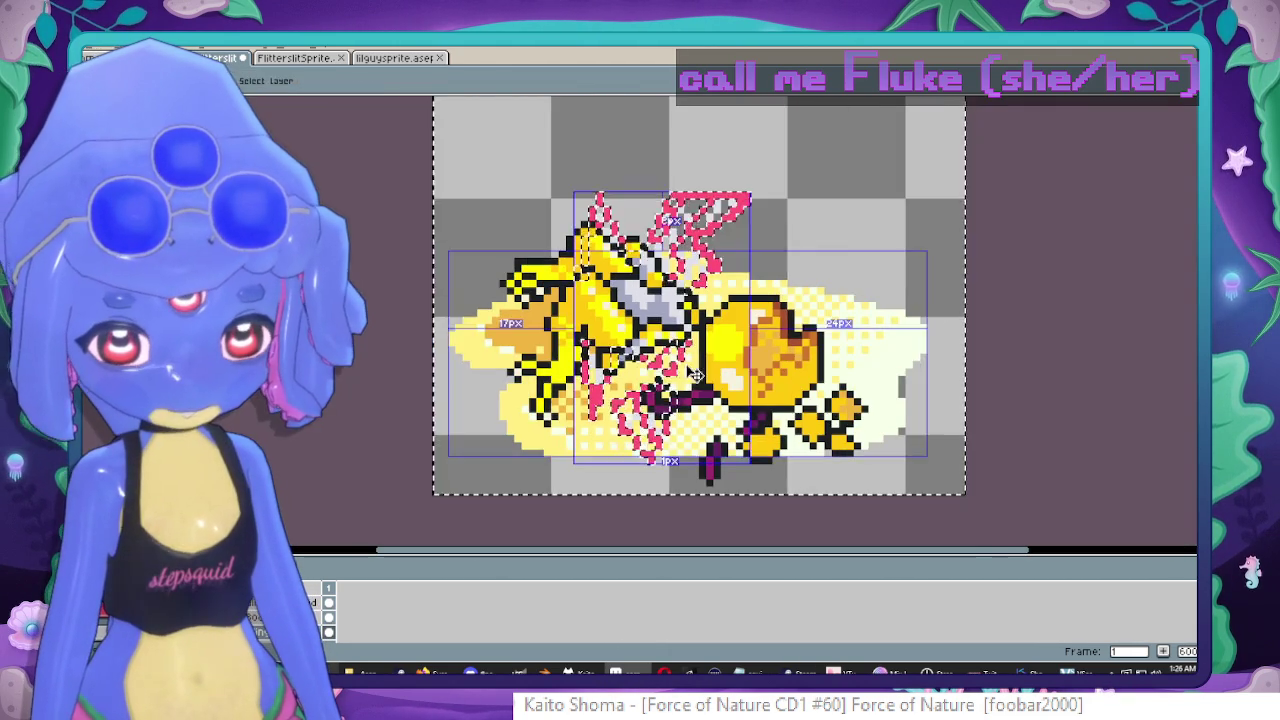
scroll(800, 345, "down", 1)
scroll(800, 345, "down", 1)
scroll(838, 335, "down", 1)
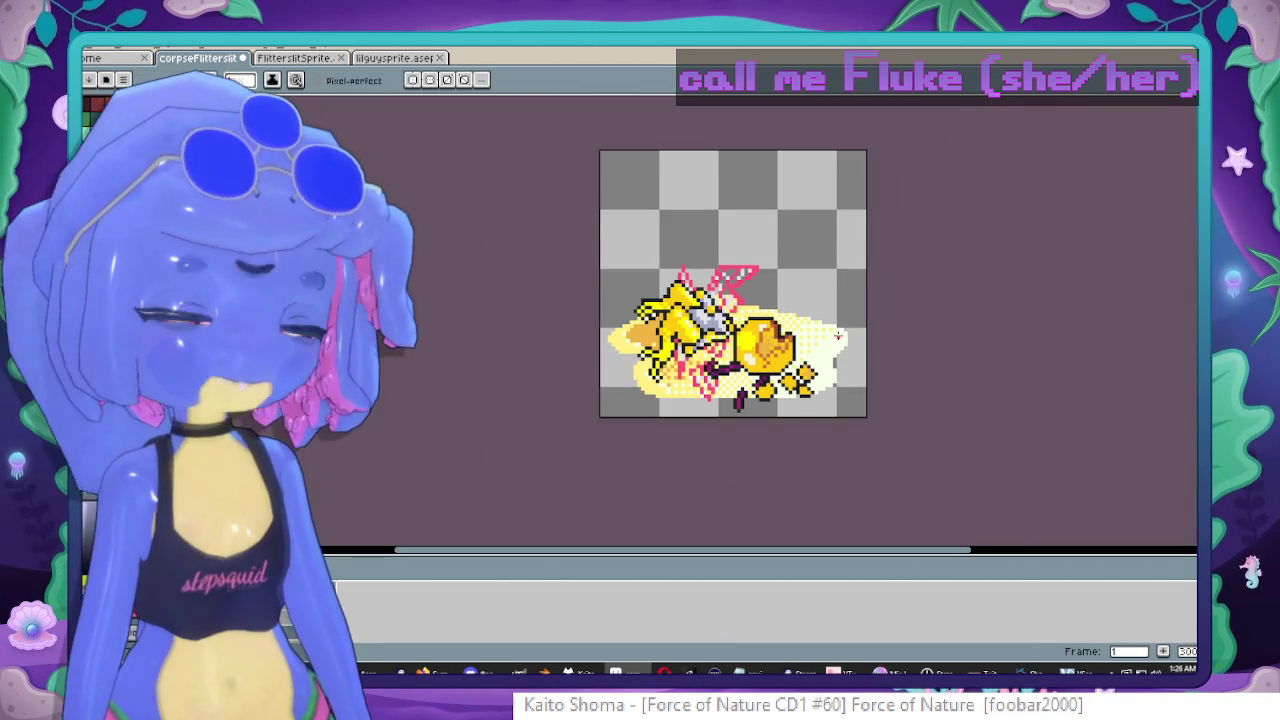
scroll(834, 342, "up", 2)
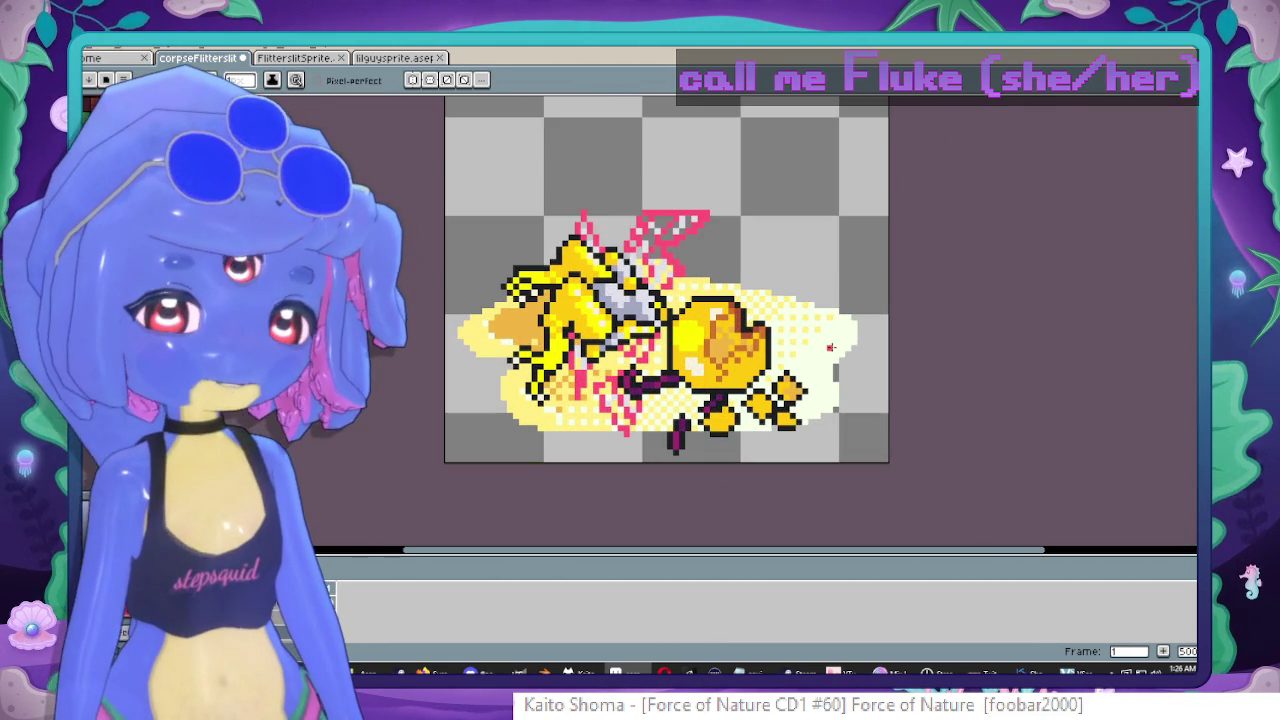
left_click_drag(848, 349, 860, 314)
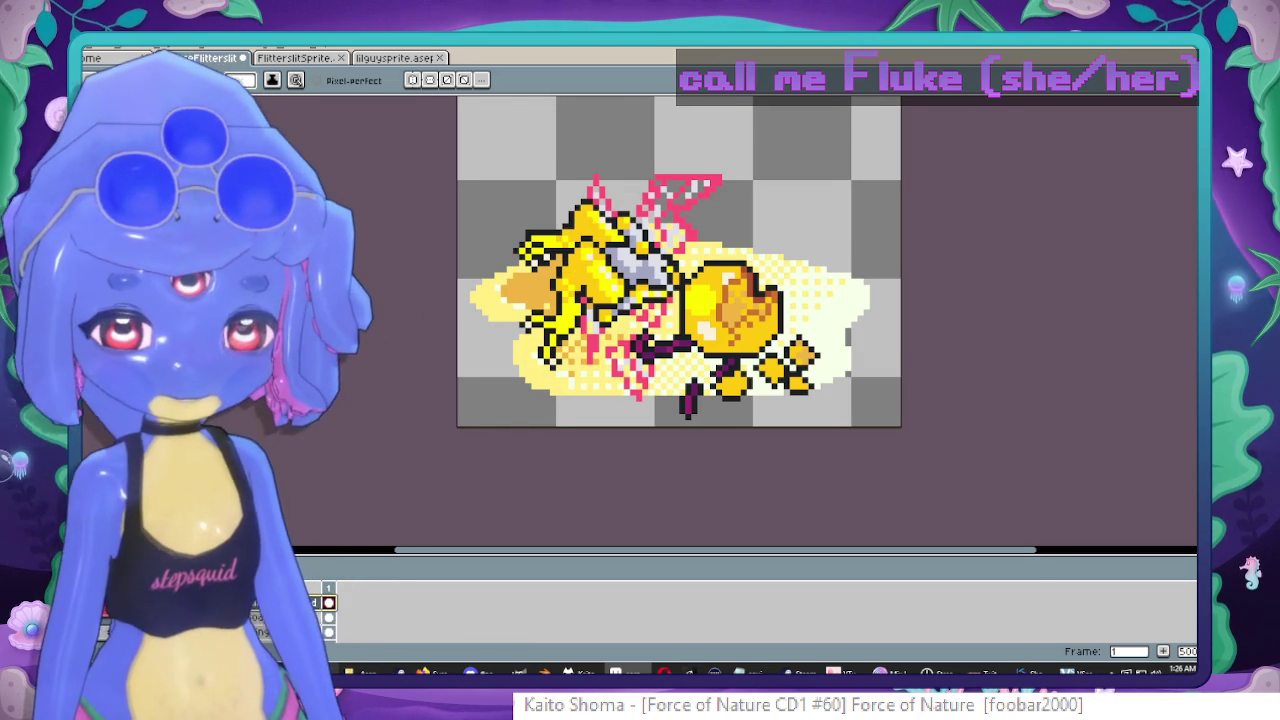
Move the right-hand corpse piece up, nudge it one pixel, and flip it horizontally.
key("m")
left_click_drag(549, 170, 893, 472)
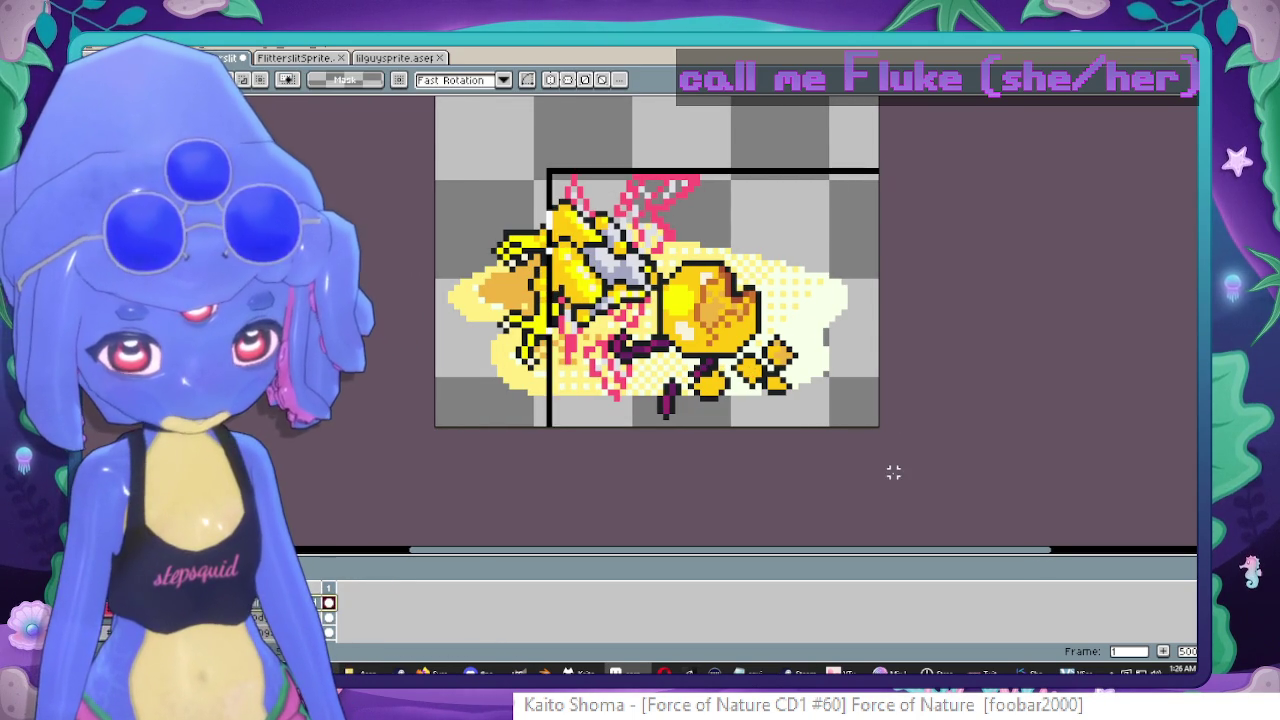
left_click_drag(743, 318, 805, 292)
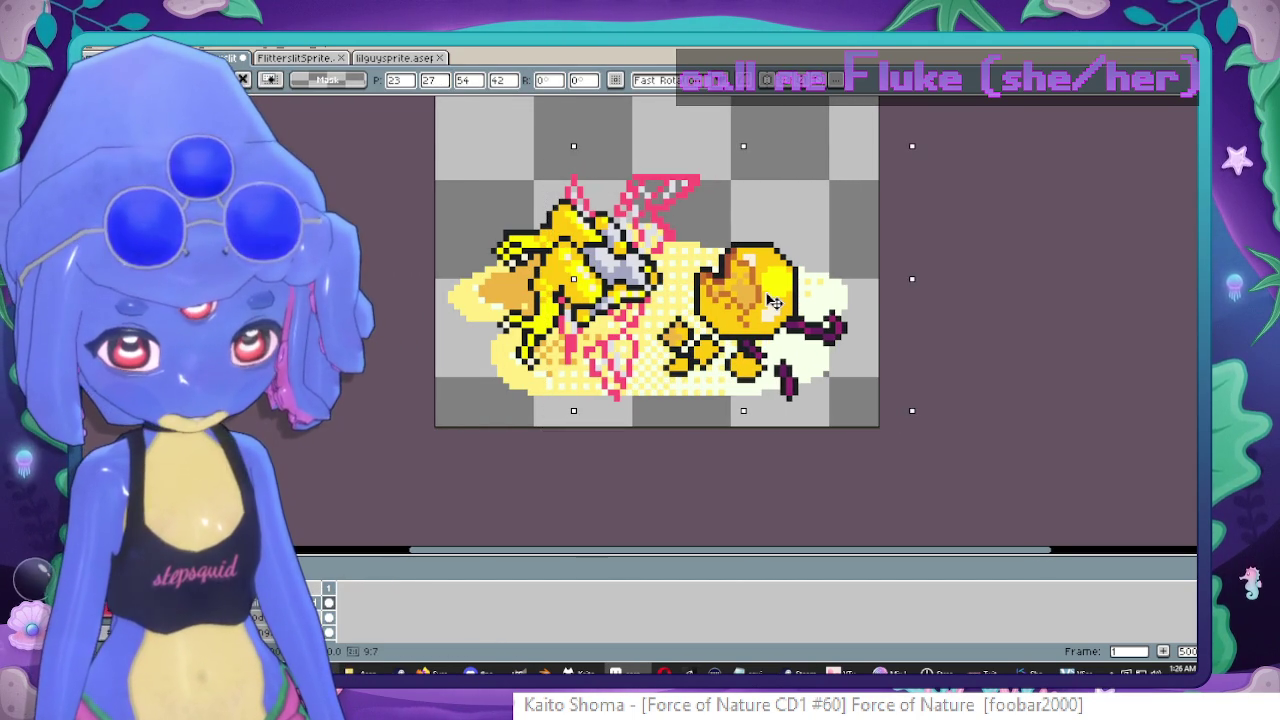
left_click_drag(805, 292, 811, 298)
key("shift+h")
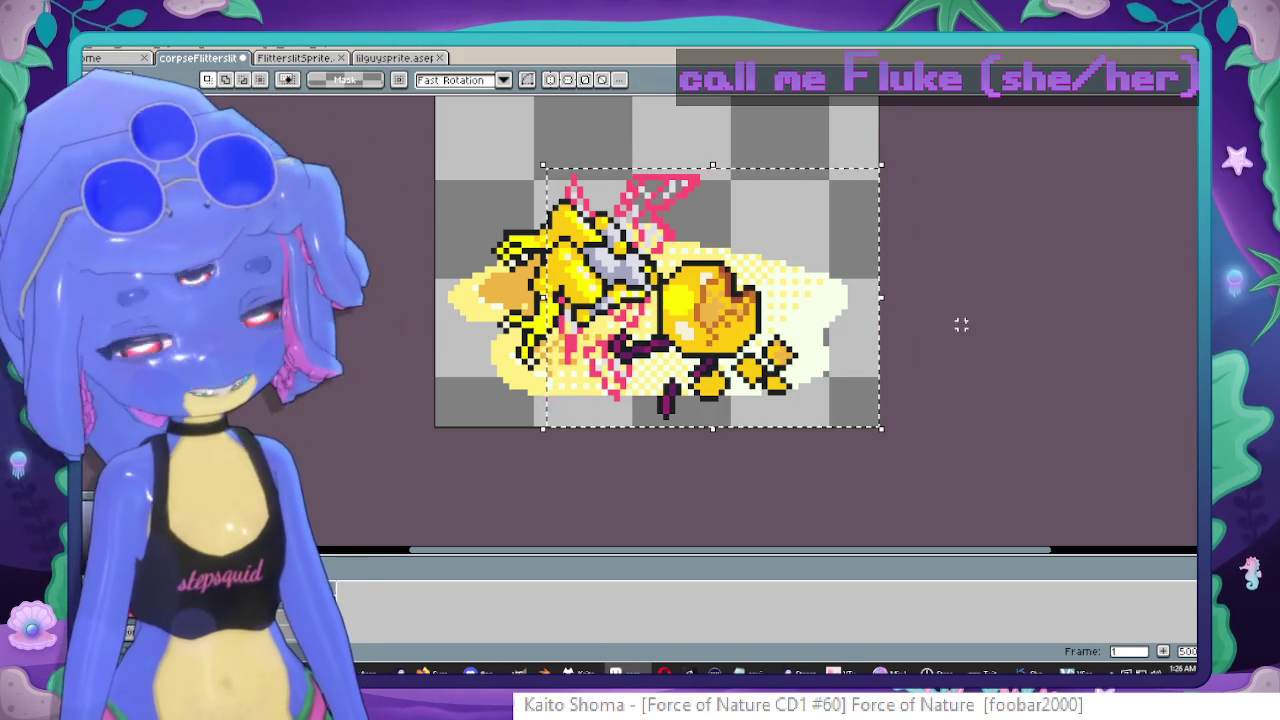
left_click_drag(800, 313, 785, 374)
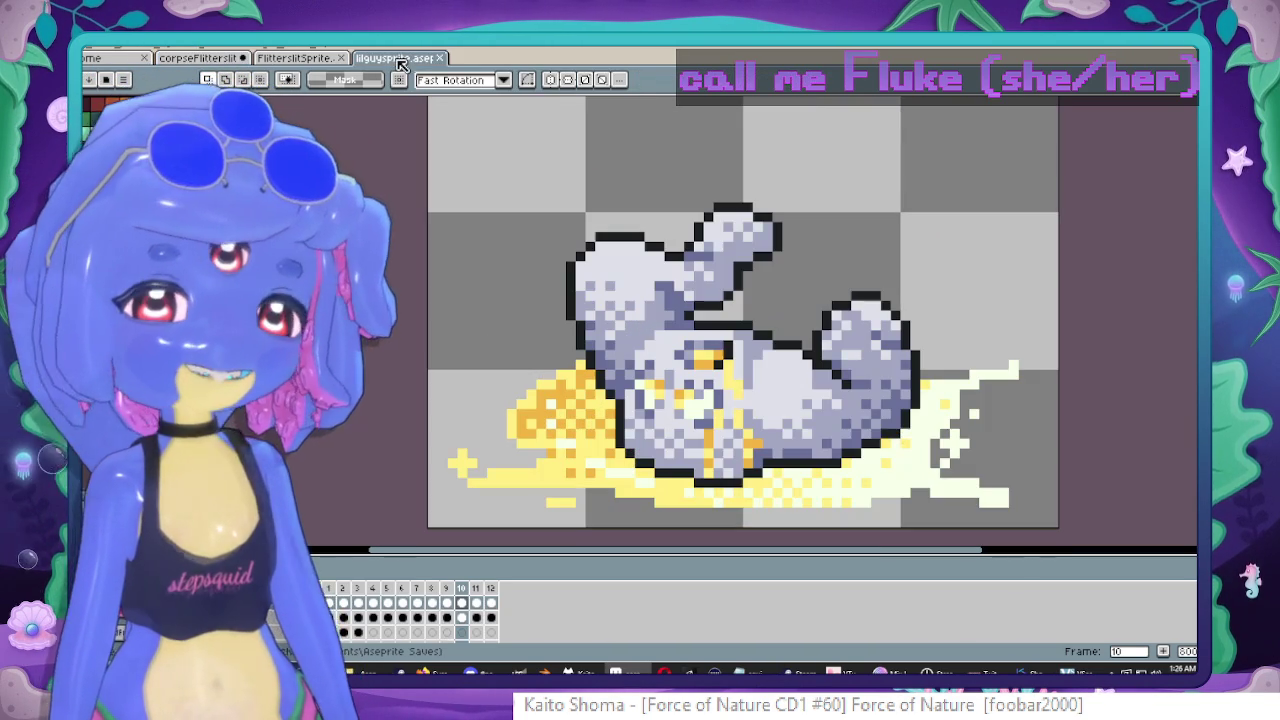
Switch to the lilguysprite document and zoom out to view the grey creature.
left_click(405, 60)
scroll(923, 217, "down", 1)
left_click_drag(943, 237, 881, 261)
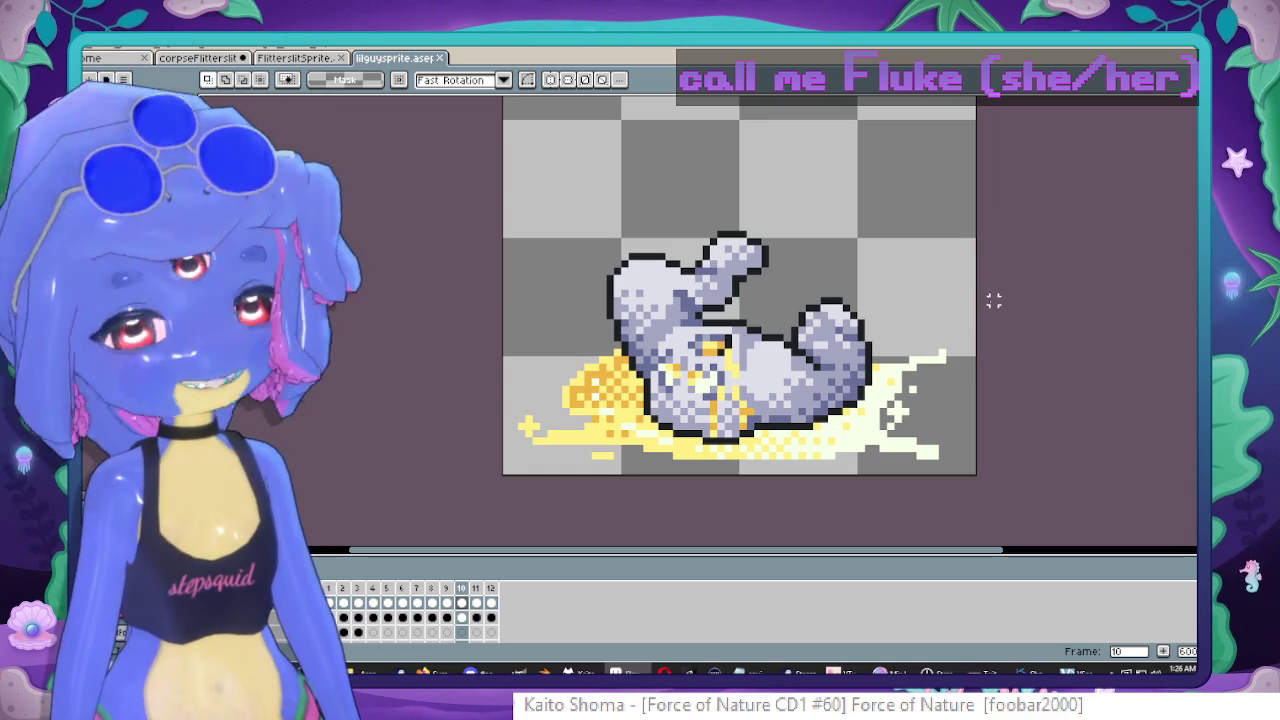
Glance at the FlitterslitSprite document, then return to the corpse sprite with the pencil tool.
left_click(297, 58)
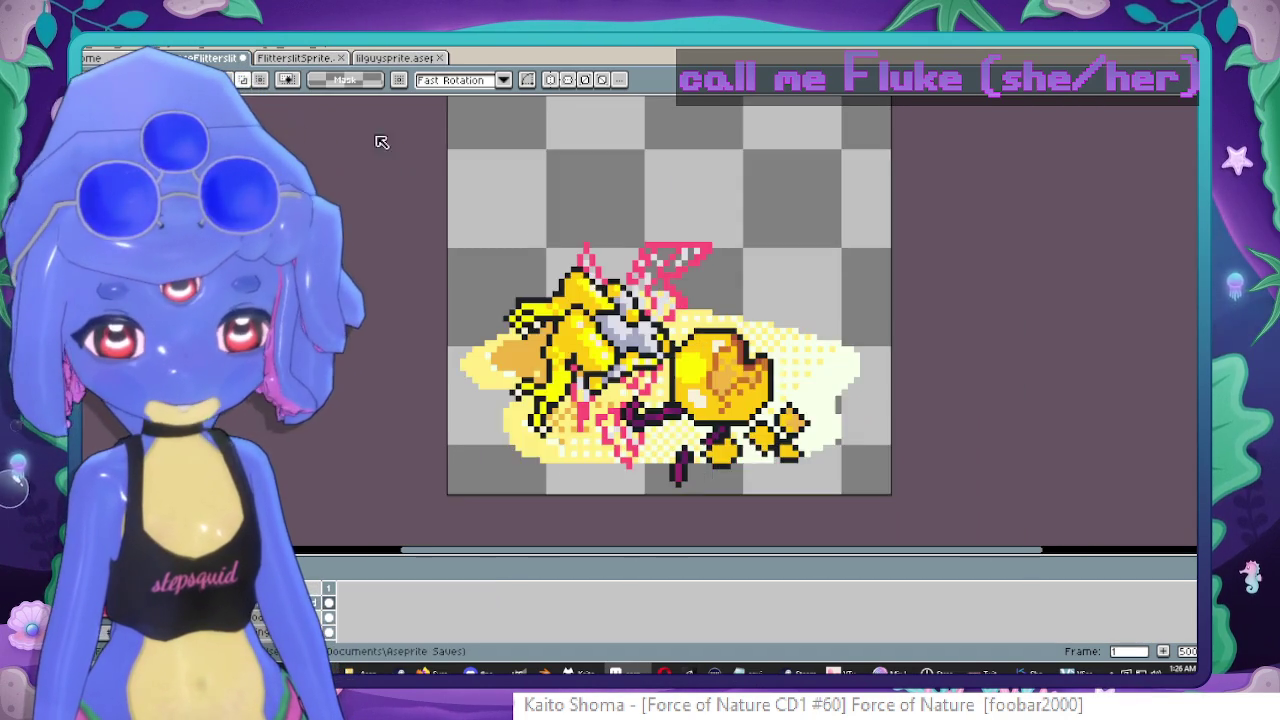
left_click(210, 58)
scroll(805, 260, "up", 1)
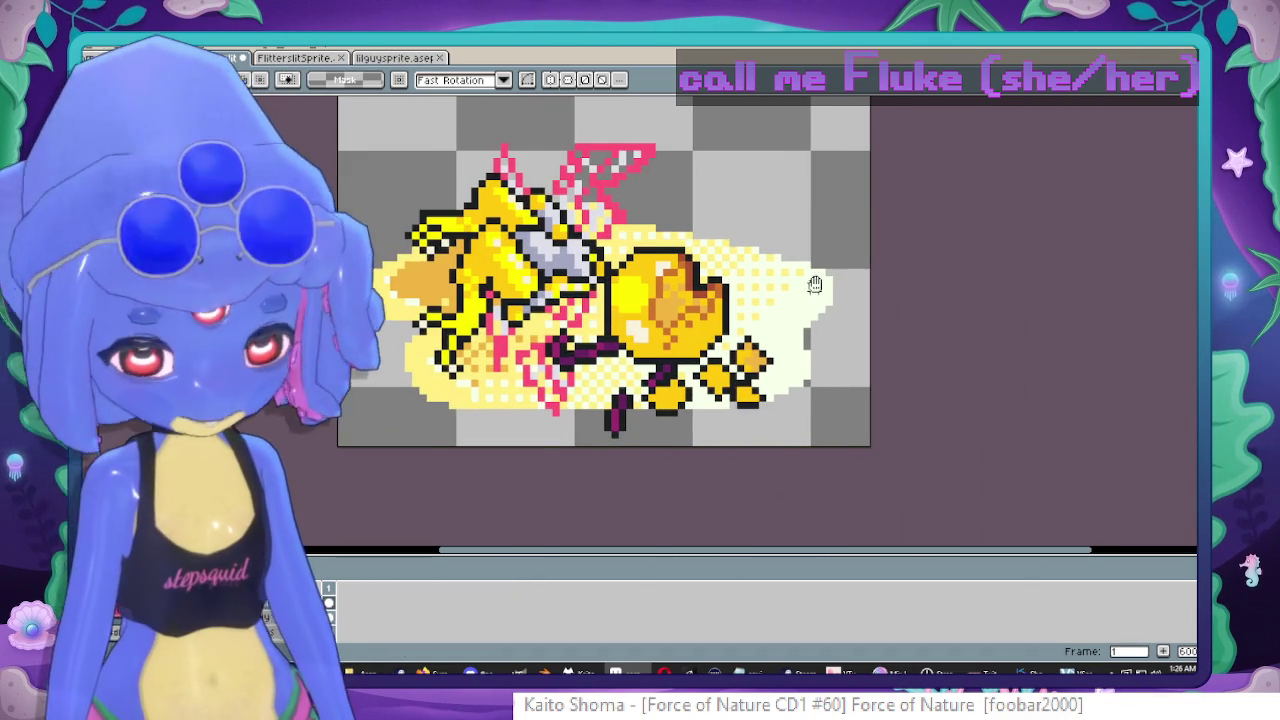
key("b")
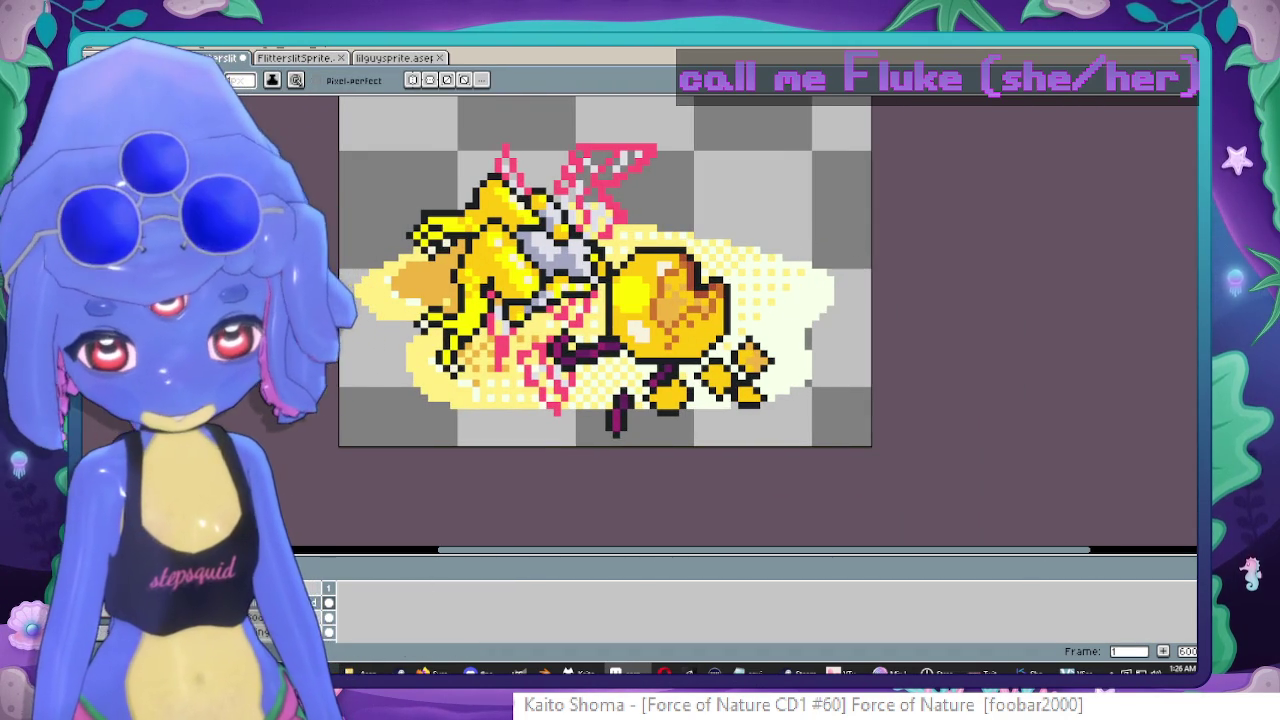
Draw pale splash streaks to the right of the fairy corpse and reshape the lower splash smaller.
key("ctrl+a")
left_click_drag(746, 191, 740, 277)
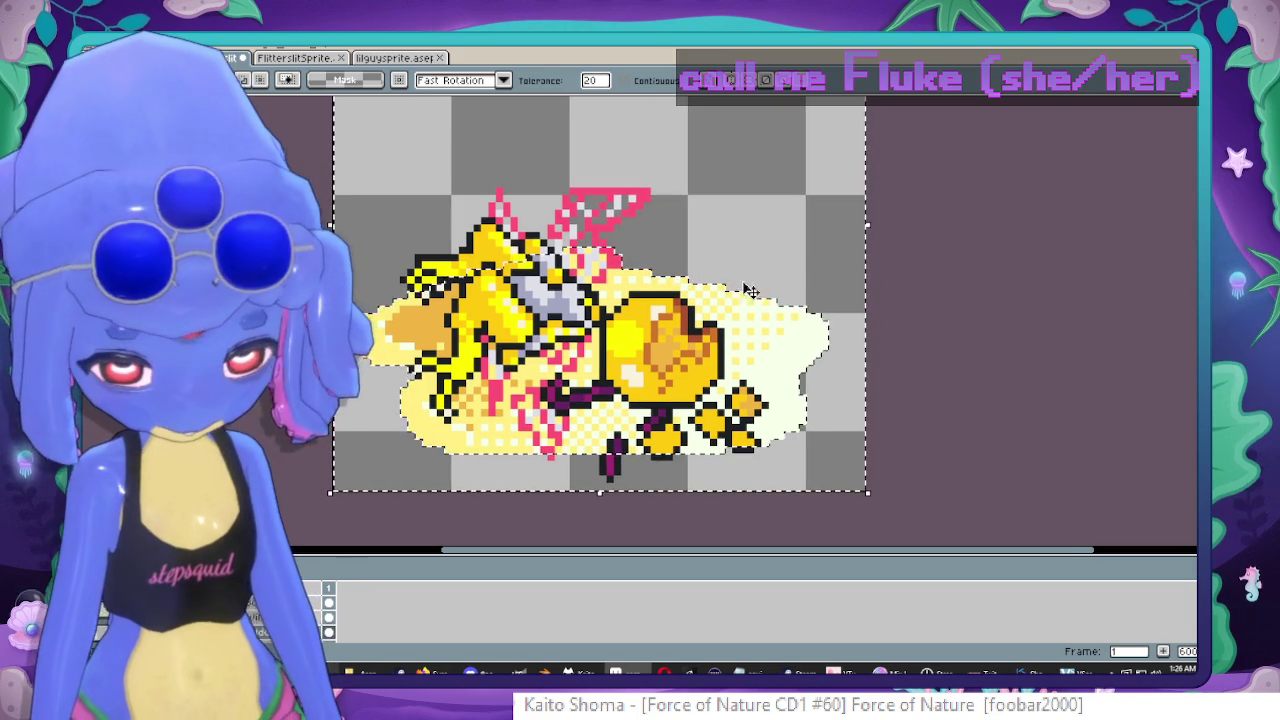
left_click_drag(822, 312, 862, 296)
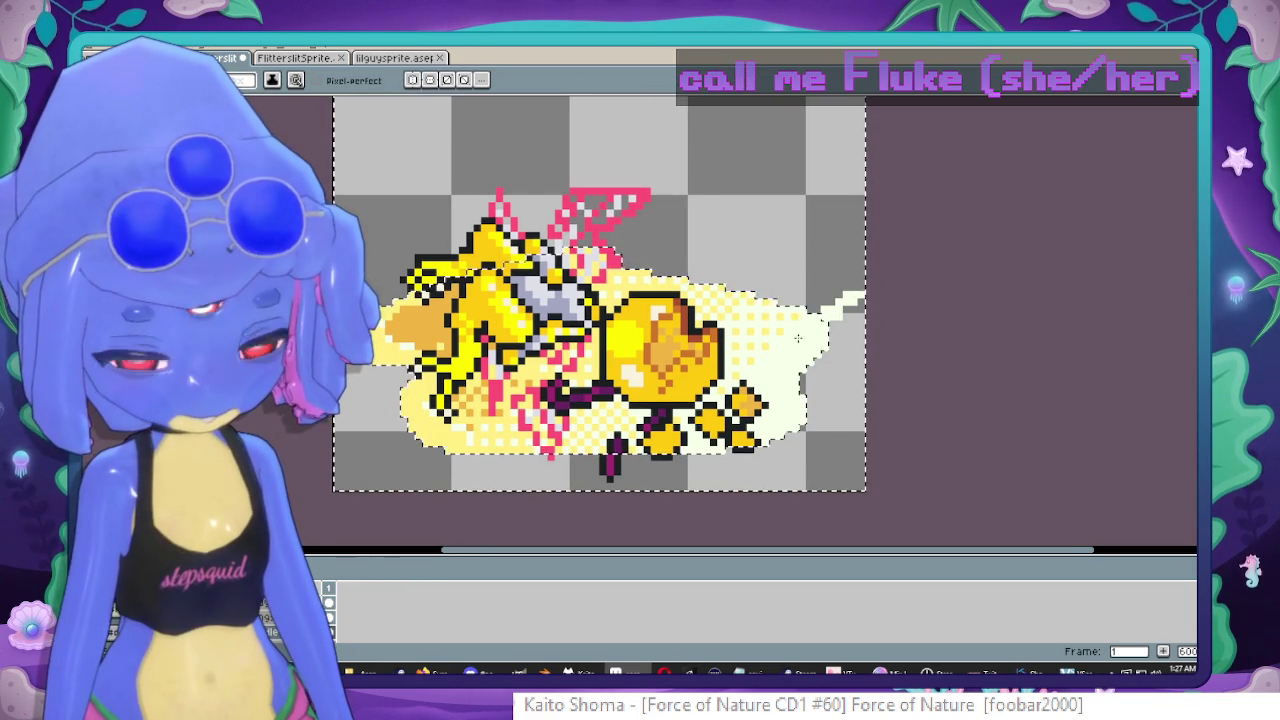
mouse_move(848, 478)
left_mouse_down()
mouse_move(790, 438)
mouse_move(862, 412)
left_mouse_up()
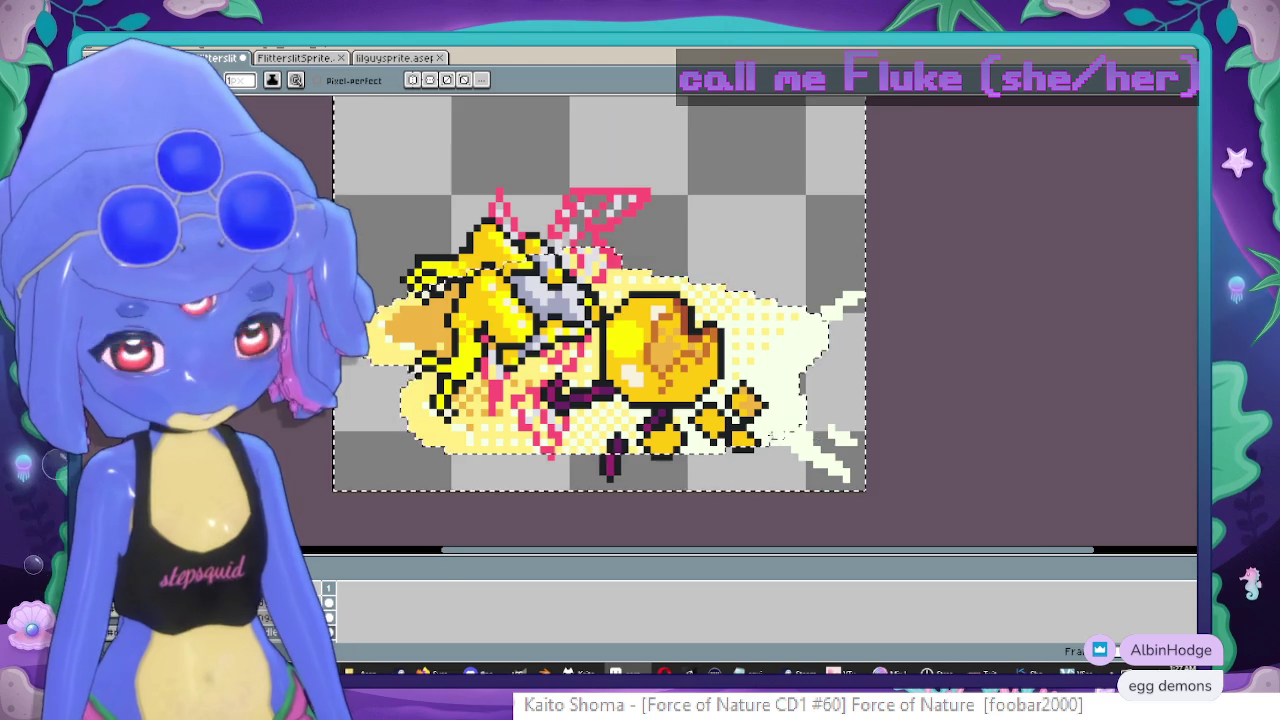
left_click_drag(653, 440, 718, 396)
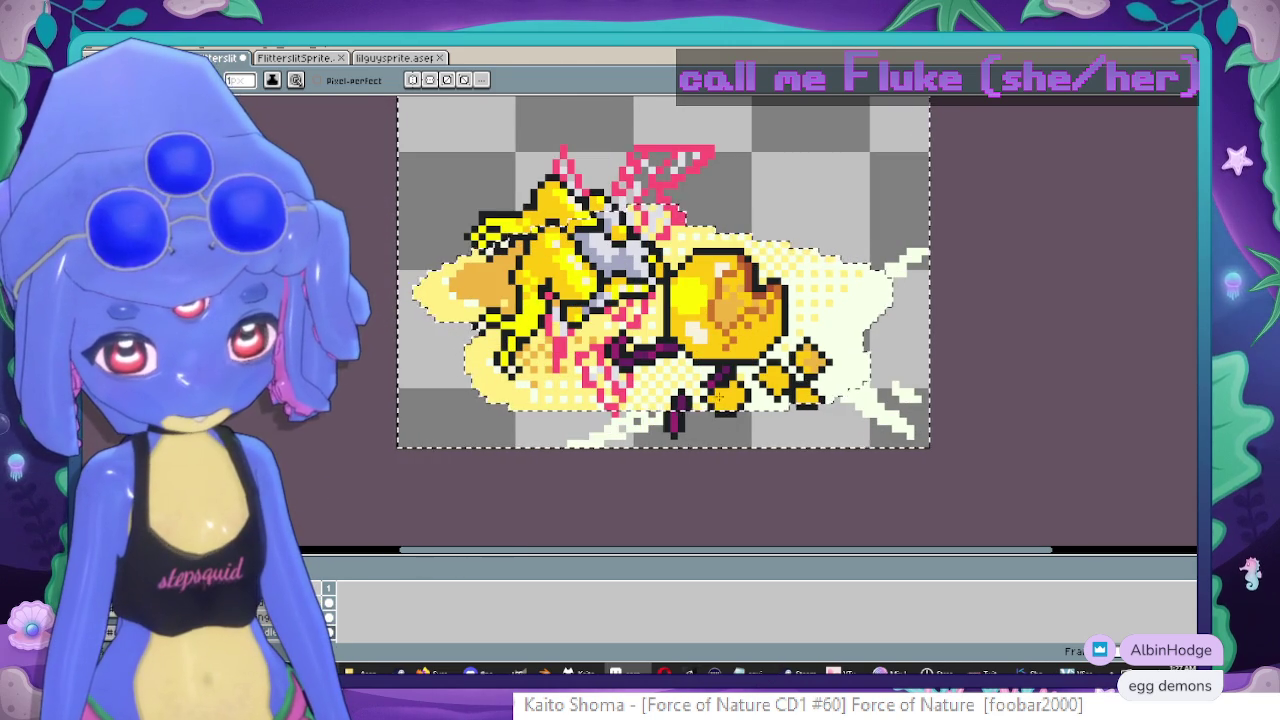
left_click_drag(650, 420, 600, 430)
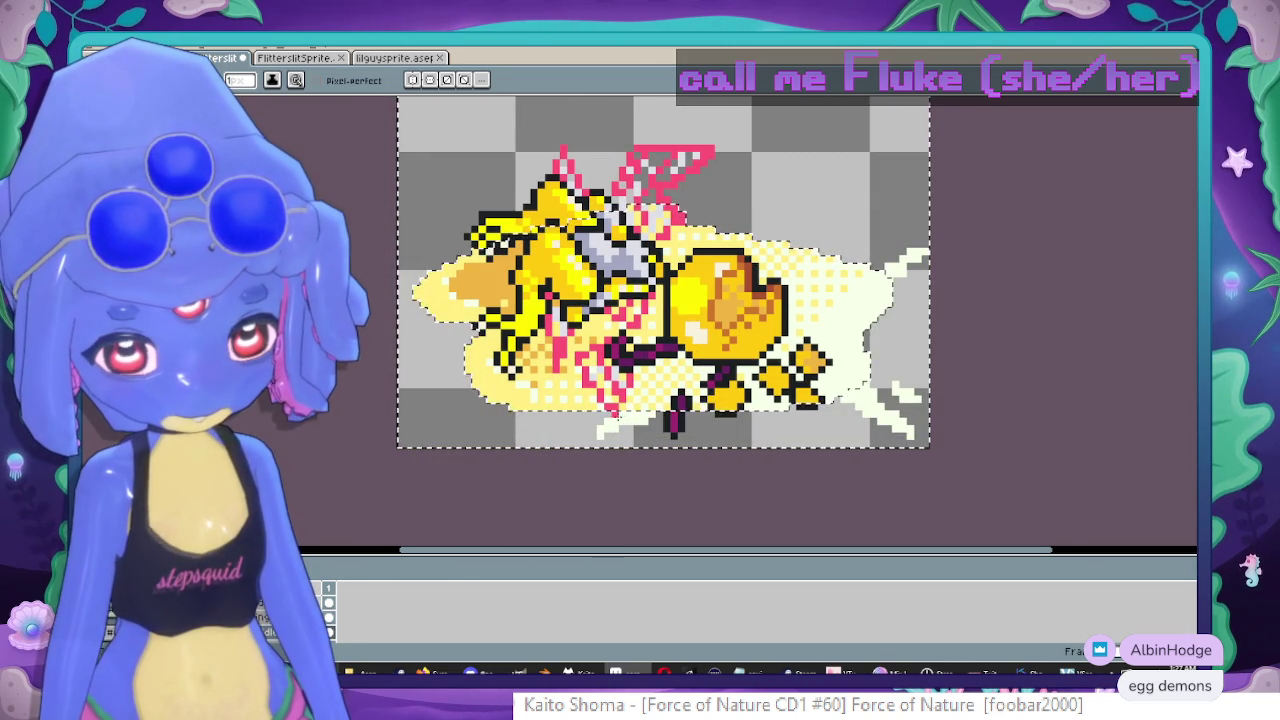
Make the canvas square by adding rows on top.
key("Return")
scroll(760, 319, "up", 2)
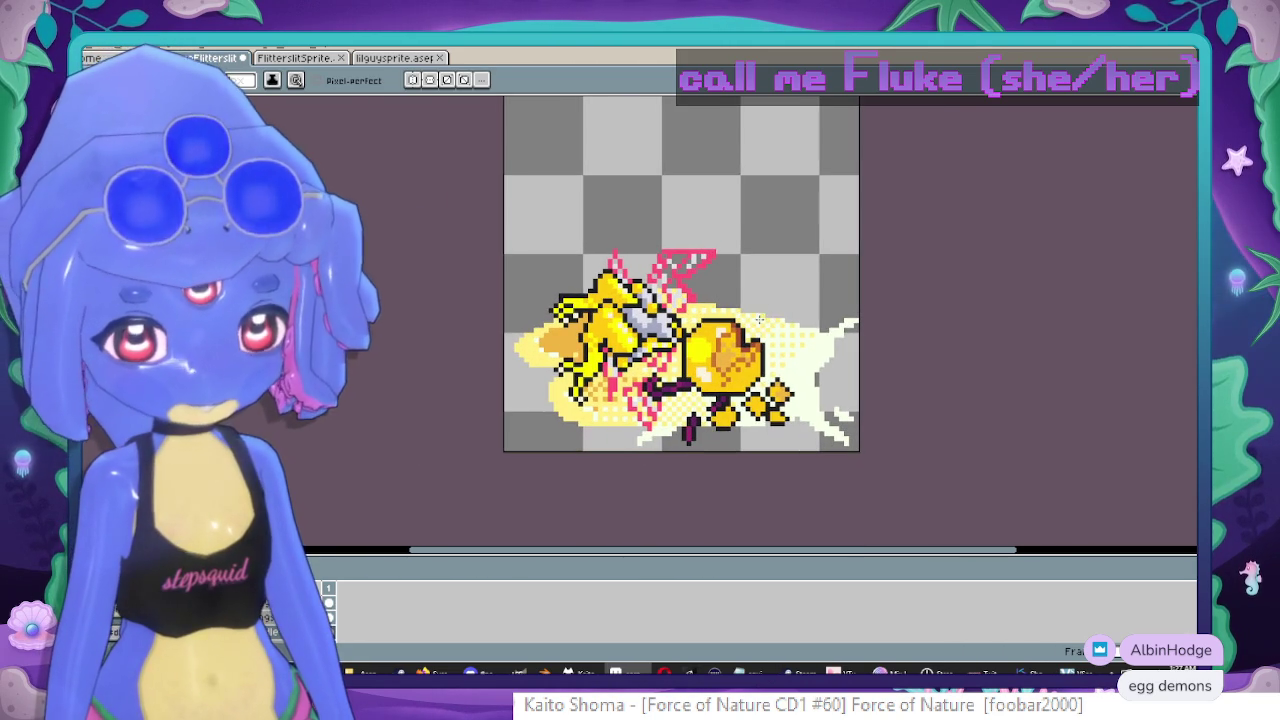
scroll(765, 300, "down", 1)
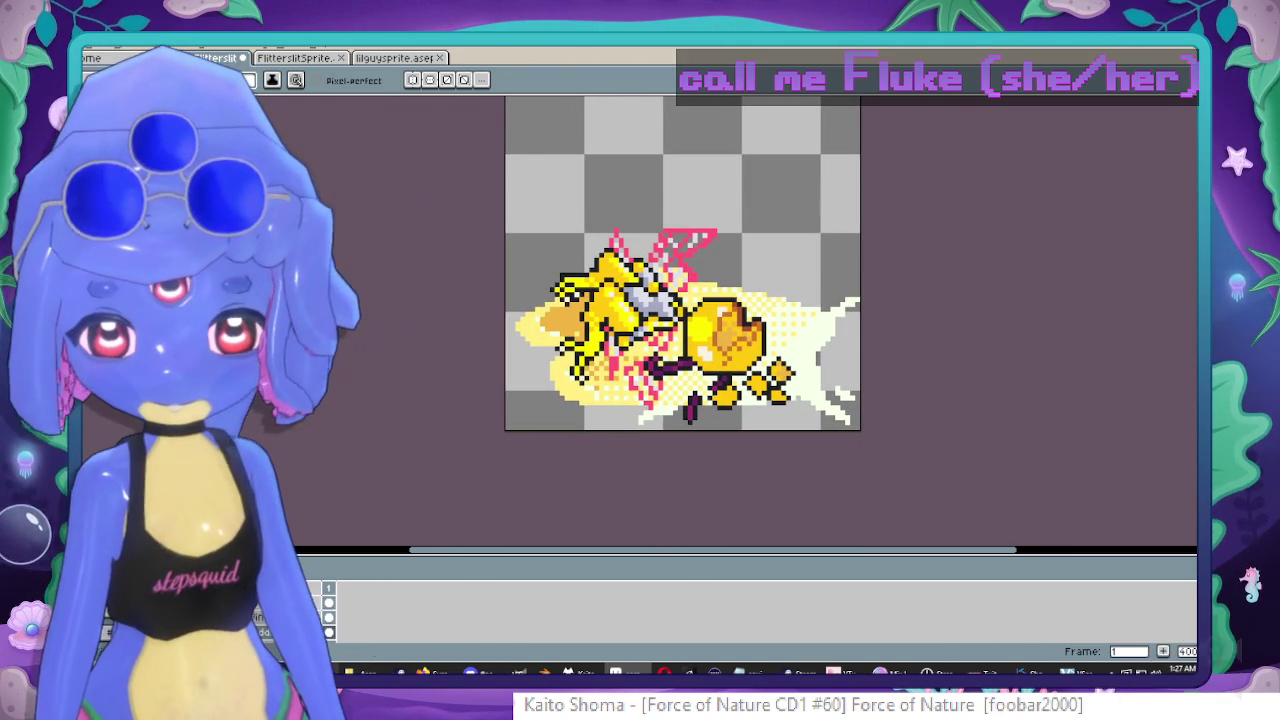
Select the heart-shaped piece with its fist on its layer and shift it right.
left_click(329, 603)
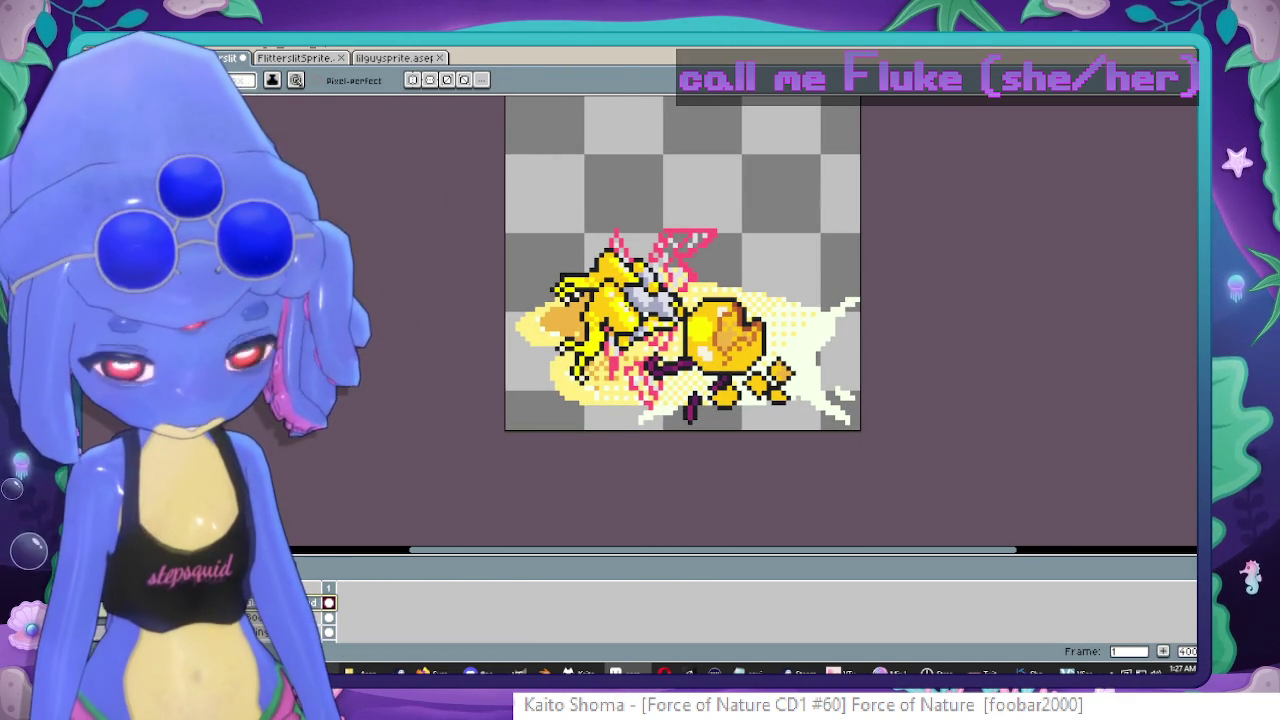
key("m")
left_click_drag(568, 228, 842, 470)
left_click_drag(790, 388, 808, 388)
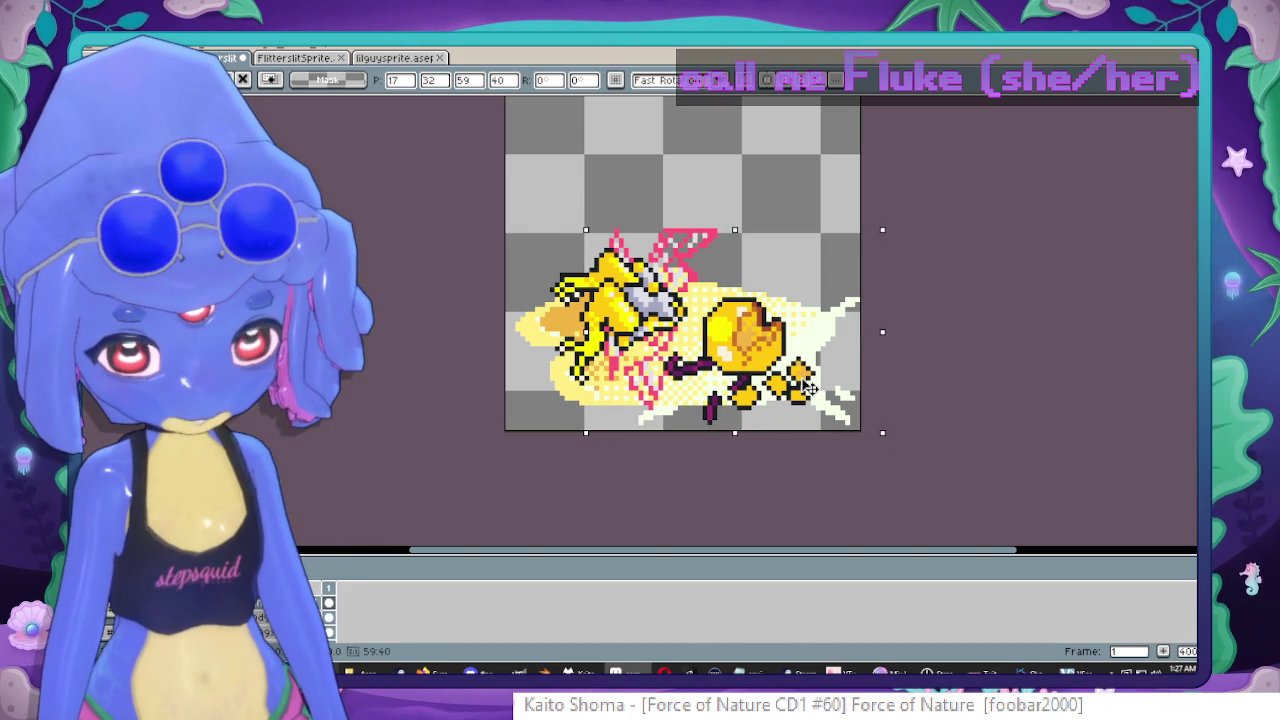
key("ctrl+d")
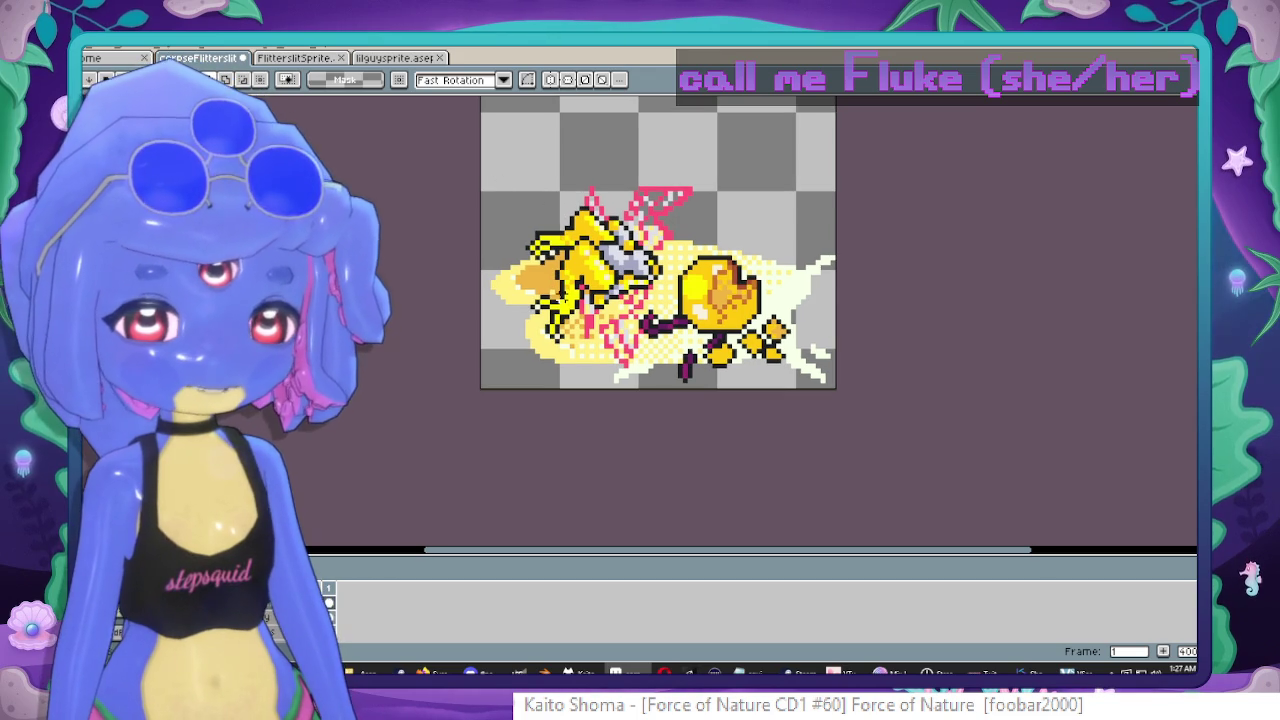
Zoom in on the fairy corpse, choose the paint layer and pick a colour from the sprite.
scroll(576, 310, "up", 1)
scroll(620, 336, "up", 2)
scroll(620, 336, "up", 1)
key("b")
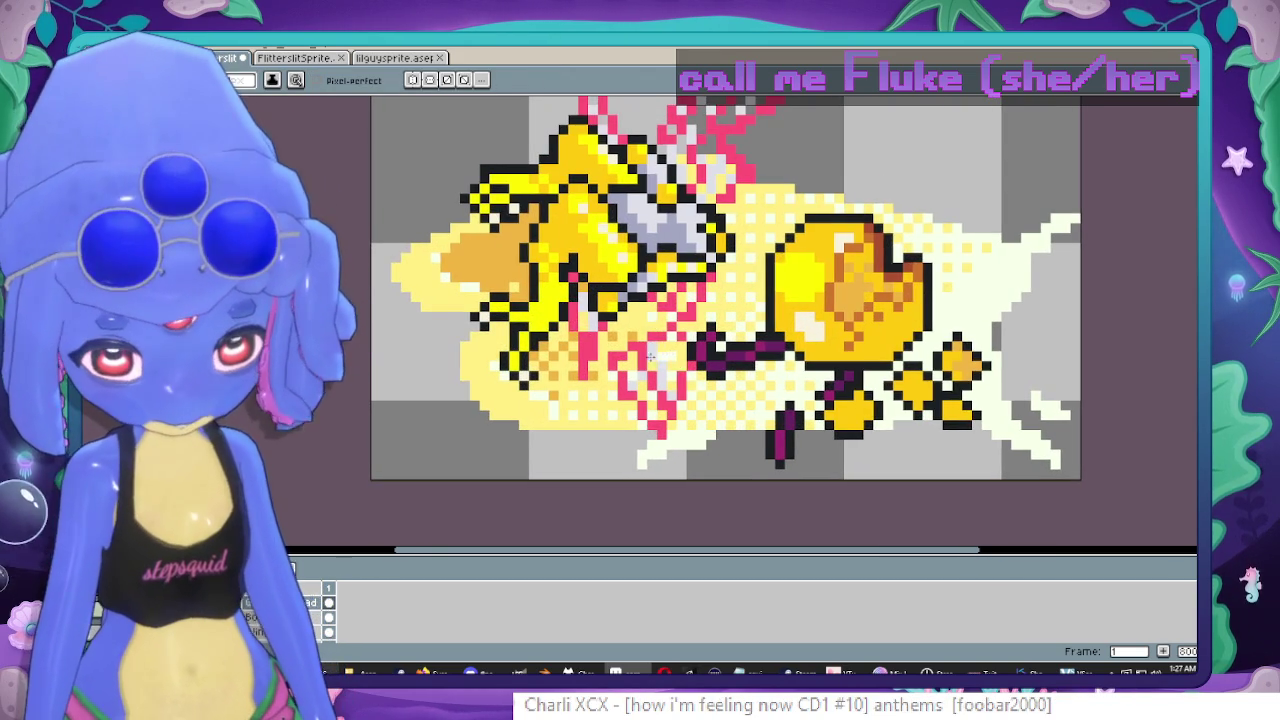
scroll(674, 336, "up", 2)
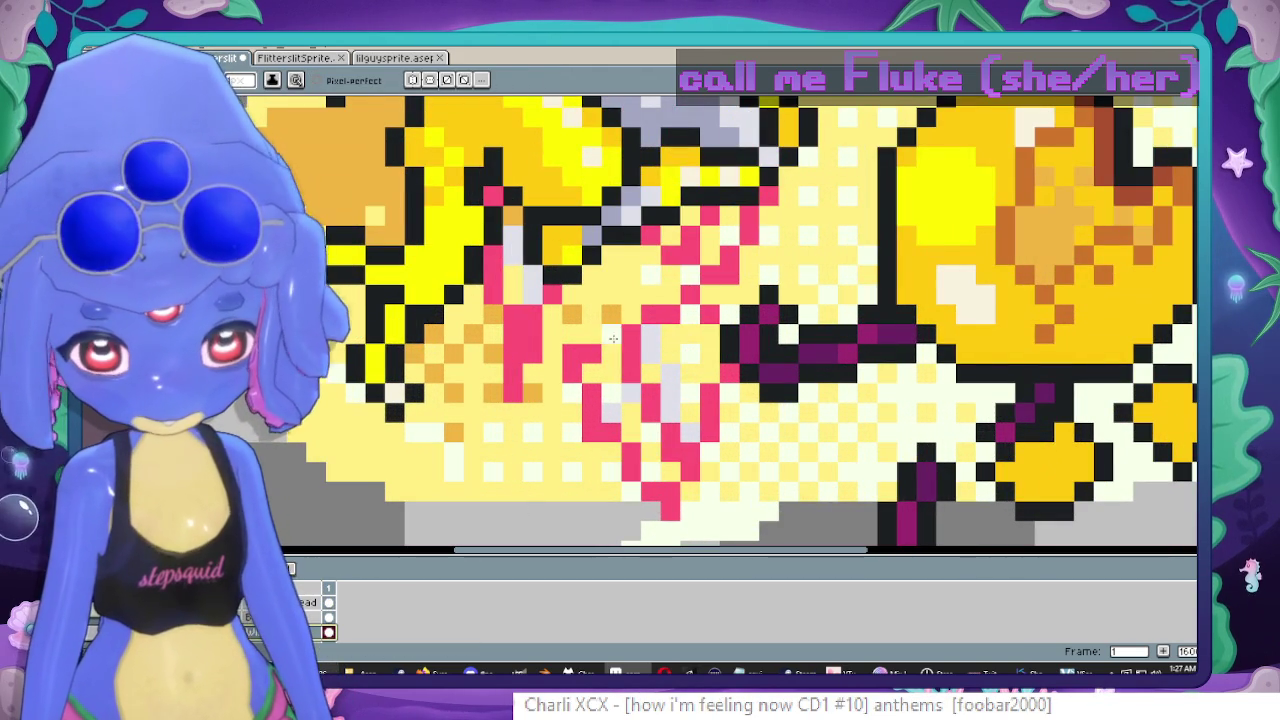
left_click(664, 318)
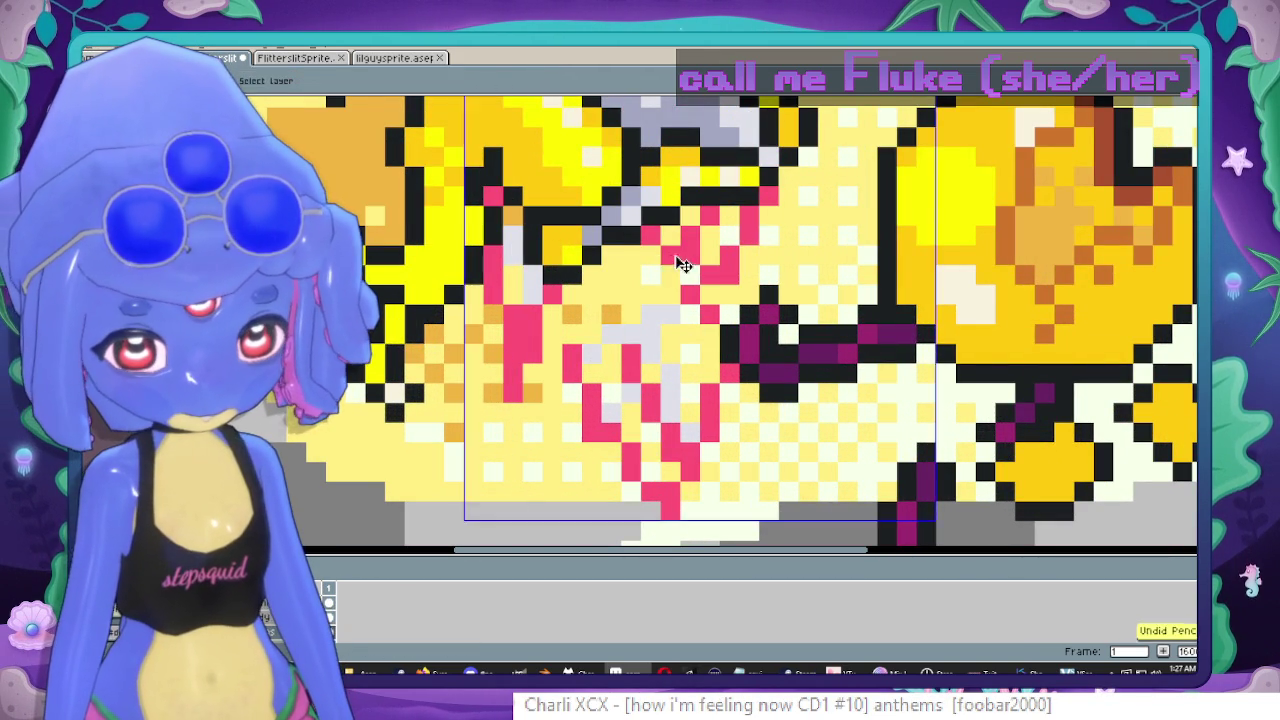
scroll(730, 275, "down", 6)
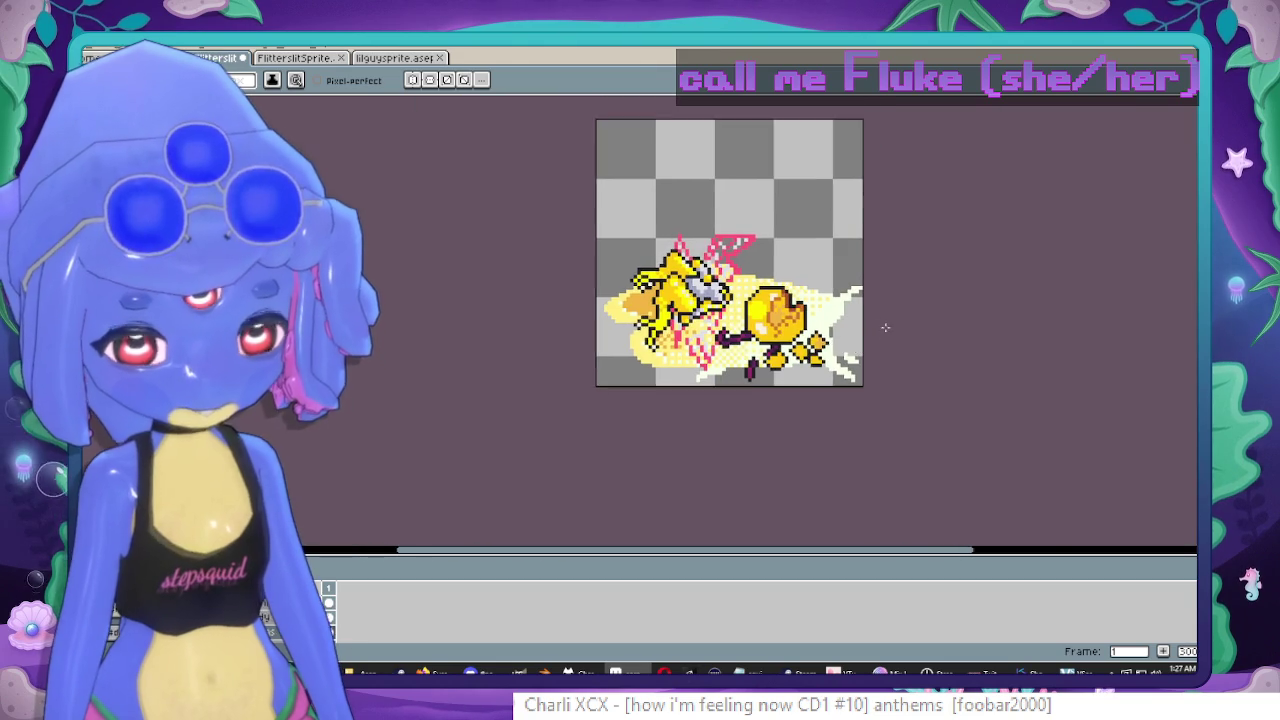
scroll(880, 320, "up", 2)
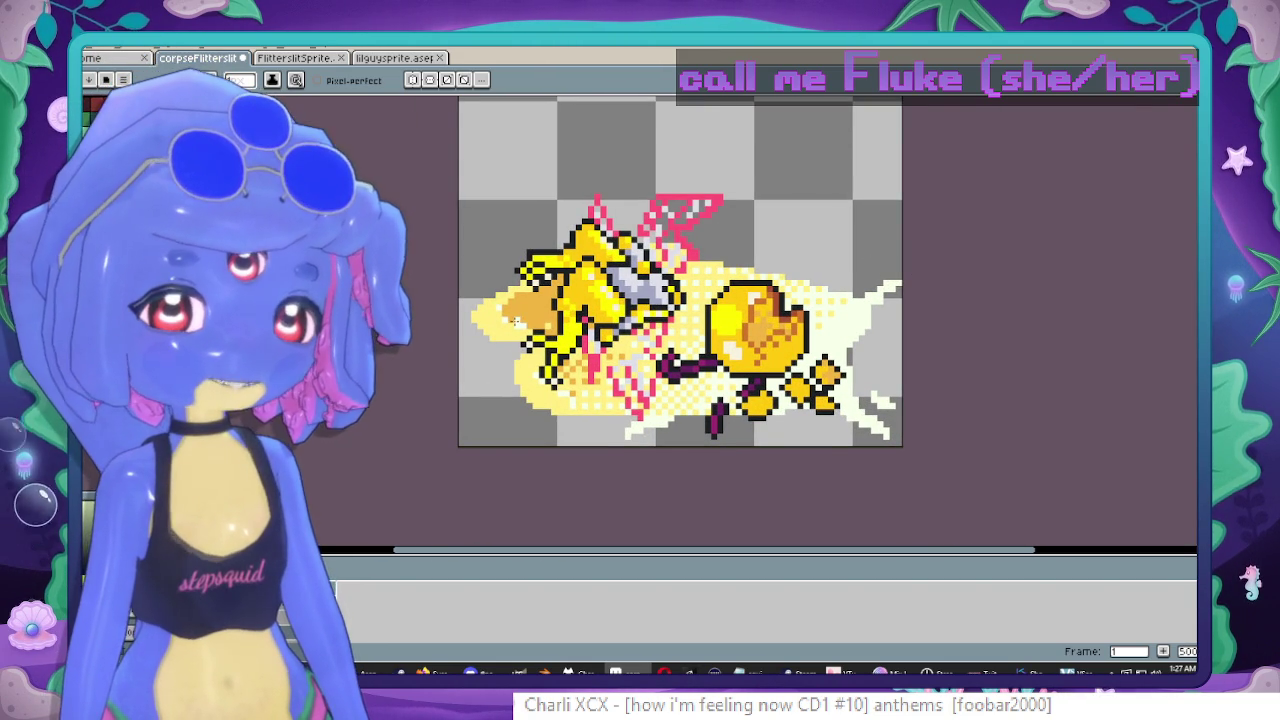
scroll(534, 289, "up", 2)
left_click(534, 289, "alt")
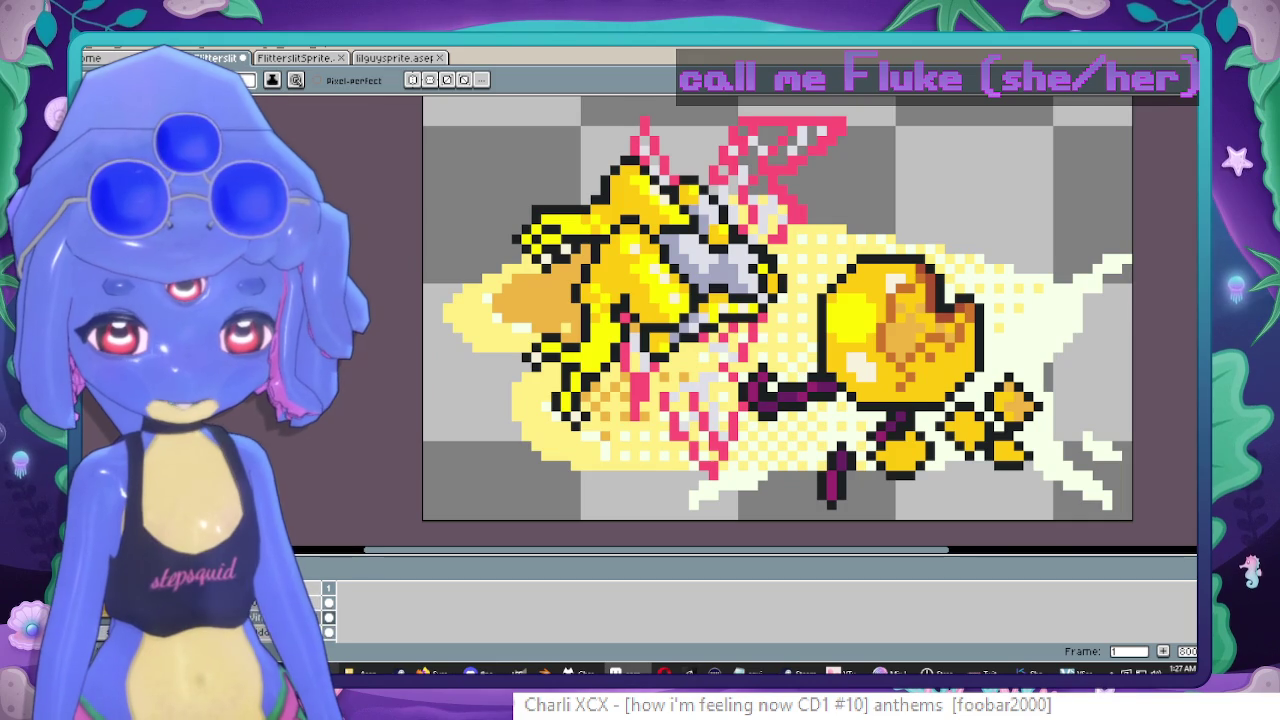
Fill the orange area with a Bayer Matrix 2x2 dithered gradient into the yellow.
scroll(509, 337, "up", 2)
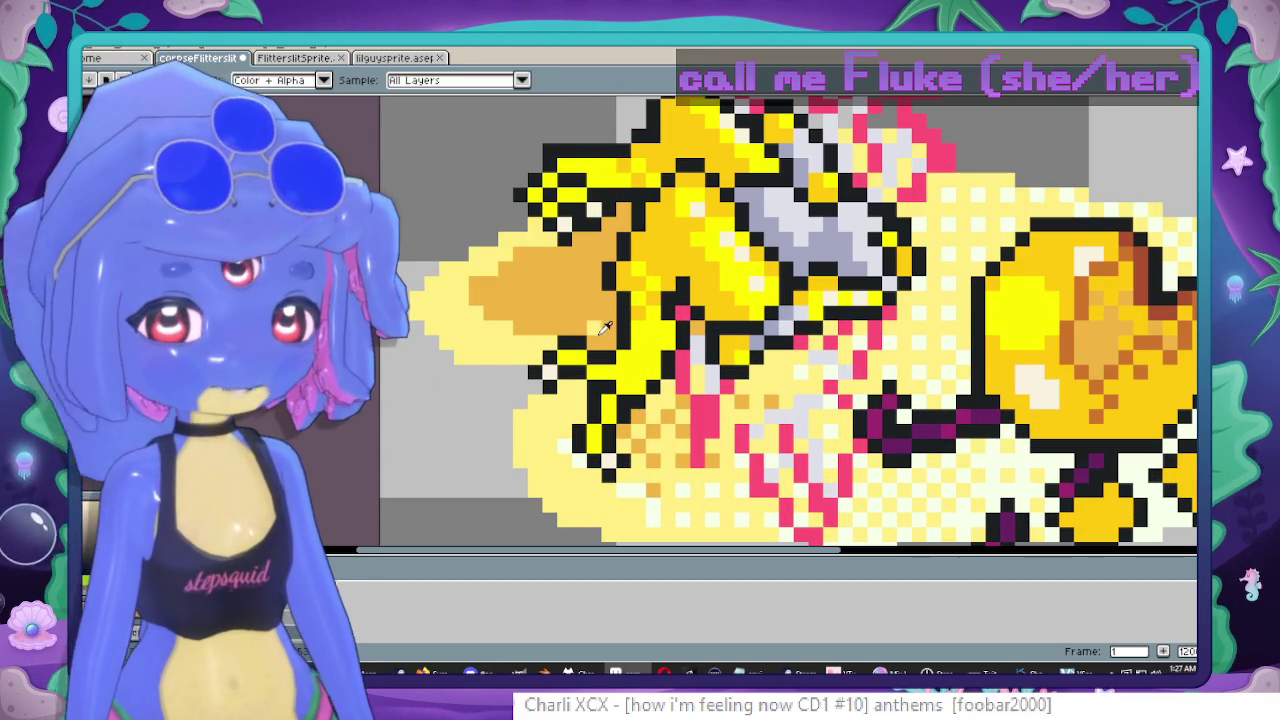
key("shift+g")
left_click_drag(535, 269, 771, 372)
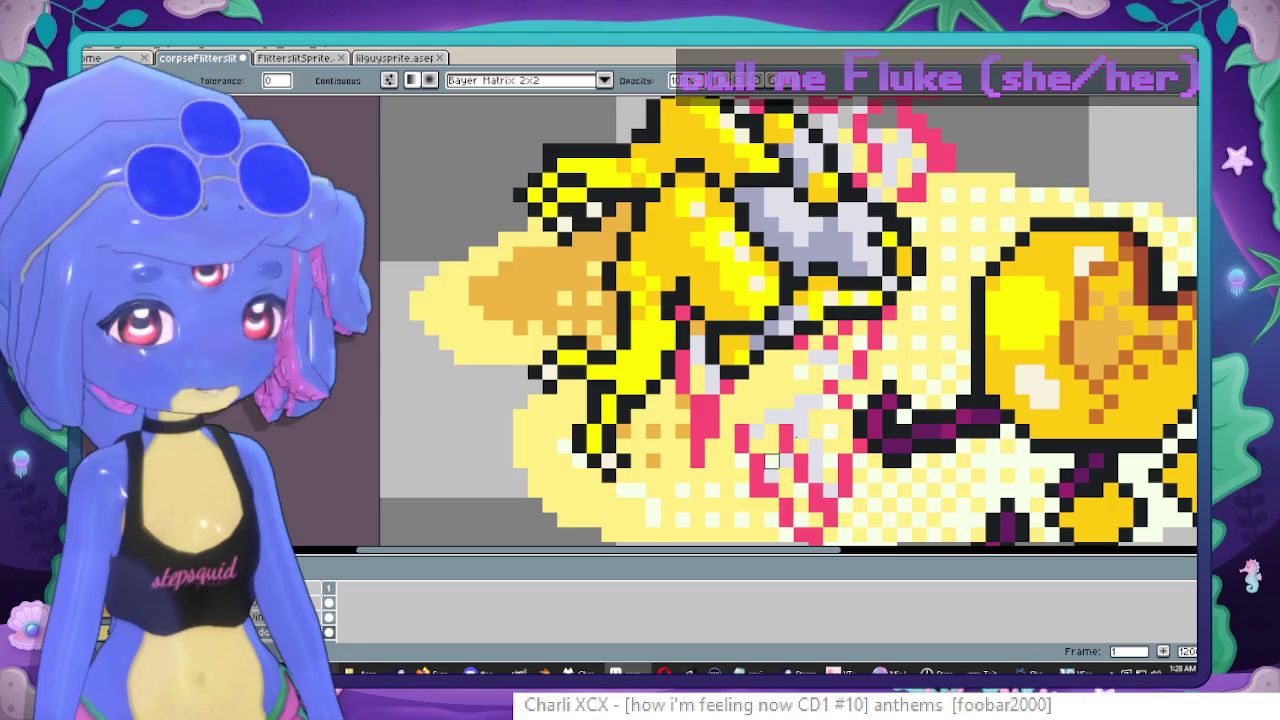
scroll(771, 461, "down", 2)
scroll(771, 461, "down", 1)
scroll(771, 461, "up", 1)
scroll(801, 289, "down", 1)
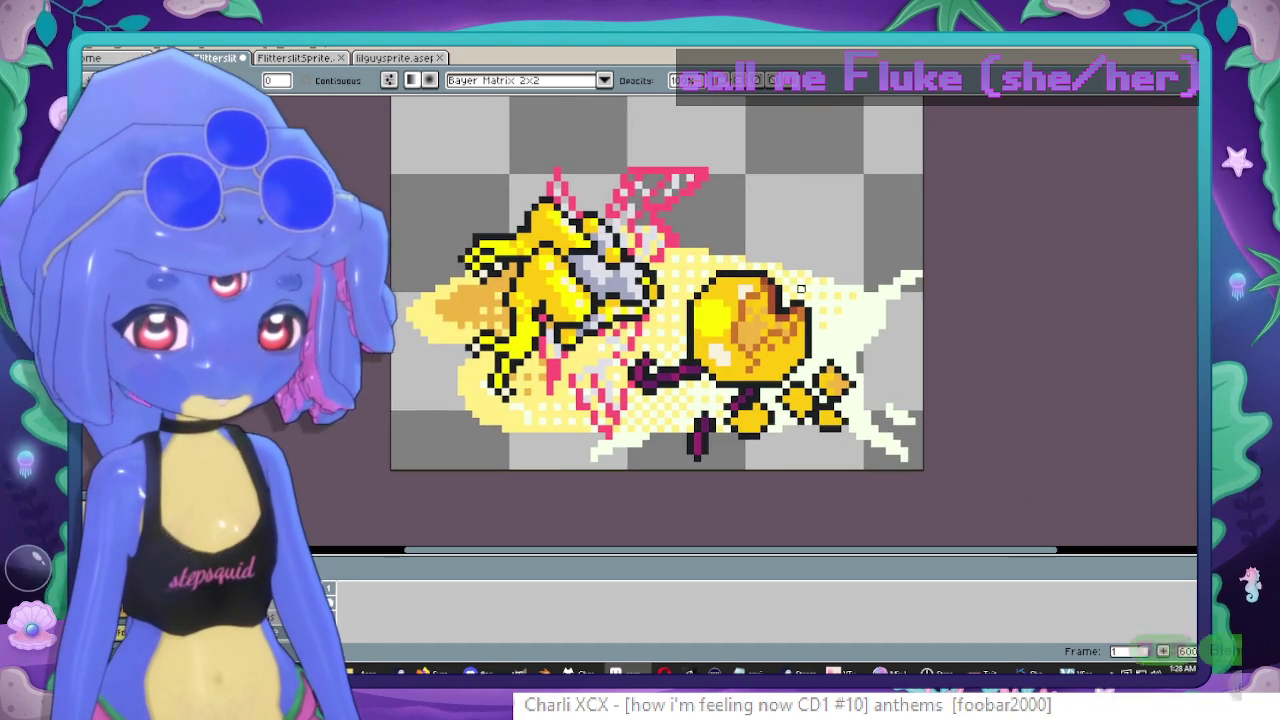
scroll(815, 290, "down", 1)
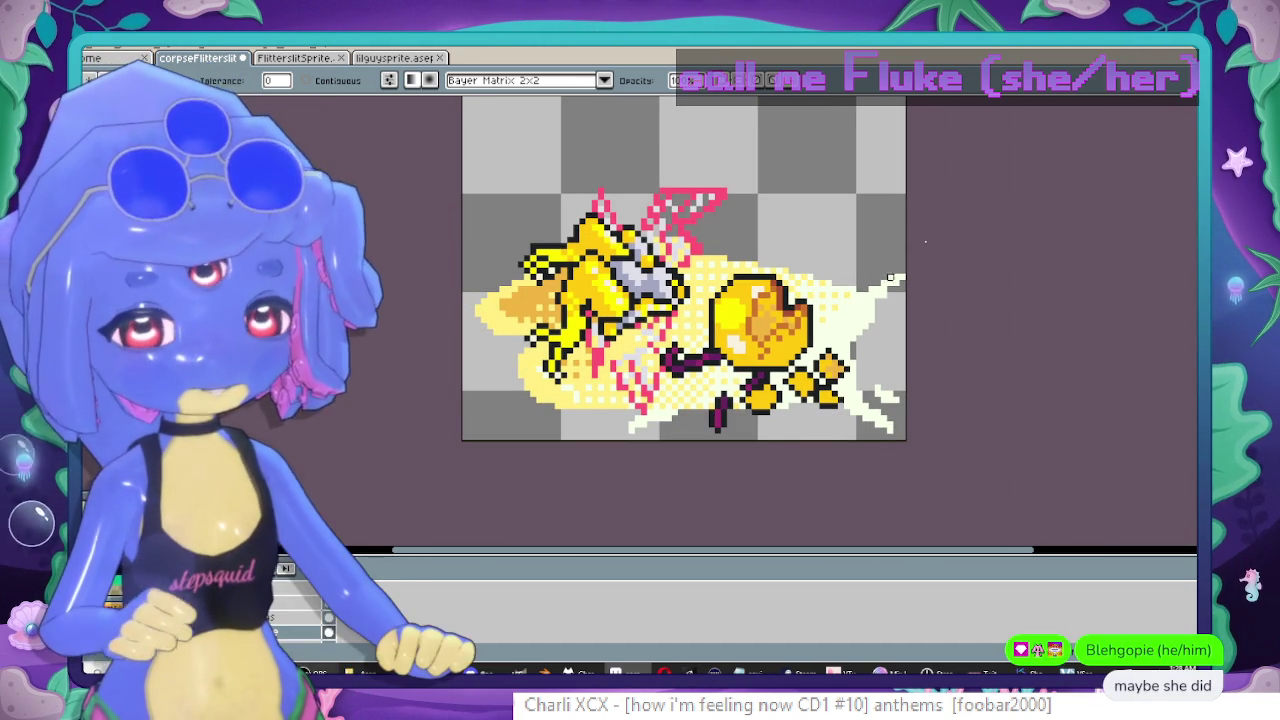
scroll(965, 285, "down", 2)
scroll(950, 250, "up", 2)
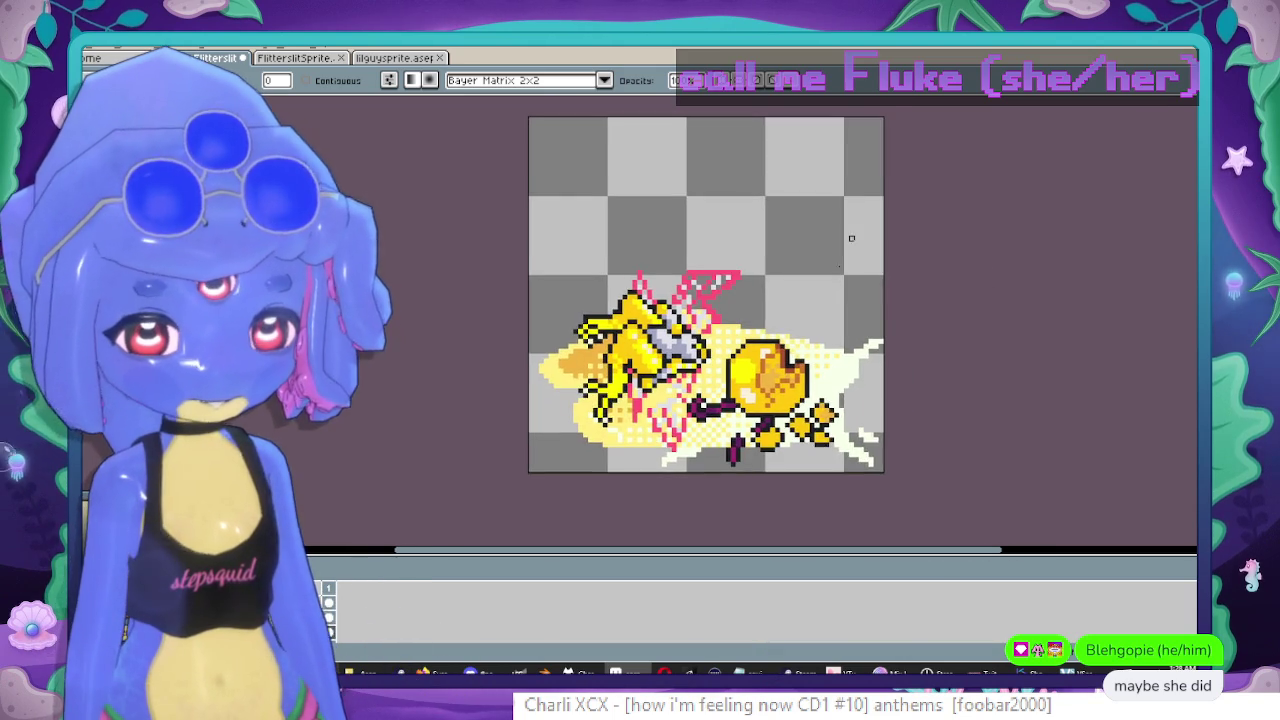
scroll(847, 300, "up", 1)
scroll(847, 309, "down", 1)
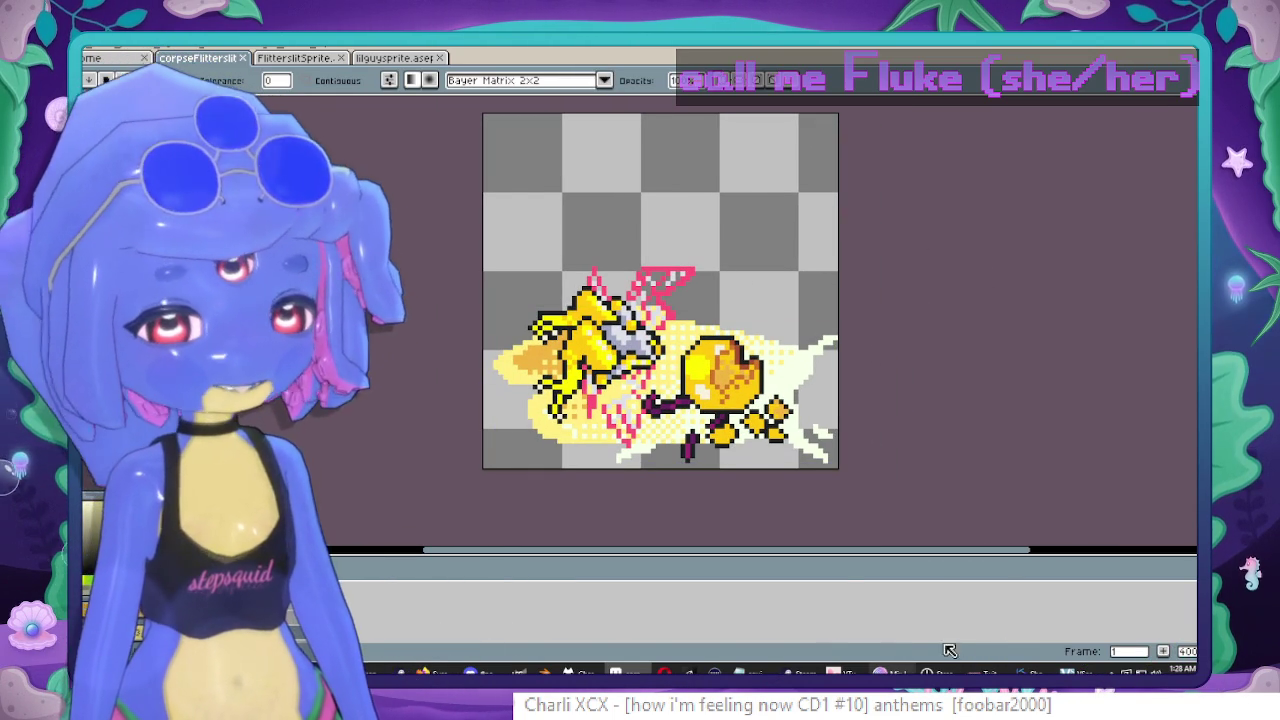
key("alt+Tab")
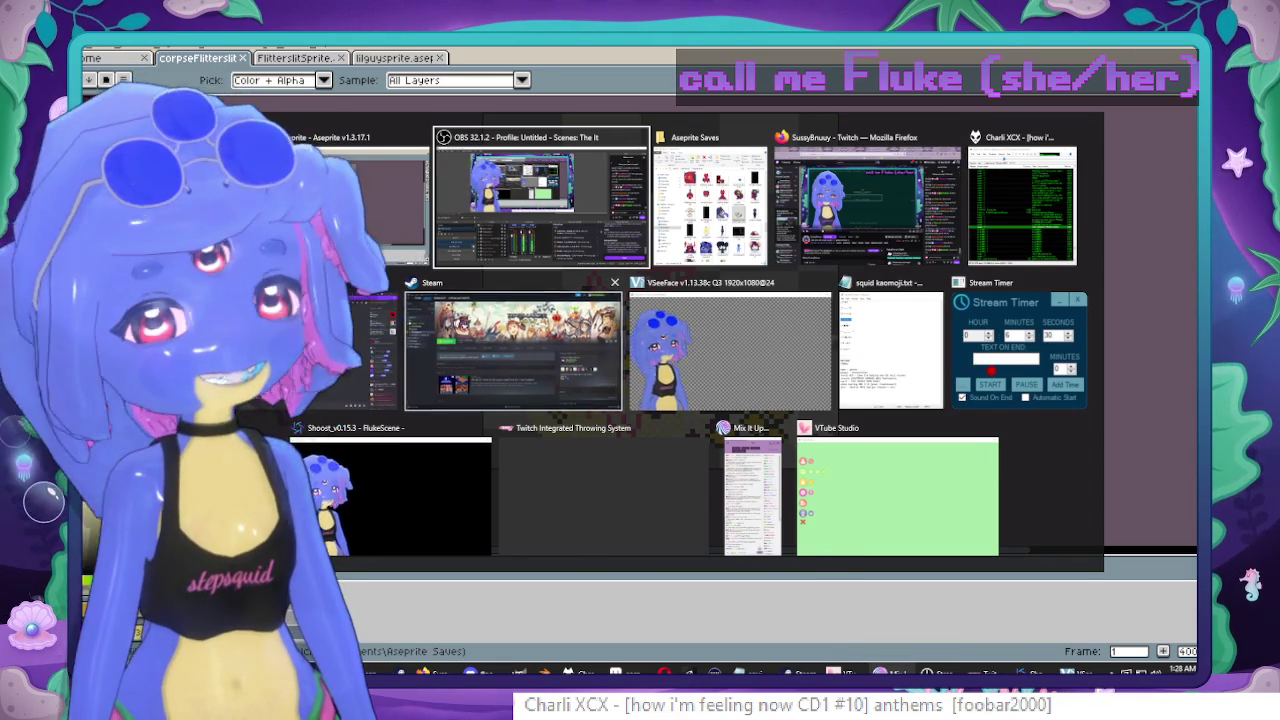
Switch to RPG Maker MZ and scroll the map list down toward Imp Nexus.
left_click(610, 340)
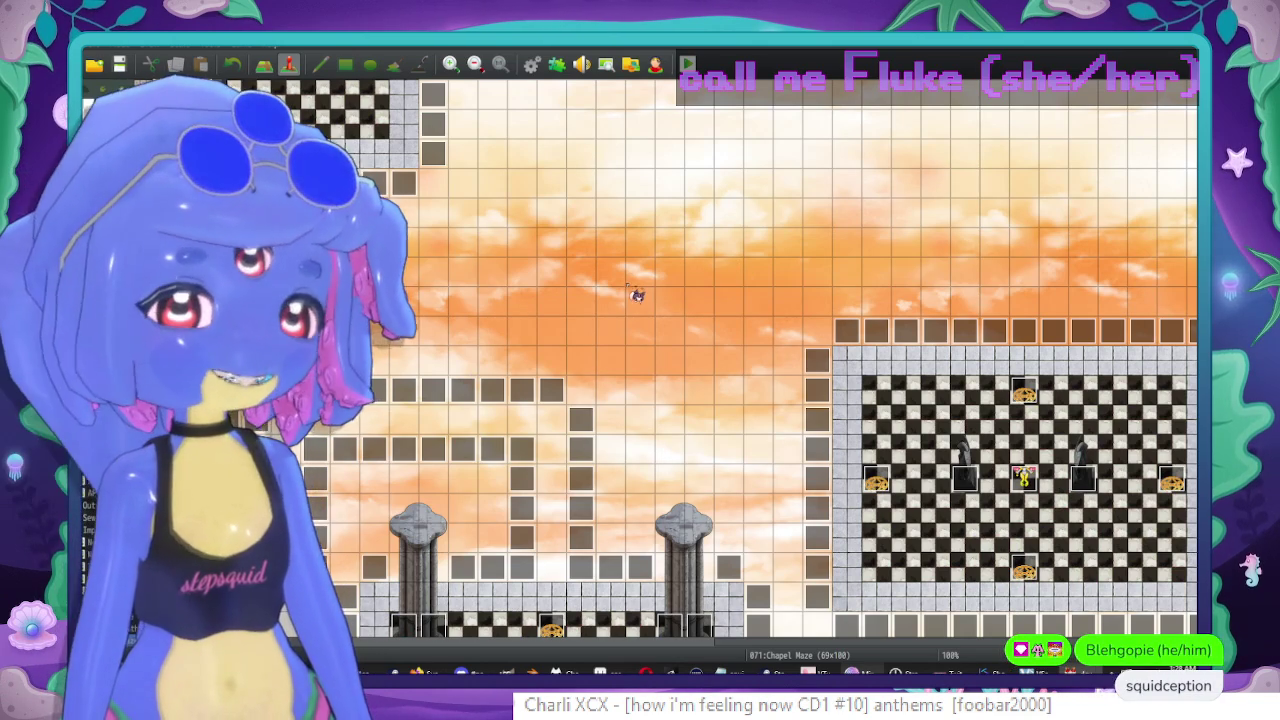
scroll(618, 283, "down", 1)
scroll(626, 300, "down", 1)
scroll(626, 290, "down", 2)
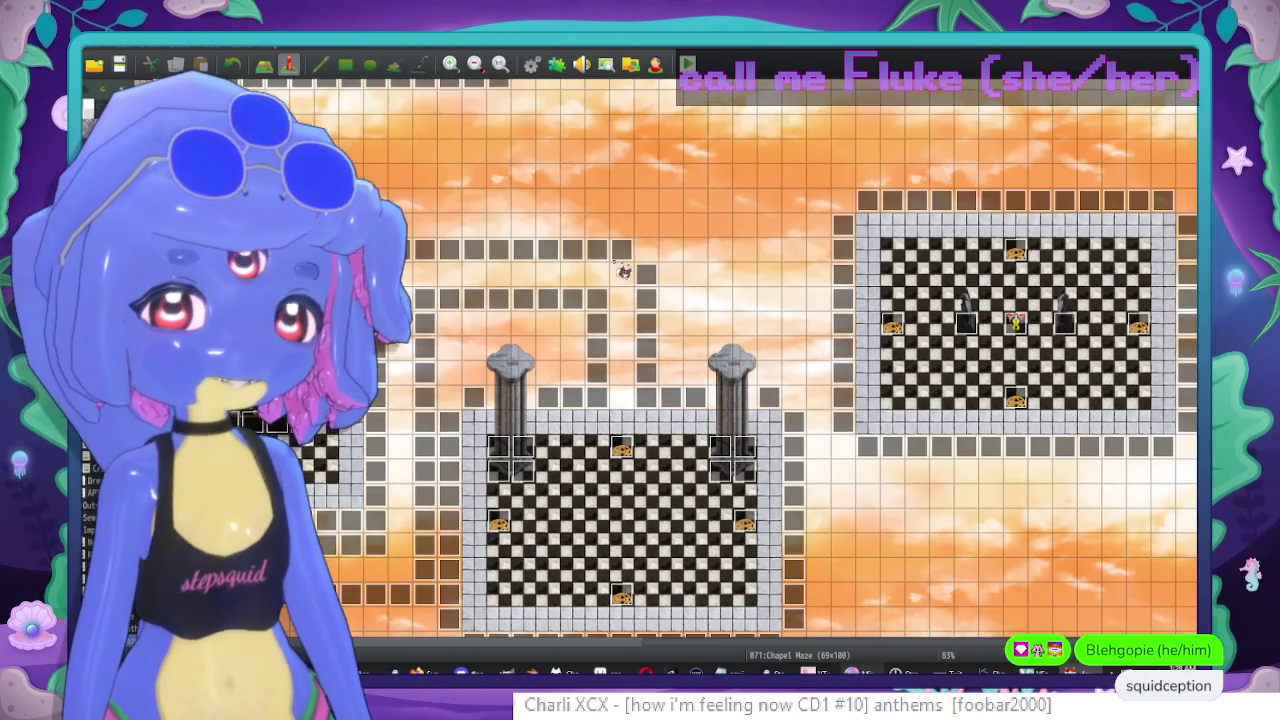
scroll(626, 280, "down", 2)
scroll(534, 320, "down", 3)
scroll(786, 314, "down", 2)
scroll(587, 400, "down", 2)
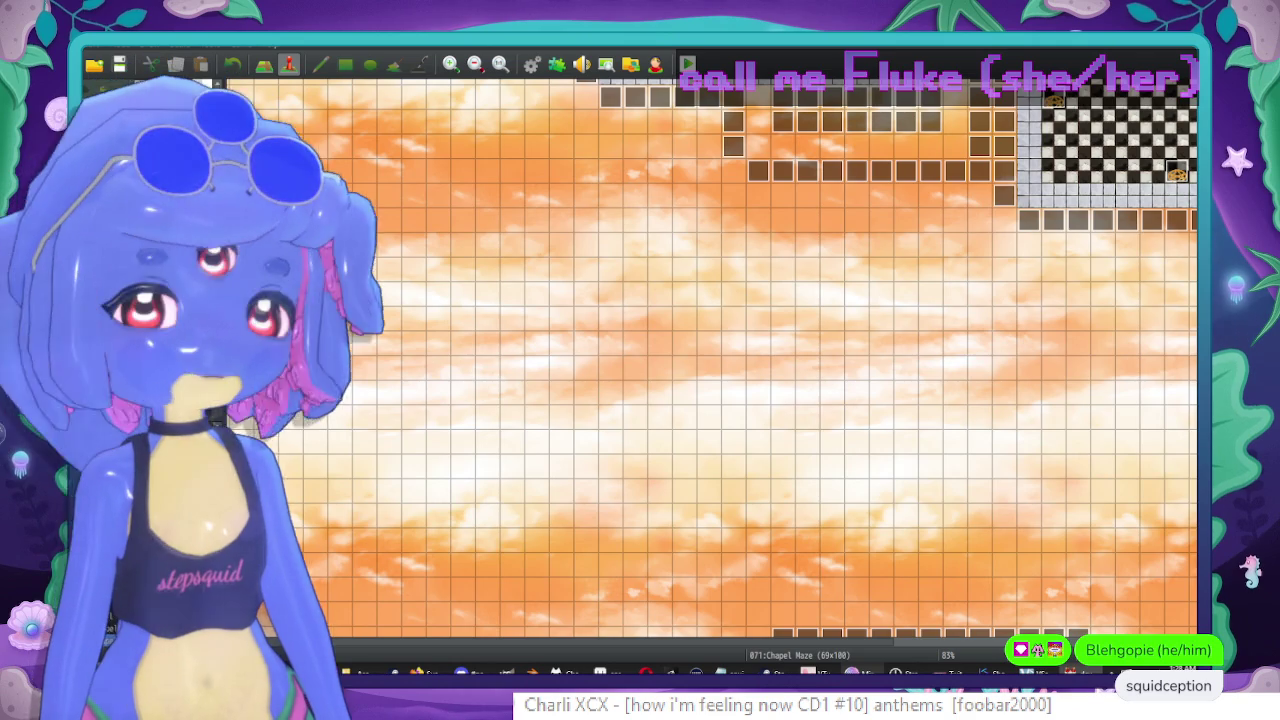
Open the 048:Imp Nexus map and pan over to the Flitterslit event.
left_click(292, 503)
right_click(292, 503)
middle_click(823, 420)
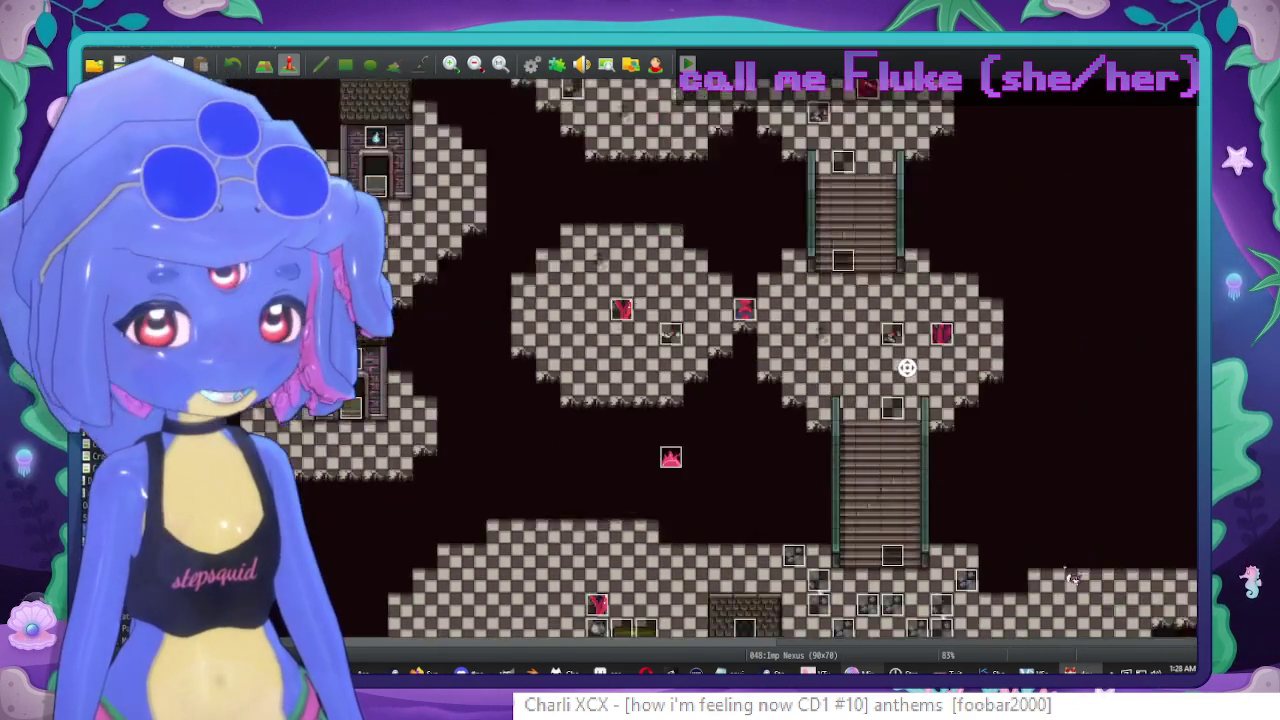
middle_click(960, 425)
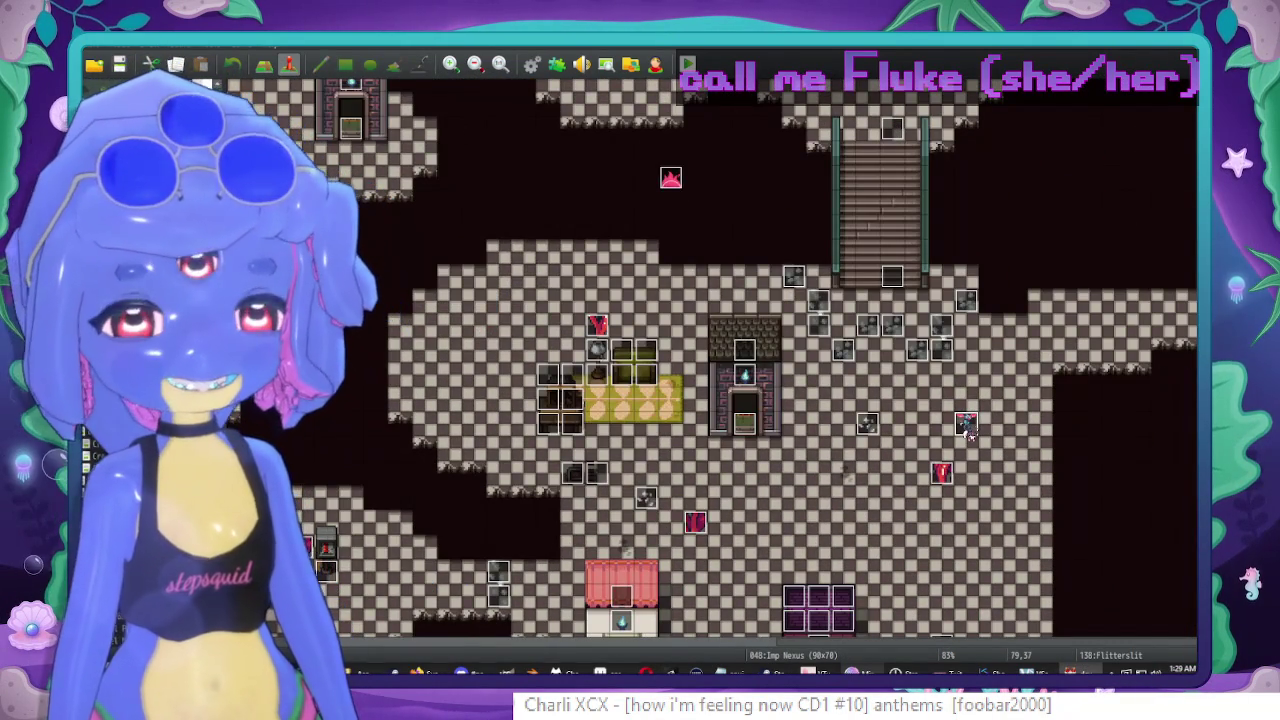
Confirm the Flitterslit 'She's dead.' page uses $CorpseFlitterslit, then return to Aseprite and save.
double_click(966, 425)
left_click(366, 180)
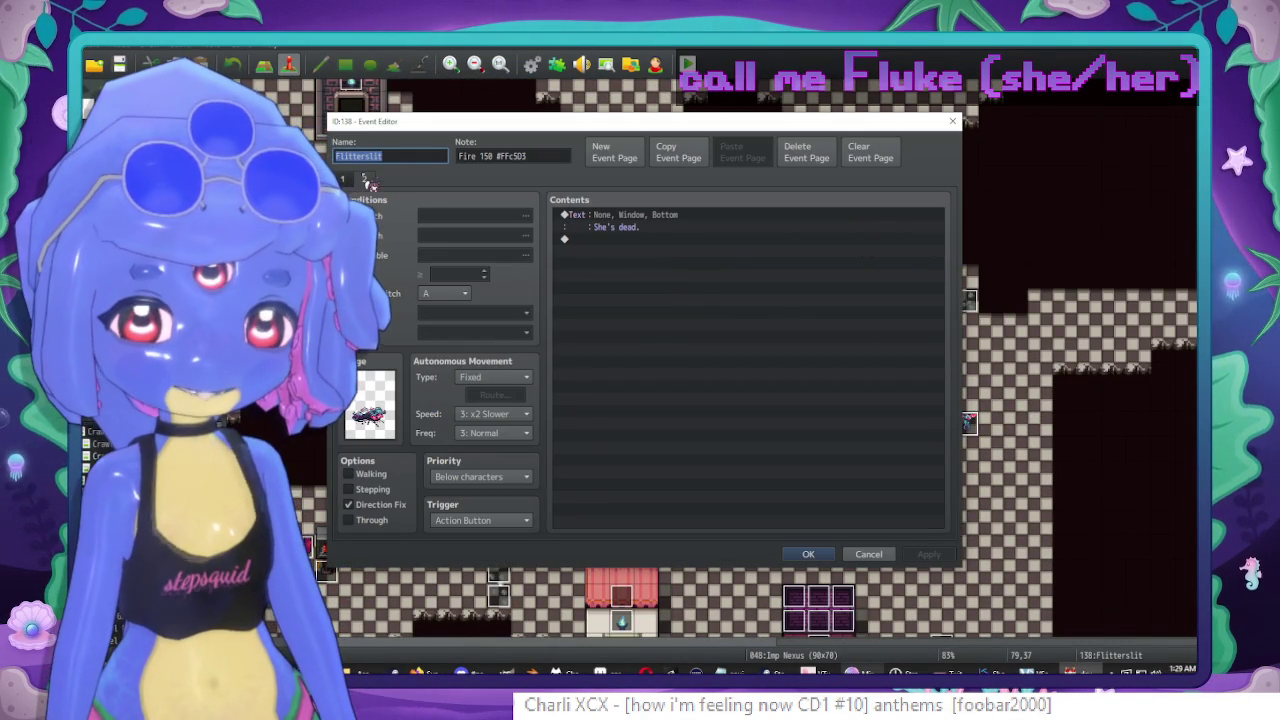
double_click(390, 402)
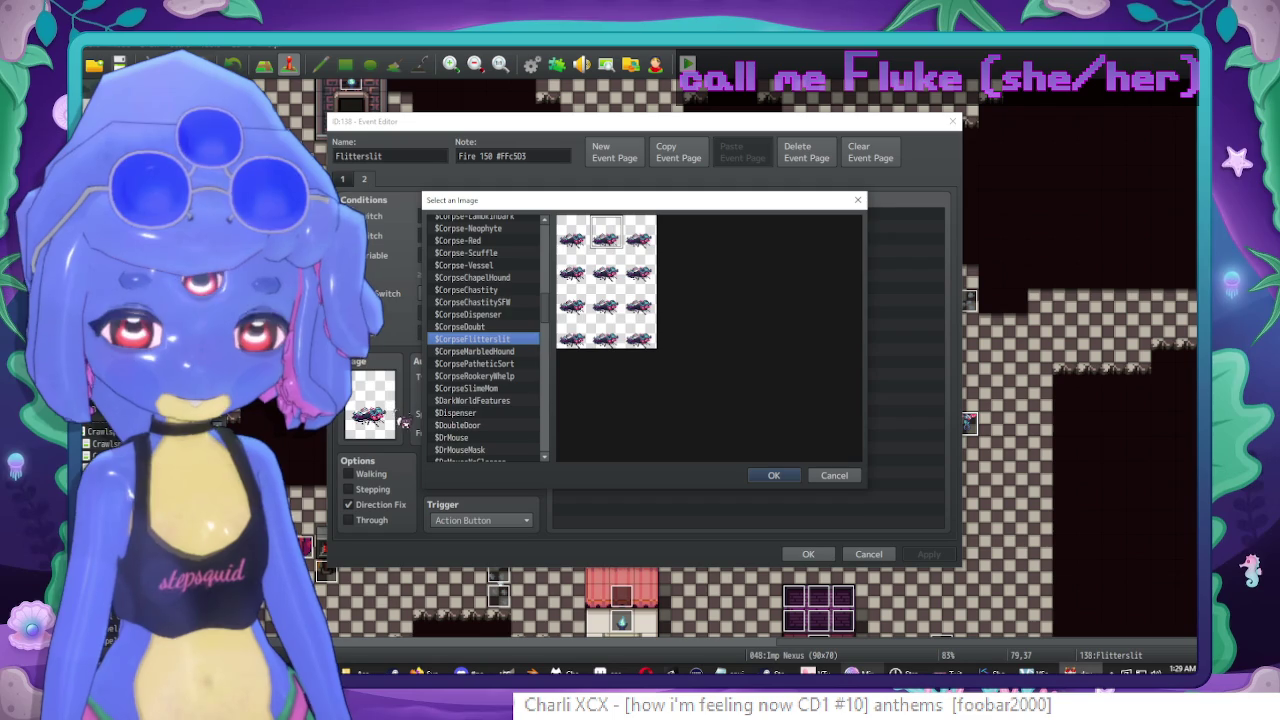
left_click(778, 475)
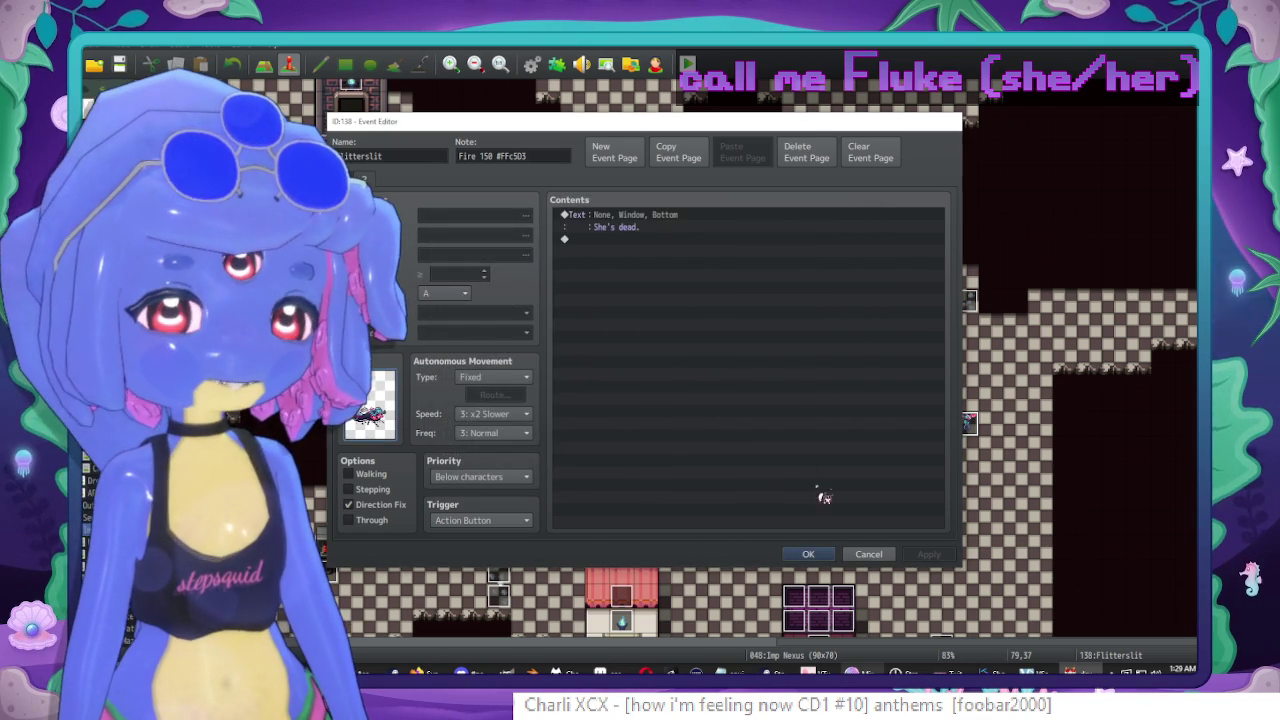
key("Return")
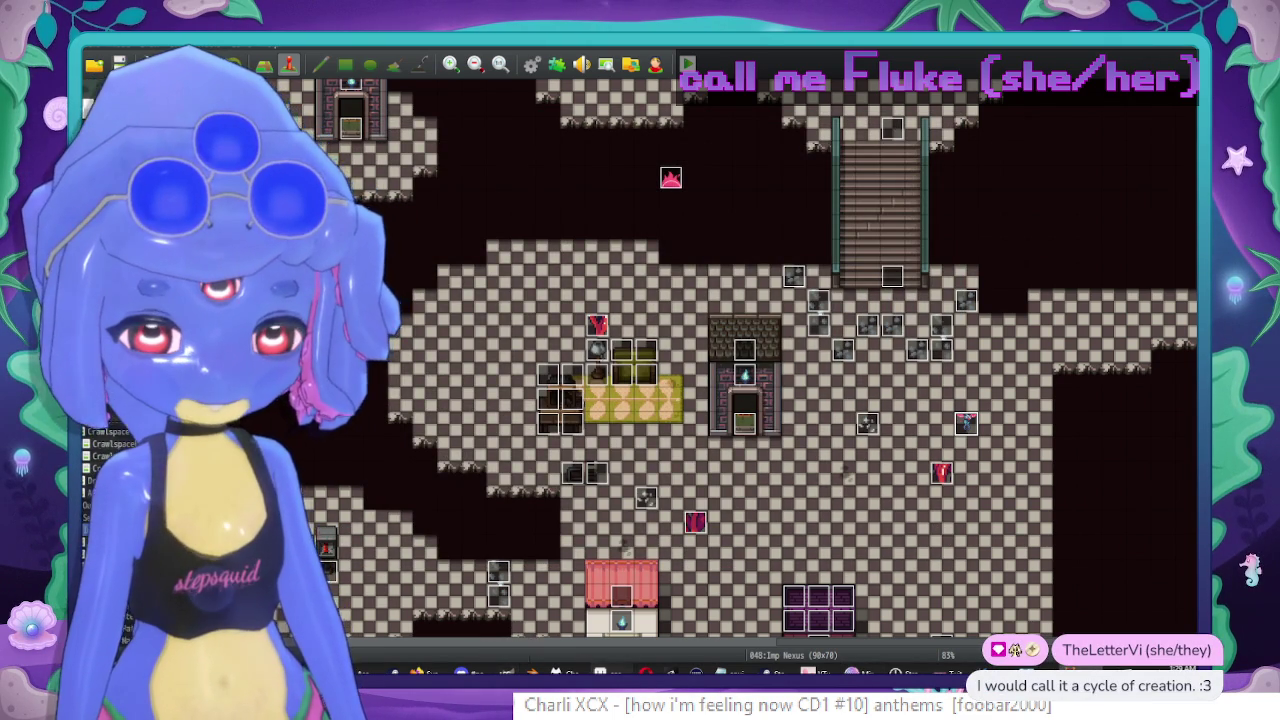
left_click(600, 670)
key("ctrl+s")
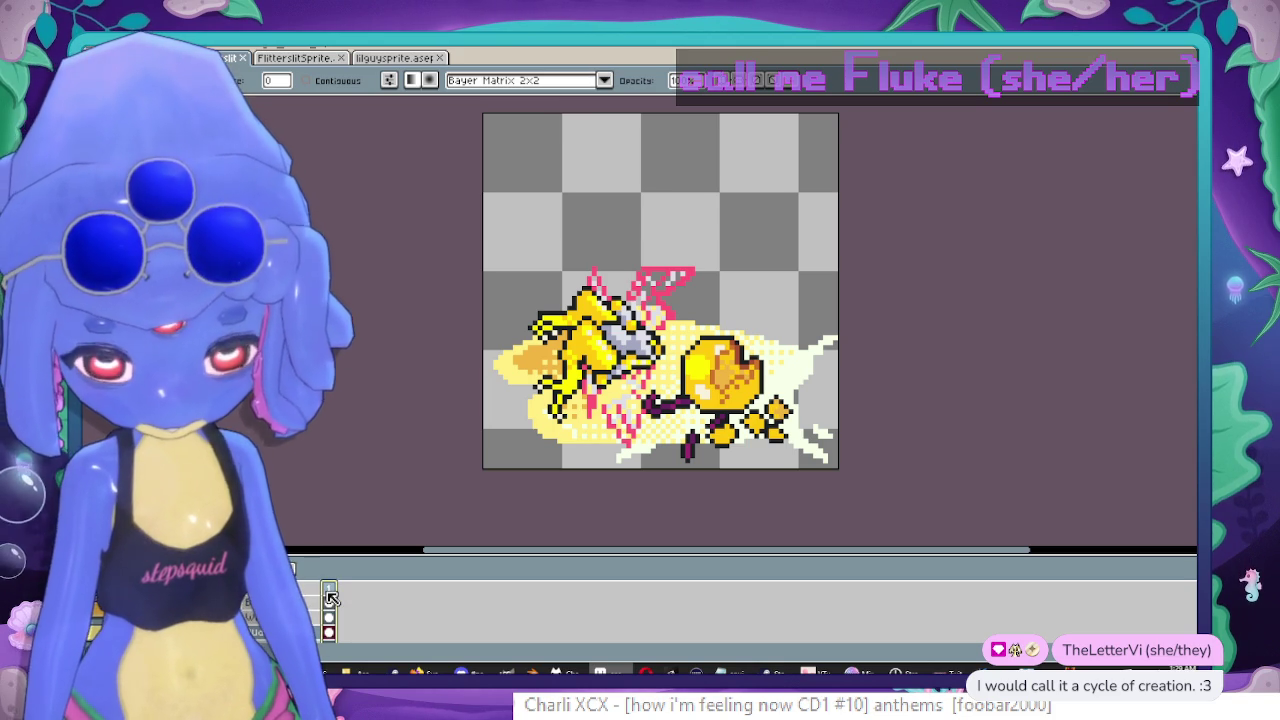
Add two more frames to the corpse animation from the first frame, cancelling the outline effect.
key("b")
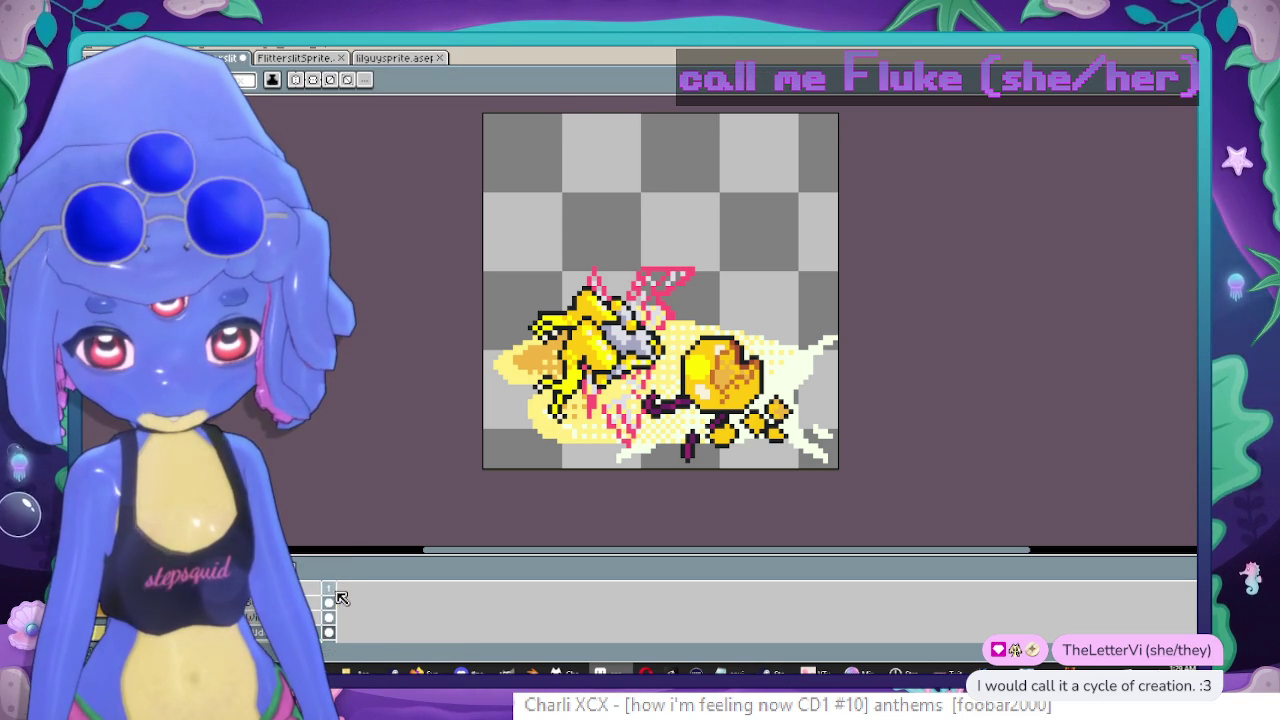
left_click(337, 591)
key("alt+n")
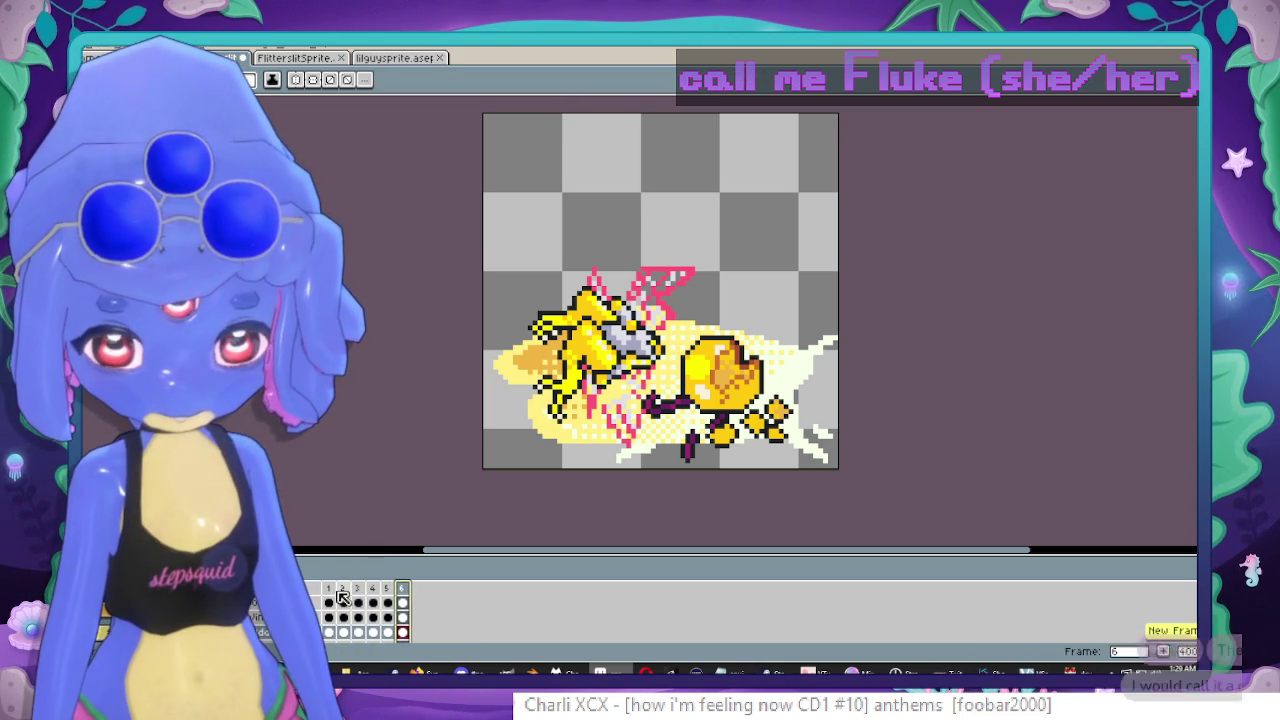
key("alt+n")
key("shift+o")
key("Return")
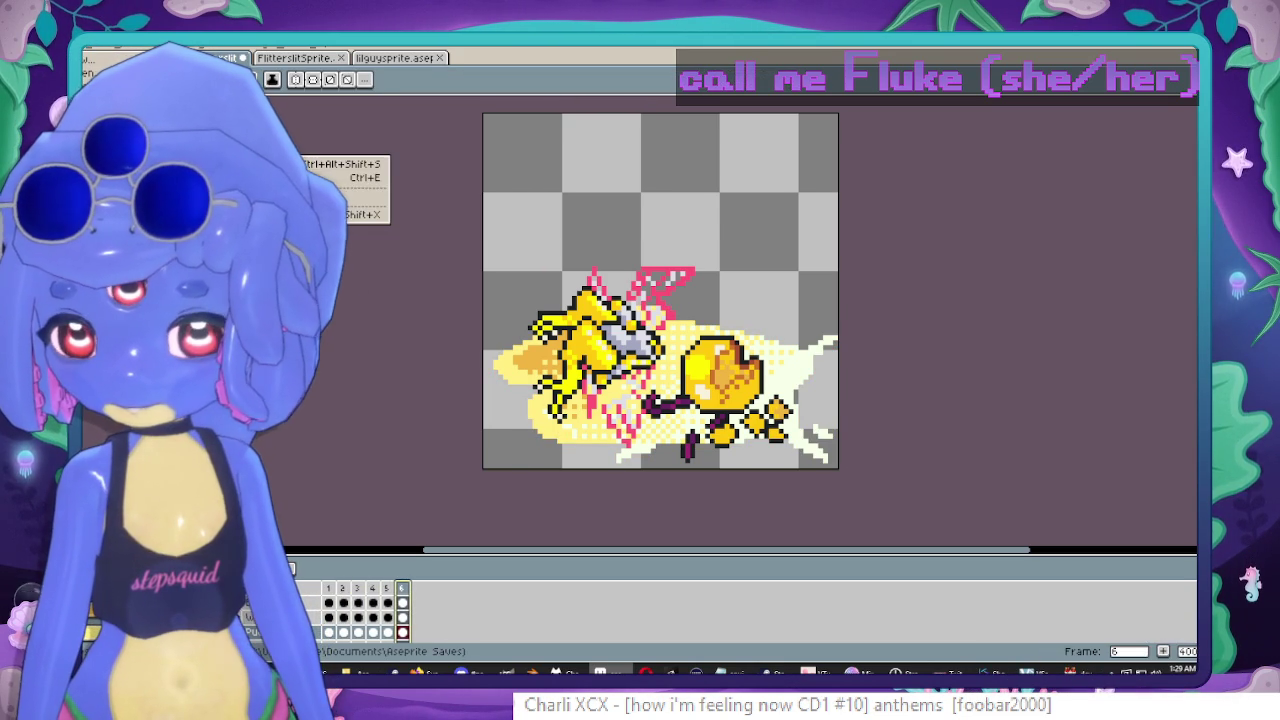
Export the six frames as a 3-column sprite sheet and close the original sprite unsaved.
left_click(330, 177)
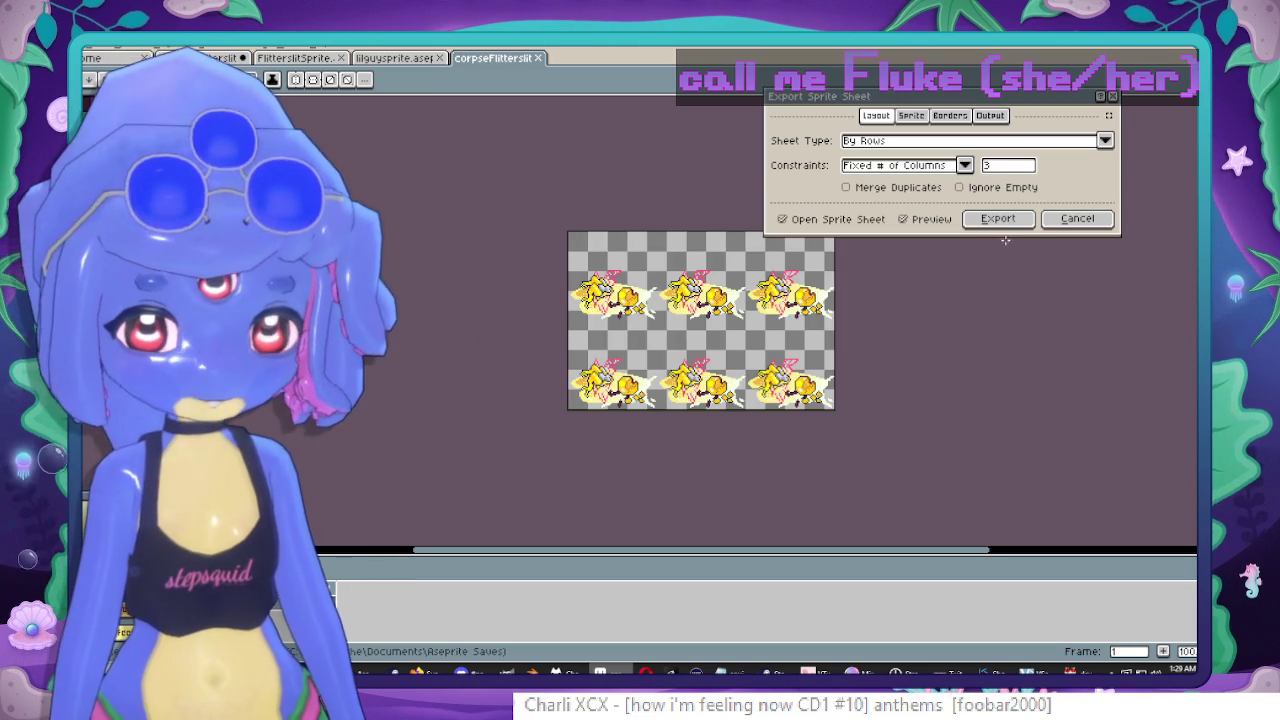
left_click(1000, 219)
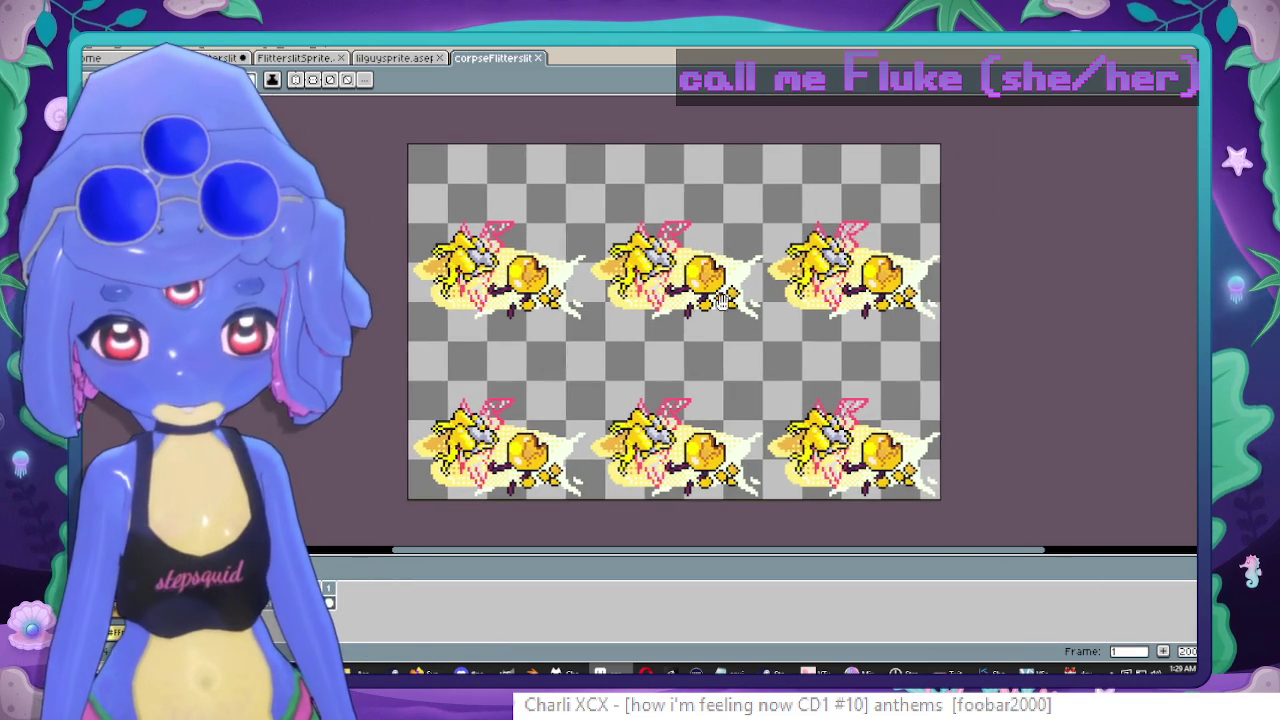
left_click(268, 59)
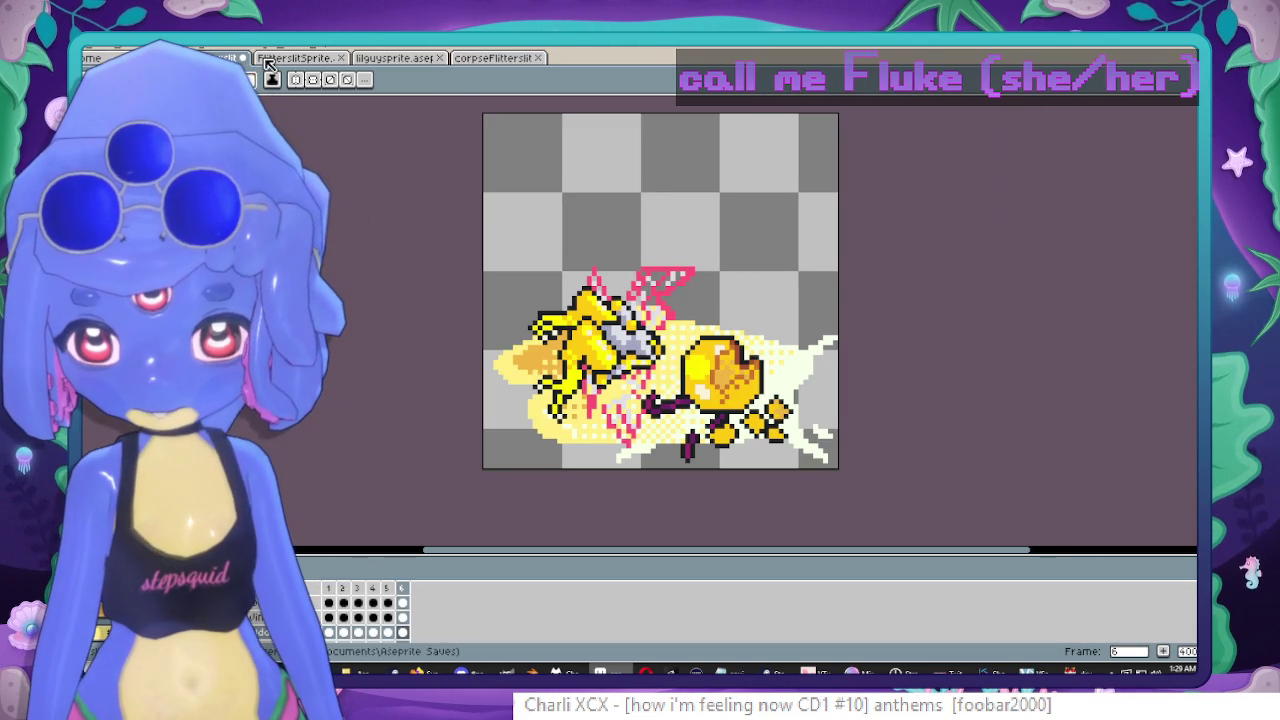
left_click(247, 59)
left_click(655, 376)
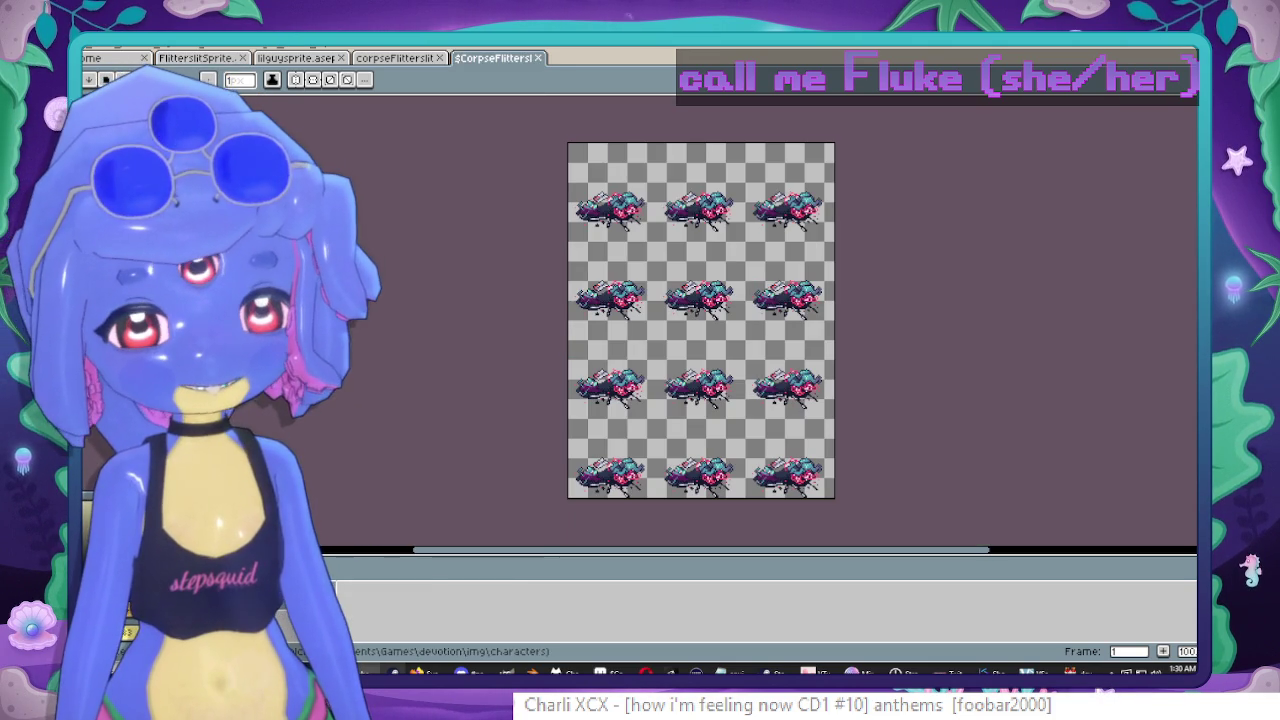
Select and copy the whole exported corpse sheet.
left_click(405, 58)
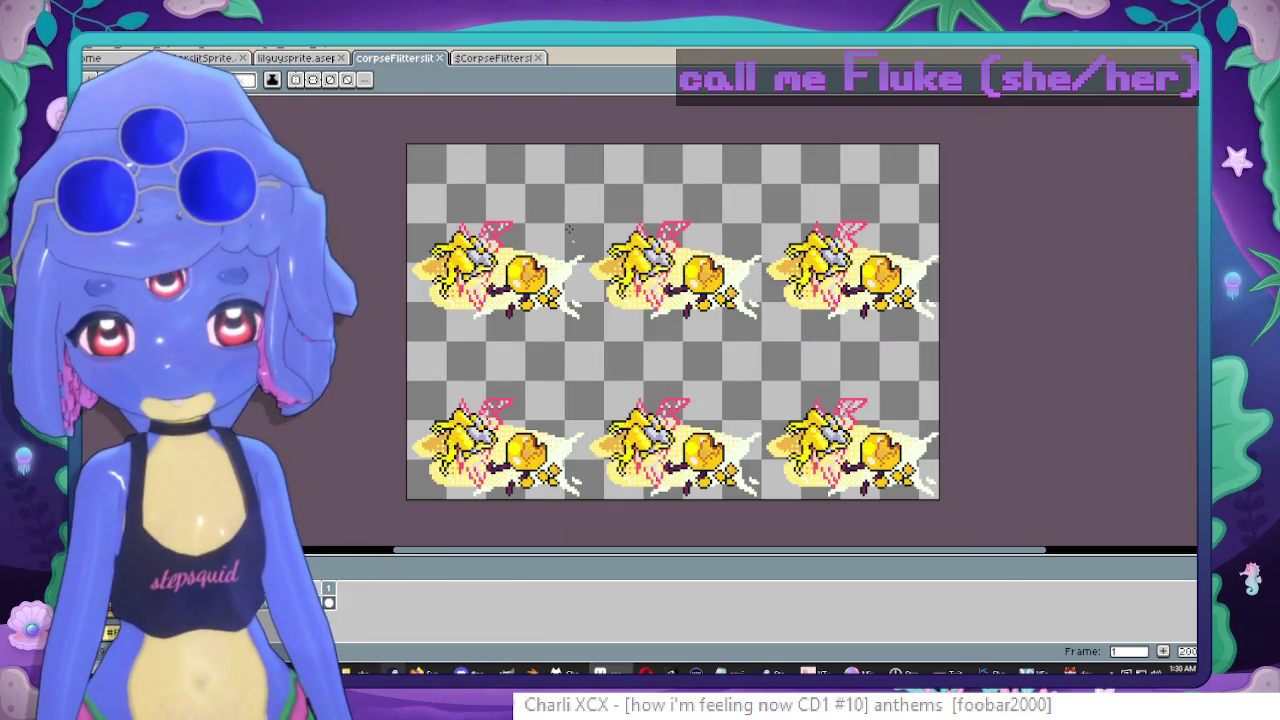
key("minus")
key("m")
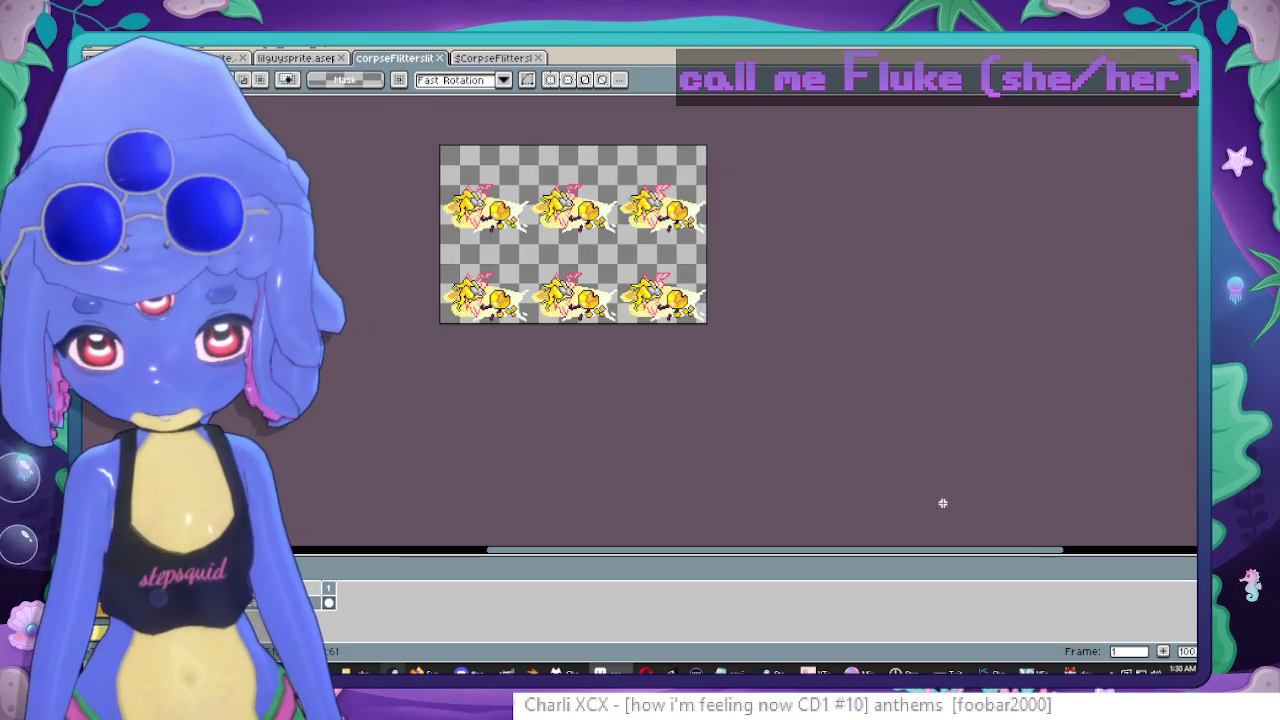
Add a new layer to the $CorpseFlitterslit sheet and paste the yellow corpse frames.
left_click(493, 58)
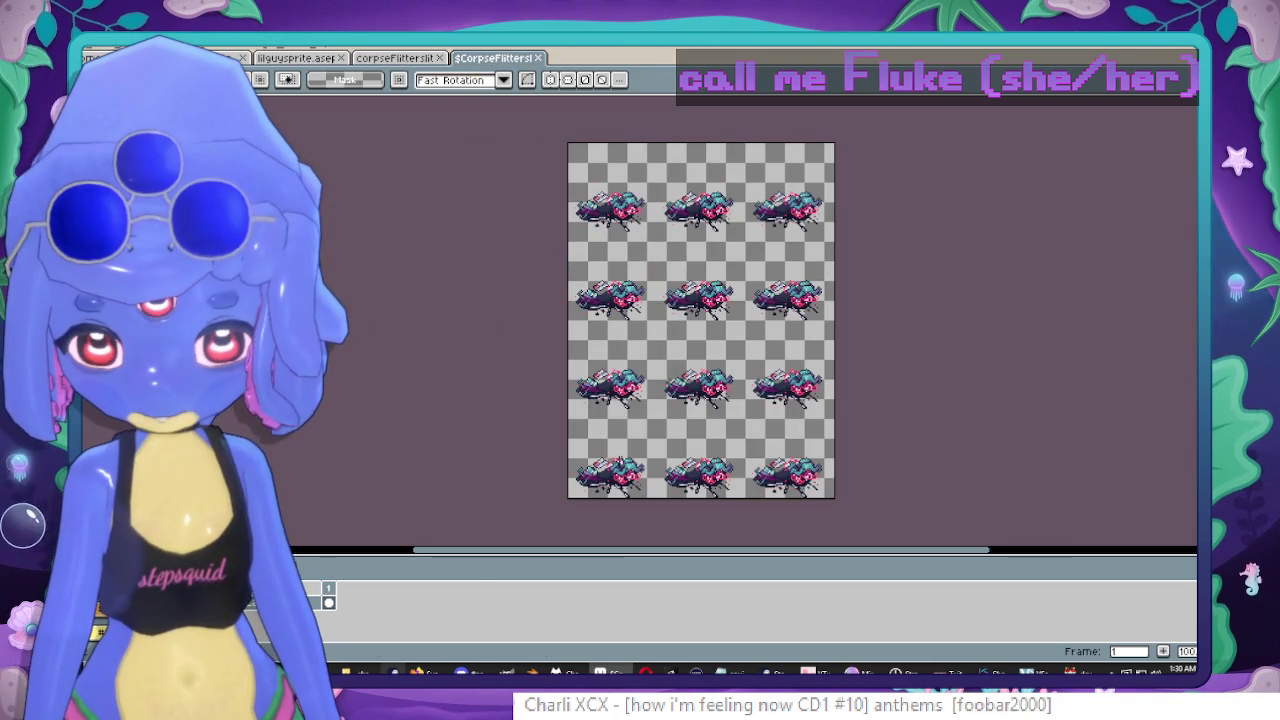
right_click(289, 541)
mouse_move(305, 564)
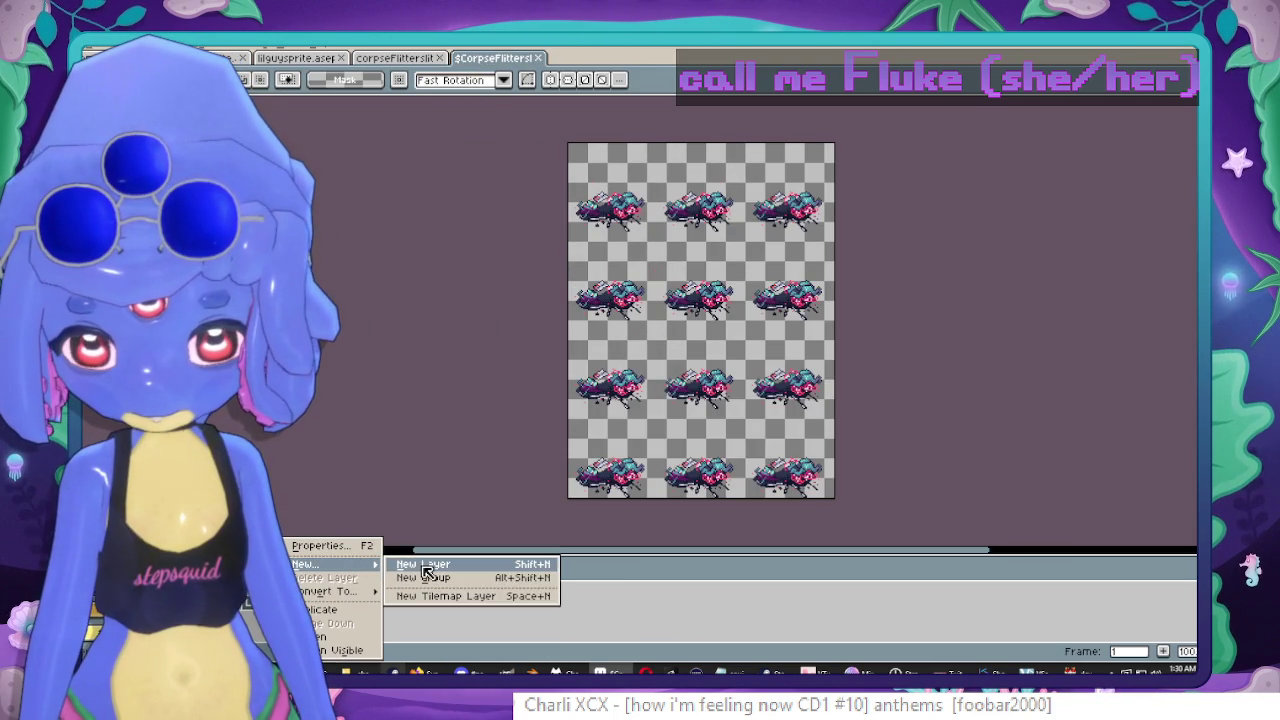
left_click(422, 566)
key("ctrl+v")
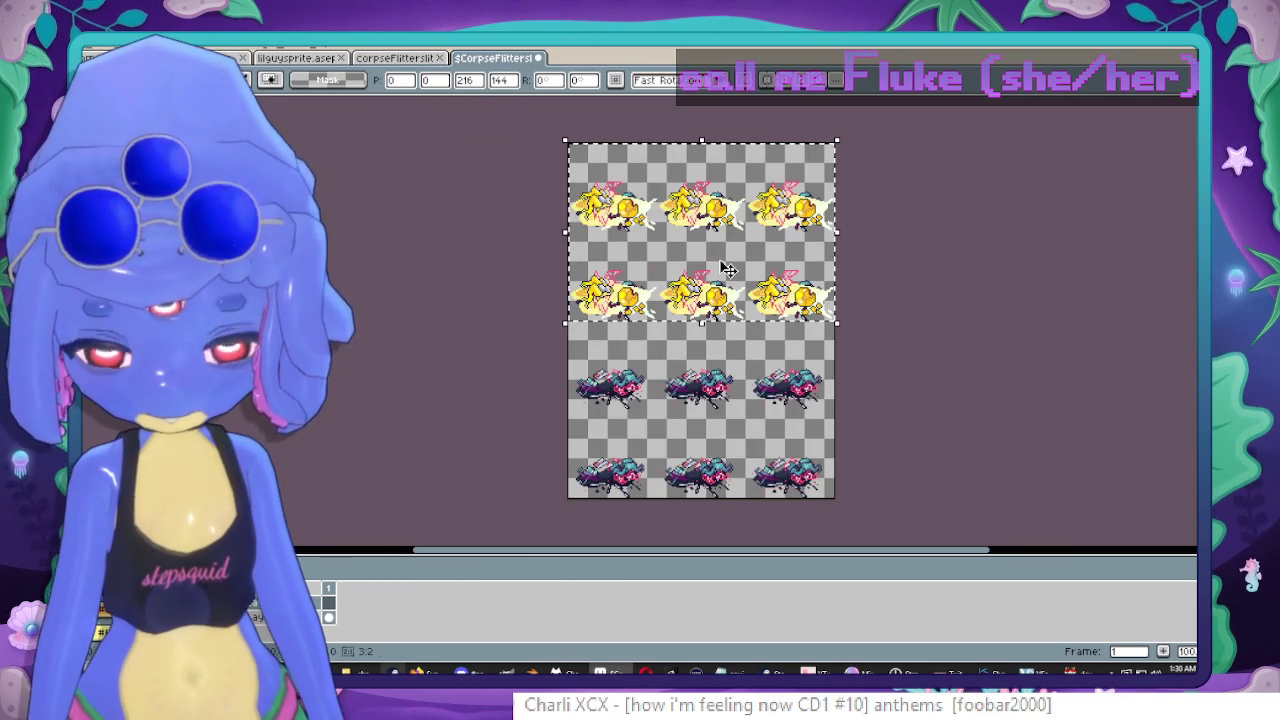
Move the pasted frames down beneath the dark corpse rows and drop them into place.
key("Down")
key("Down")
key("Down")
key("Down")
key("Down")
key("Down")
key("Down")
key("Down")
key("Down")
key("Down")
key("Down")
key("Down")
key("Down")
key("Down")
key("Down")
key("Down")
key("Down")
key("Down")
key("Down")
key("Down")
key("Down")
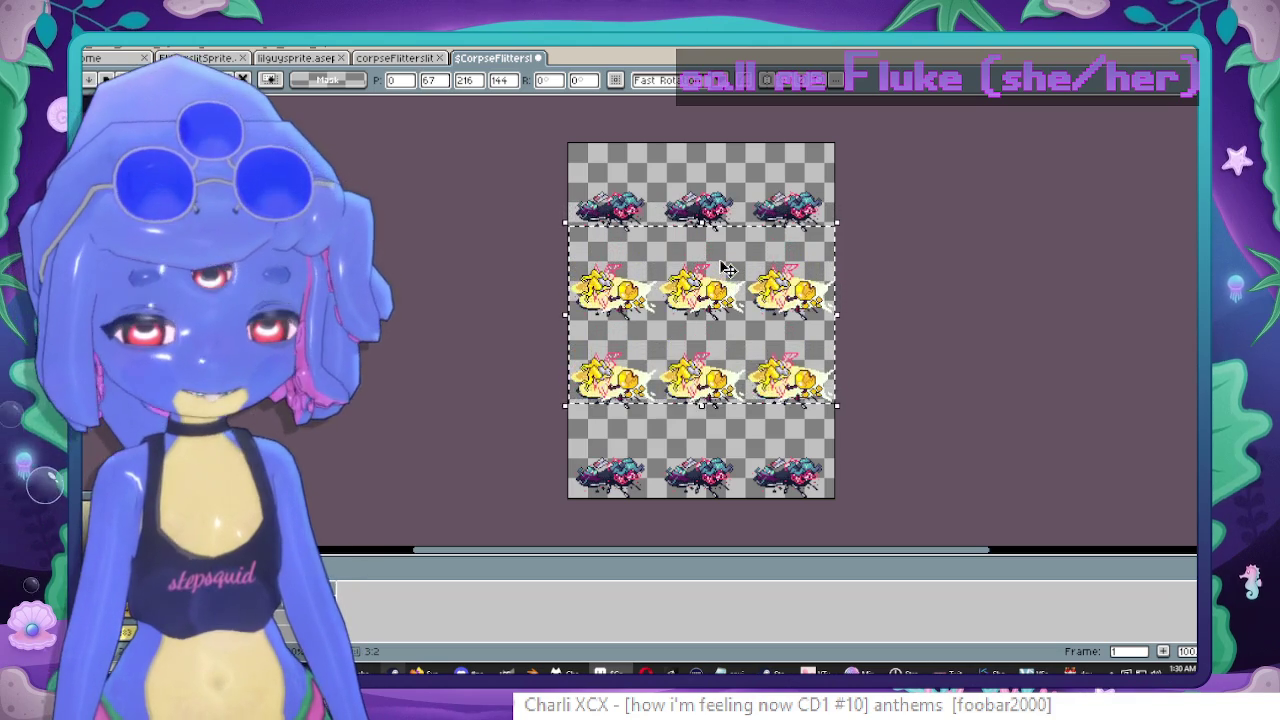
key("Down")
key("Down")
key("Down")
key("Down")
key("Down")
key("Down")
key("Down")
key("Down")
key("Down")
key("Down")
key("Down")
key("Down")
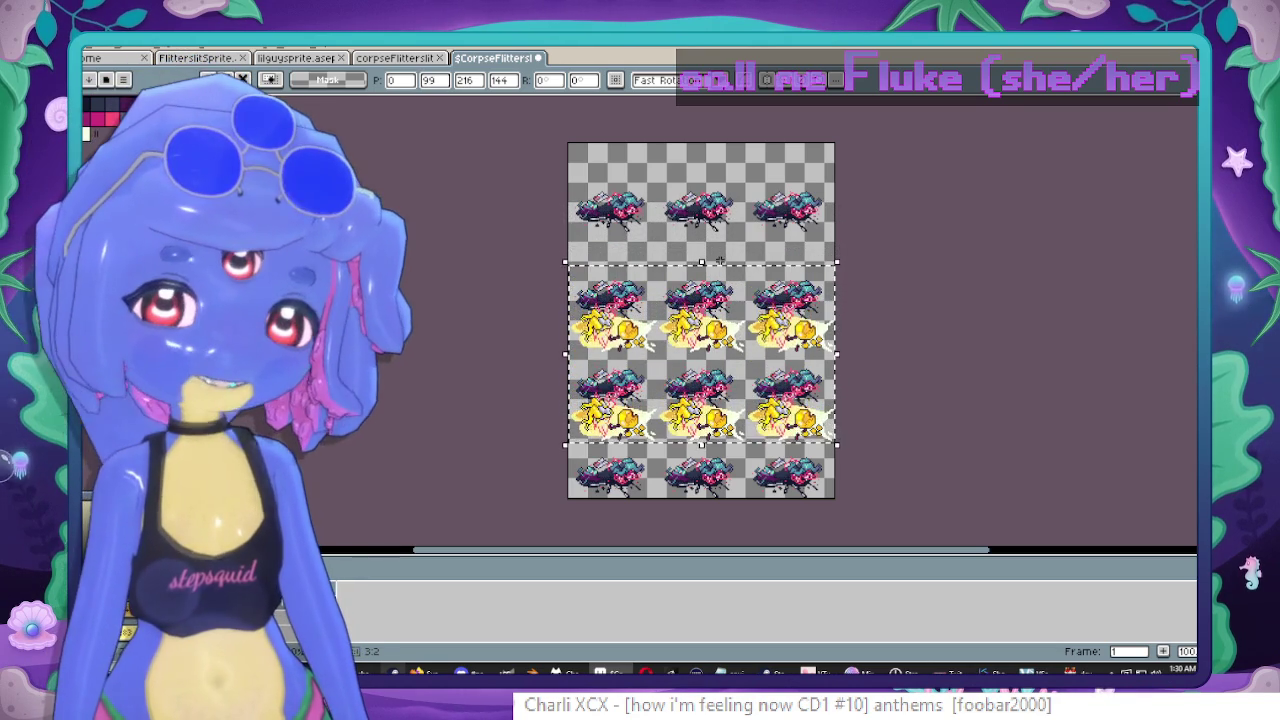
key("Down")
key("Down")
key("Down")
key("Down")
key("Down")
key("Down")
key("Down")
key("Down")
key("Down")
key("Down")
key("Down")
key("Down")
key("Down")
key("Down")
key("Down")
key("Down")
key("Down")
key("Down")
key("Down")
scroll(745, 407, "up", 3)
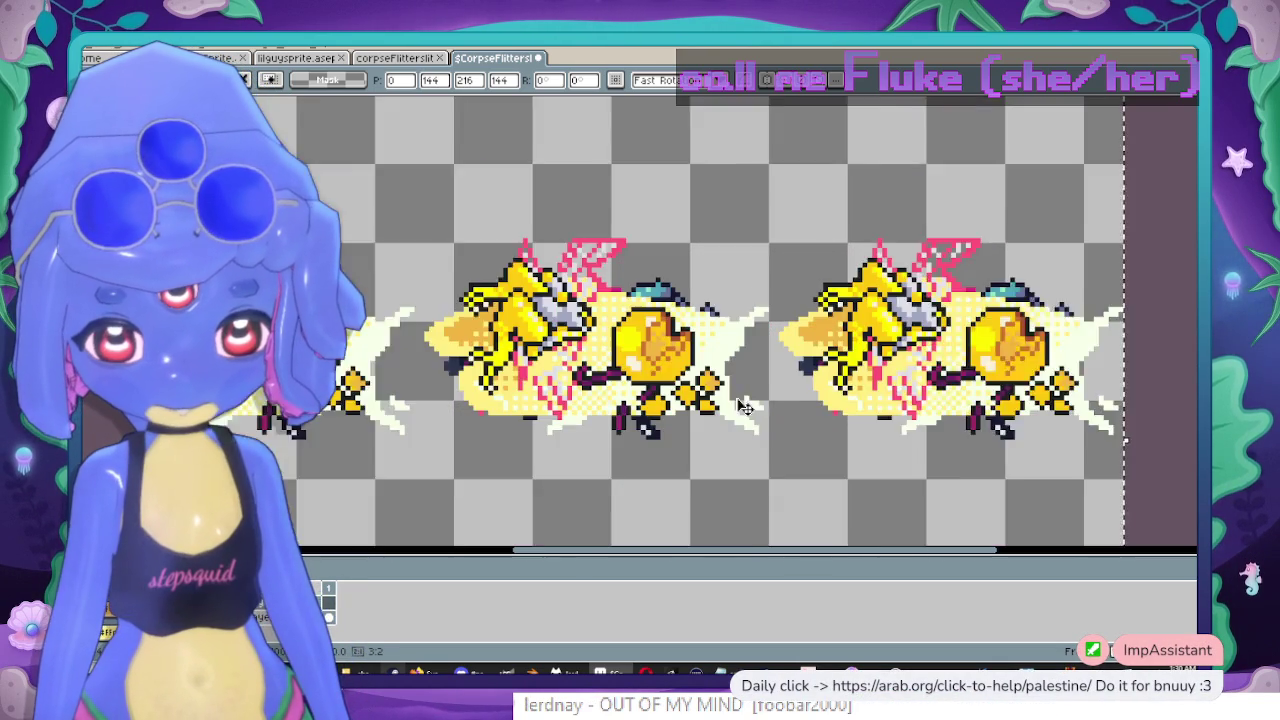
scroll(745, 407, "up", 1)
left_click_drag(745, 407, 766, 265)
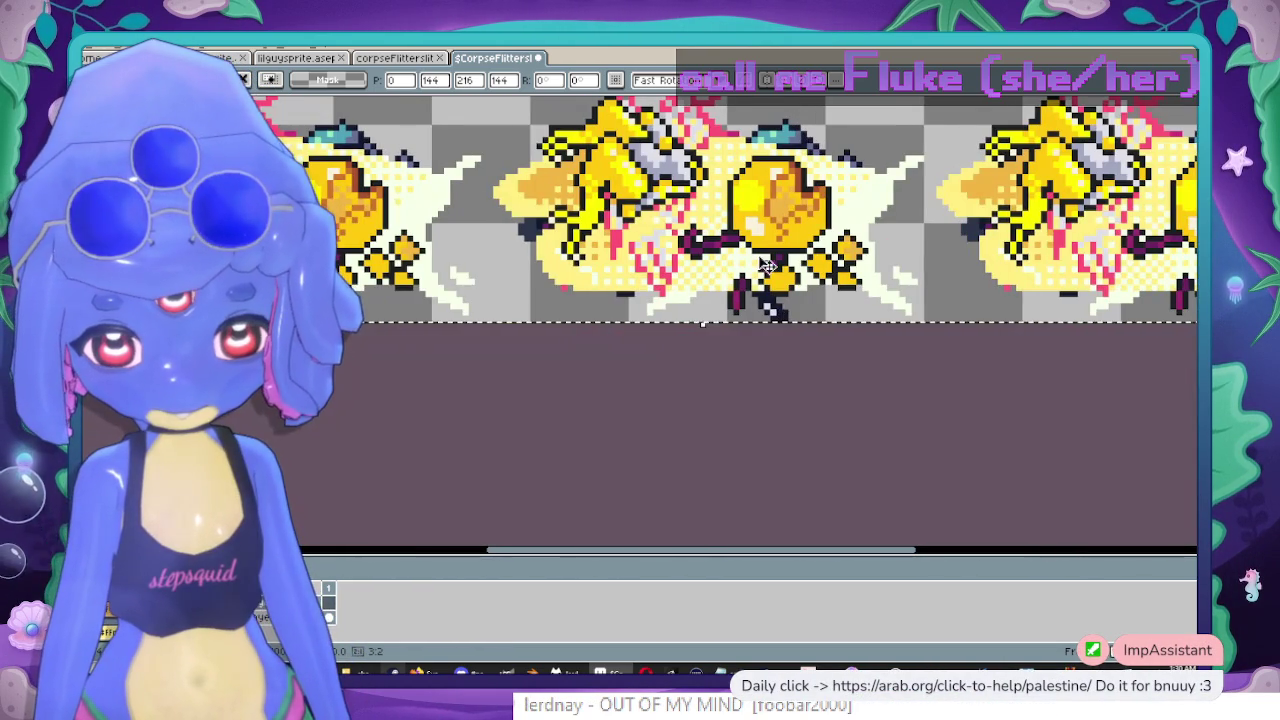
scroll(766, 265, "down", 2)
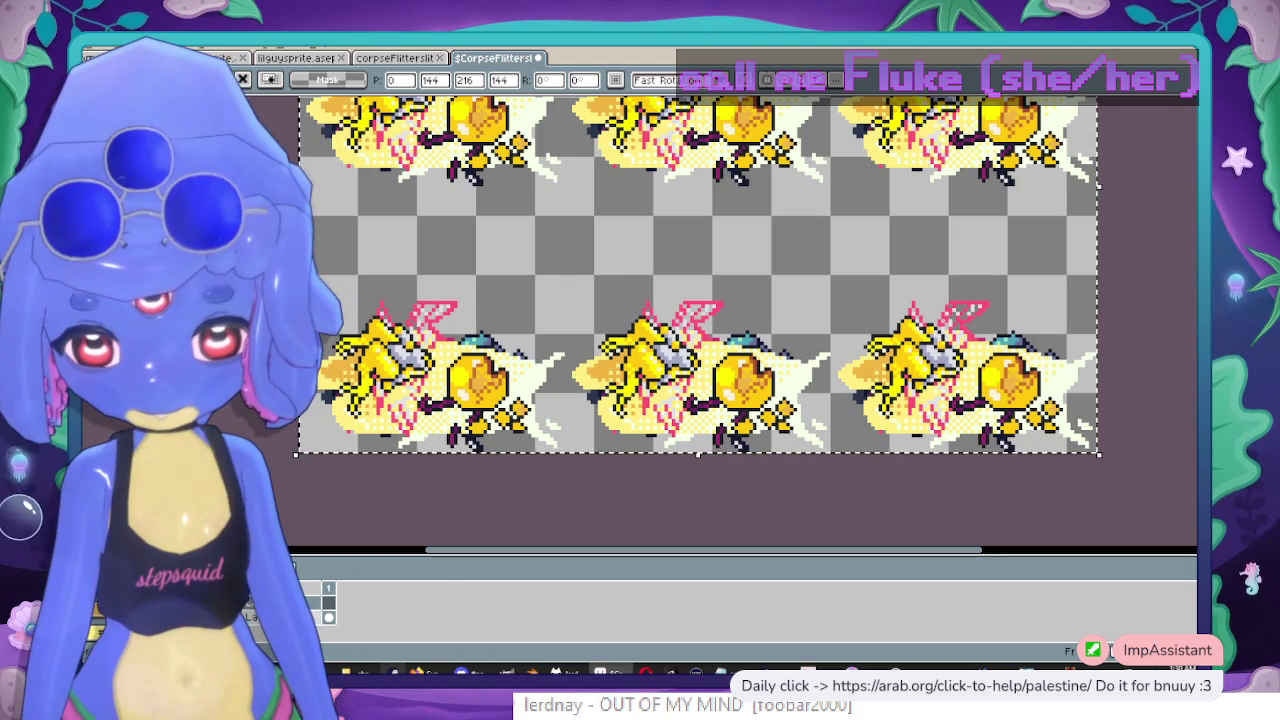
key("Return")
scroll(731, 343, "down", 1)
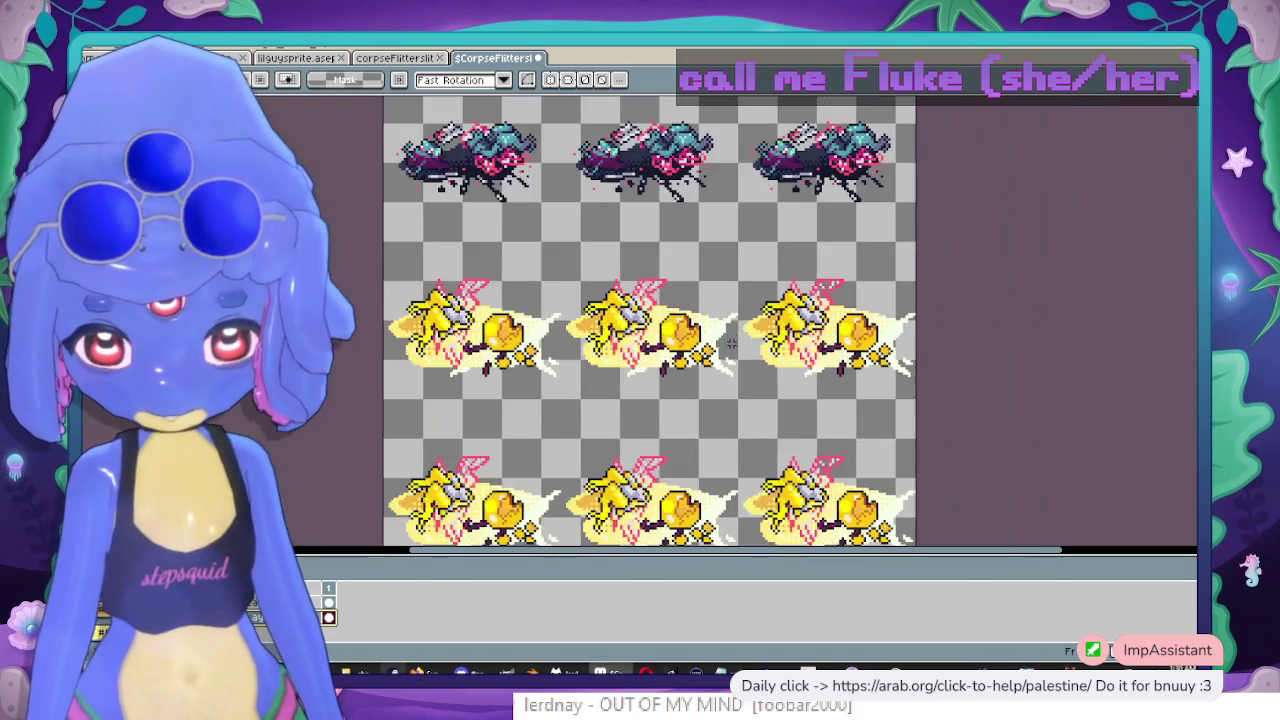
scroll(731, 343, "down", 1)
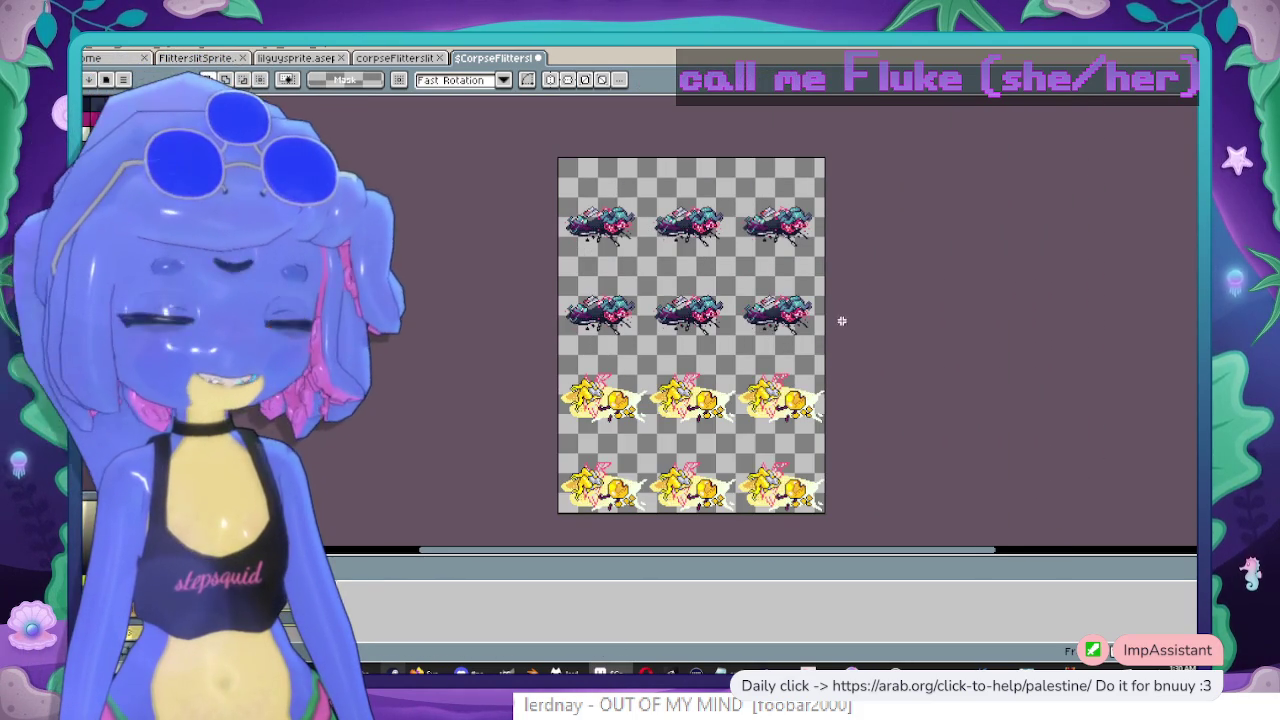
left_click_drag(842, 320, 880, 337)
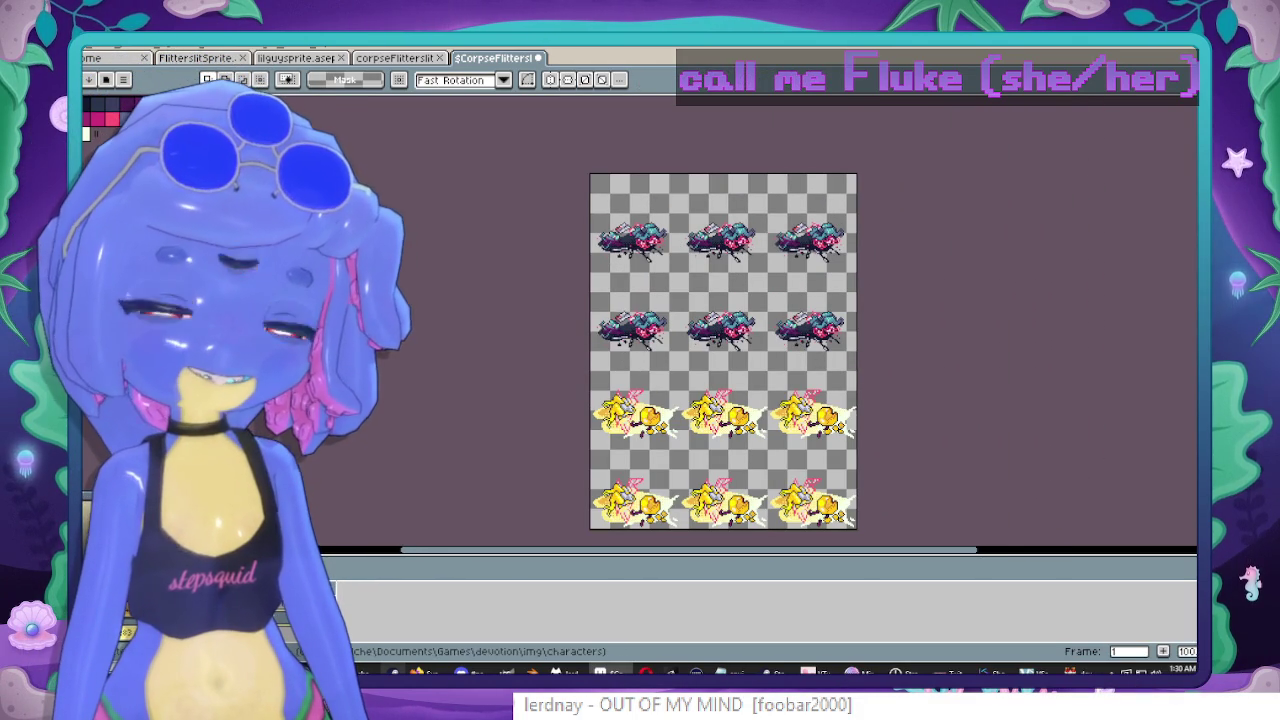
scroll(897, 298, "down", 2)
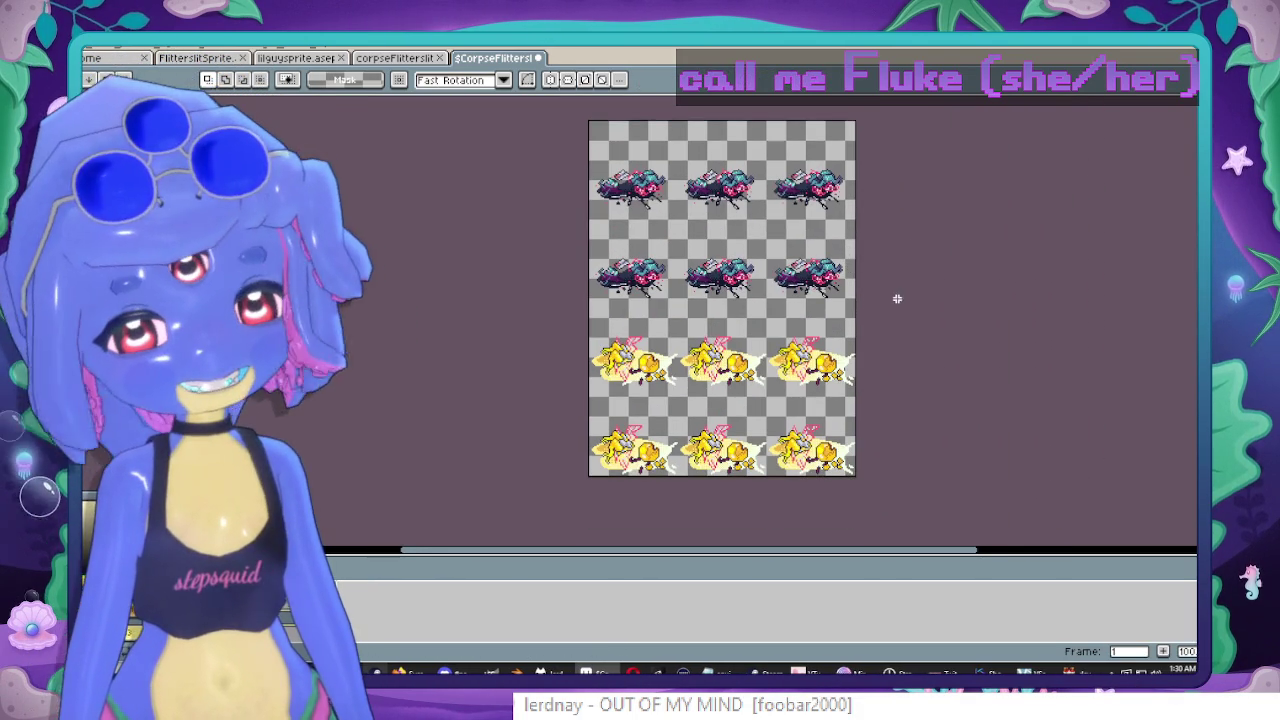
scroll(843, 281, "up", 1)
left_click_drag(741, 175, 769, 211)
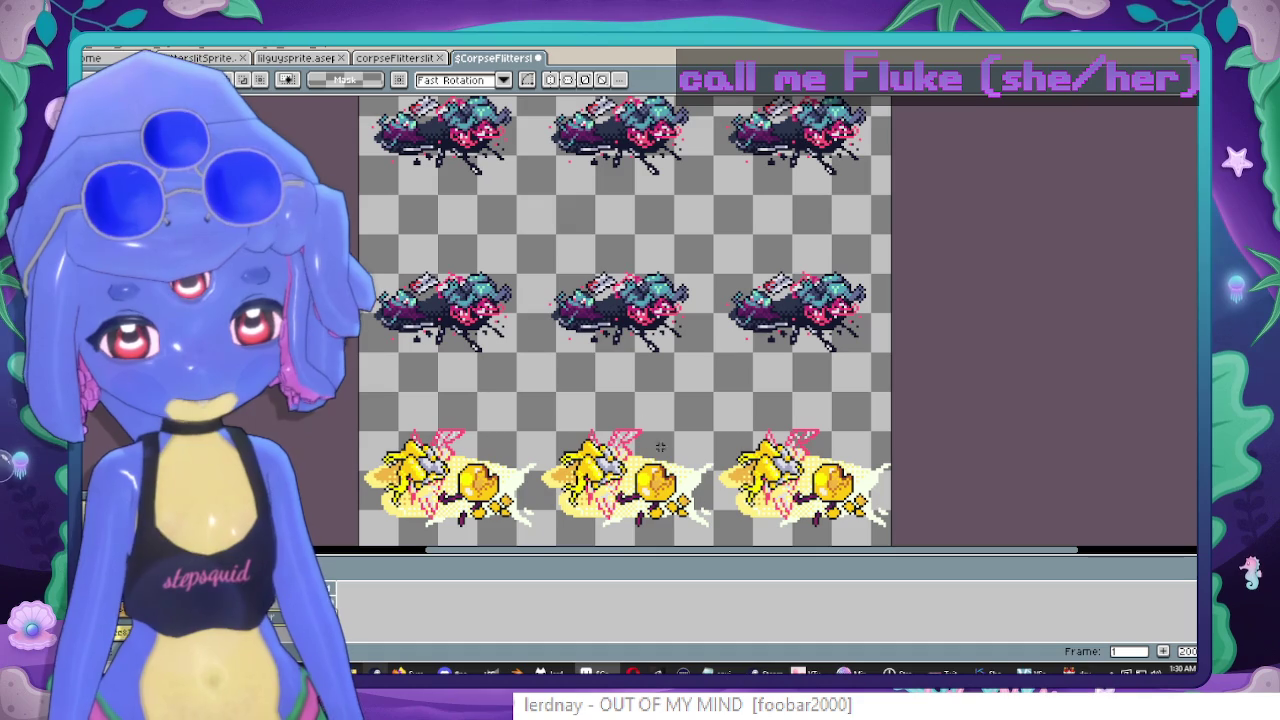
scroll(760, 490, "down", 1)
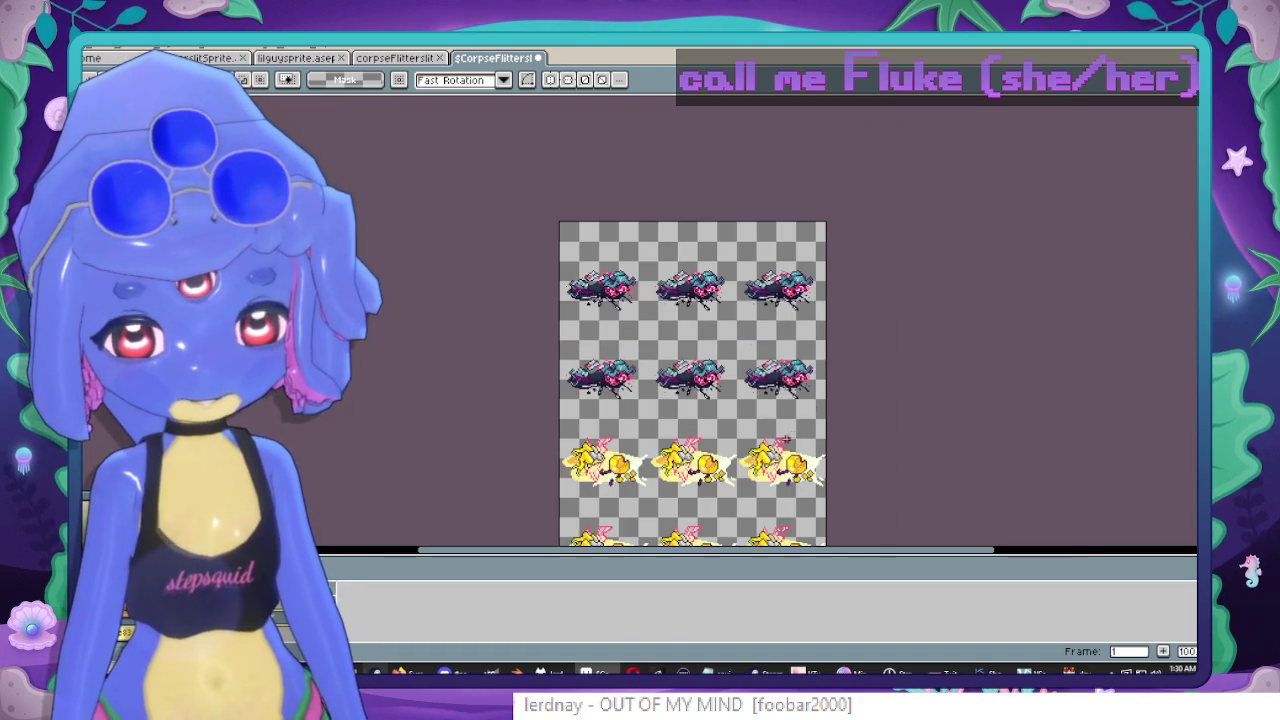
Save the sheet as a flat PNG without layers and close it.
key("ctrl+s")
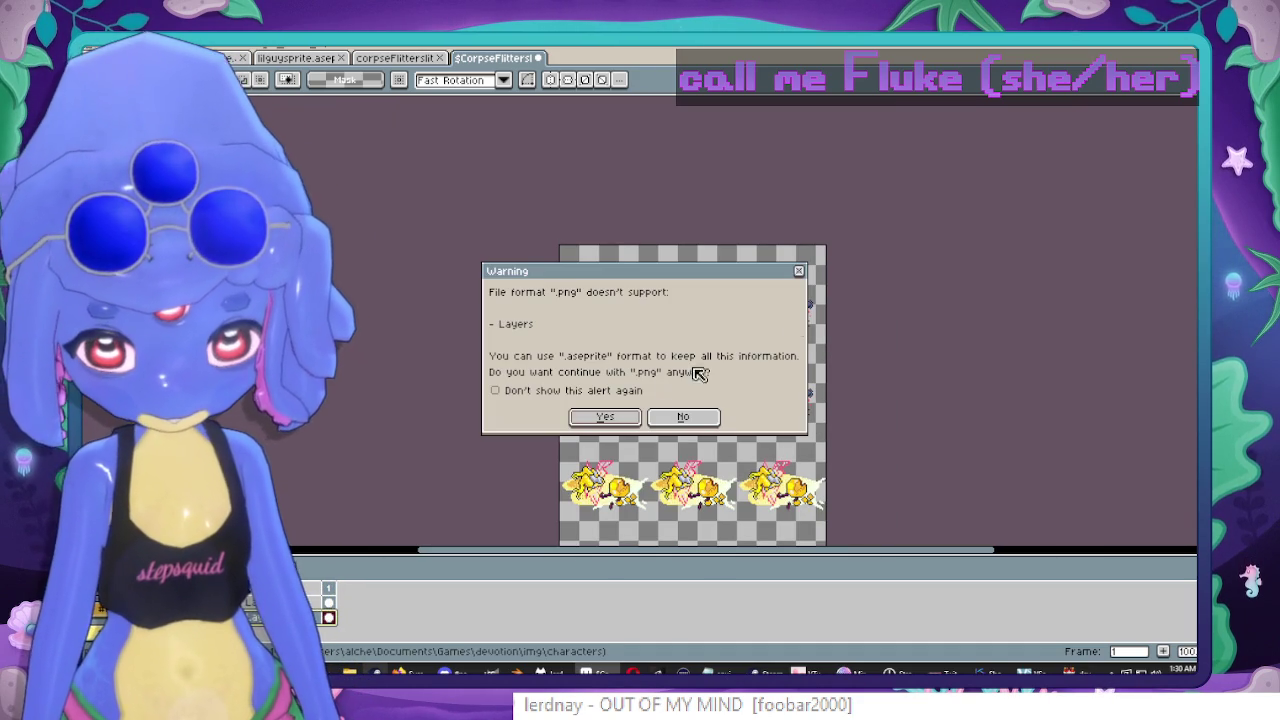
left_click(606, 417)
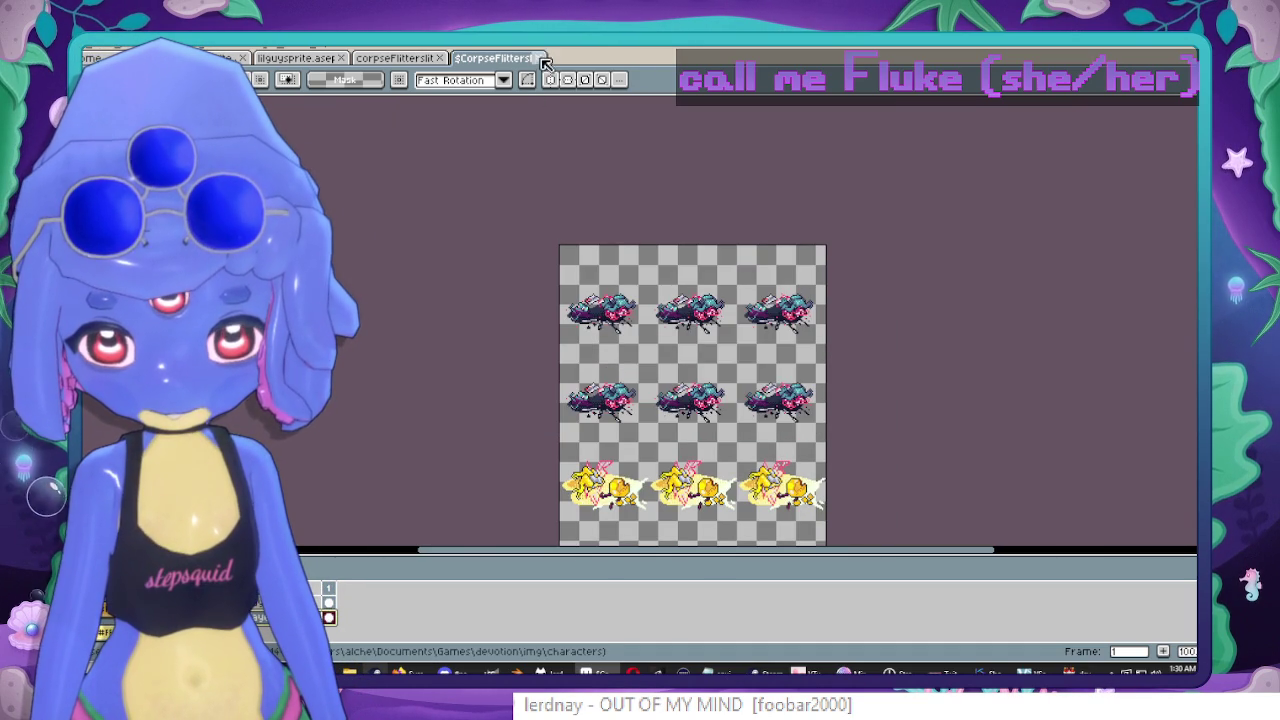
left_click(542, 58)
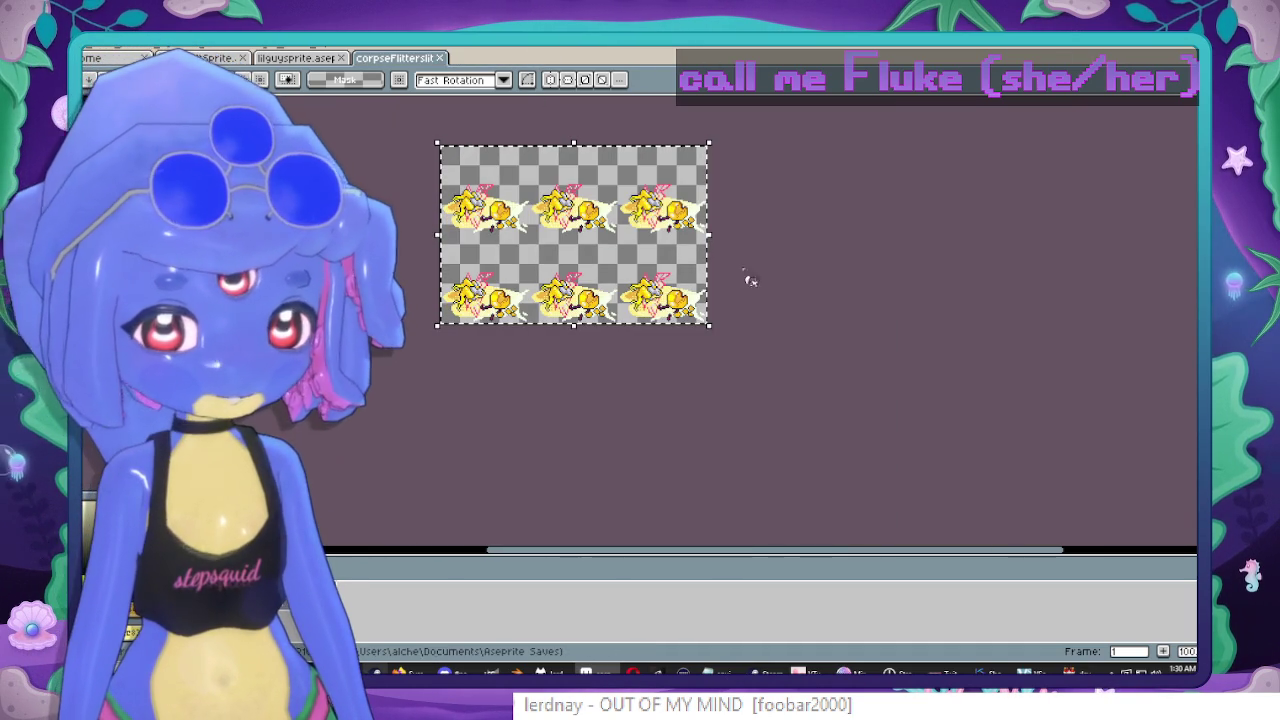
Switch to RPG Maker MZ and open the 071 Chapel Maze map.
key("alt+Tab")
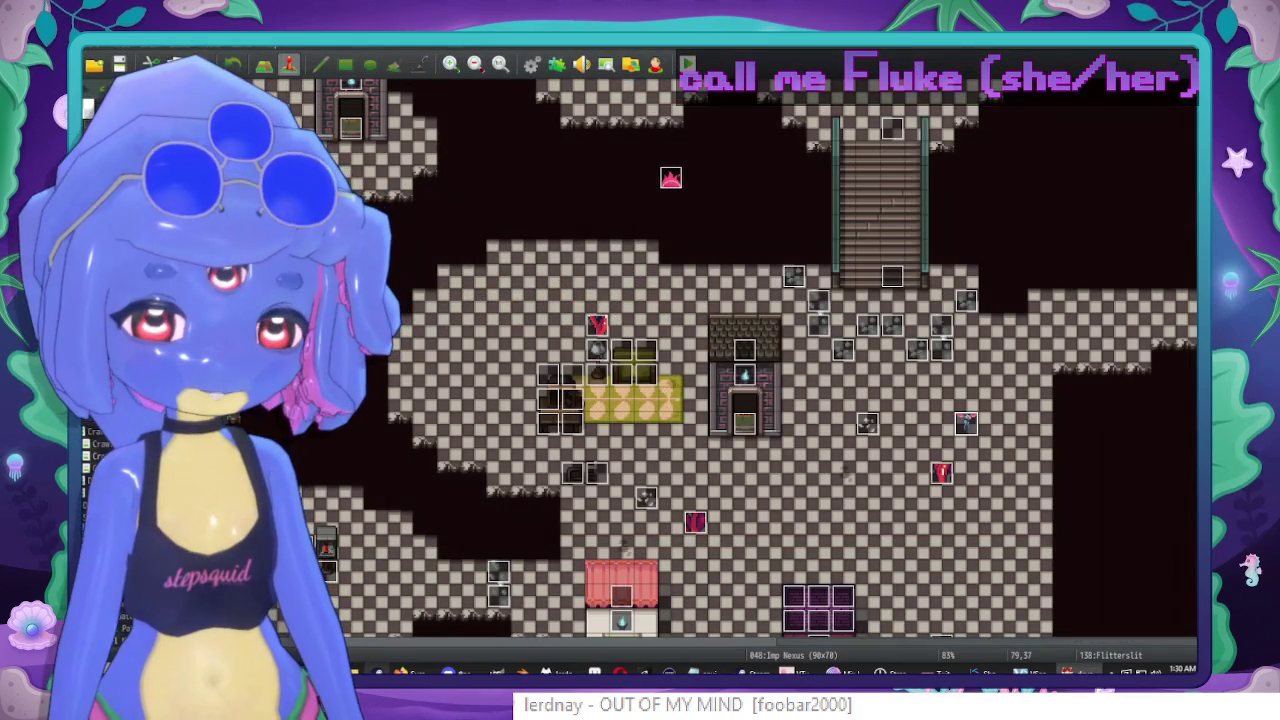
key("alt+Tab")
key("alt+Tab")
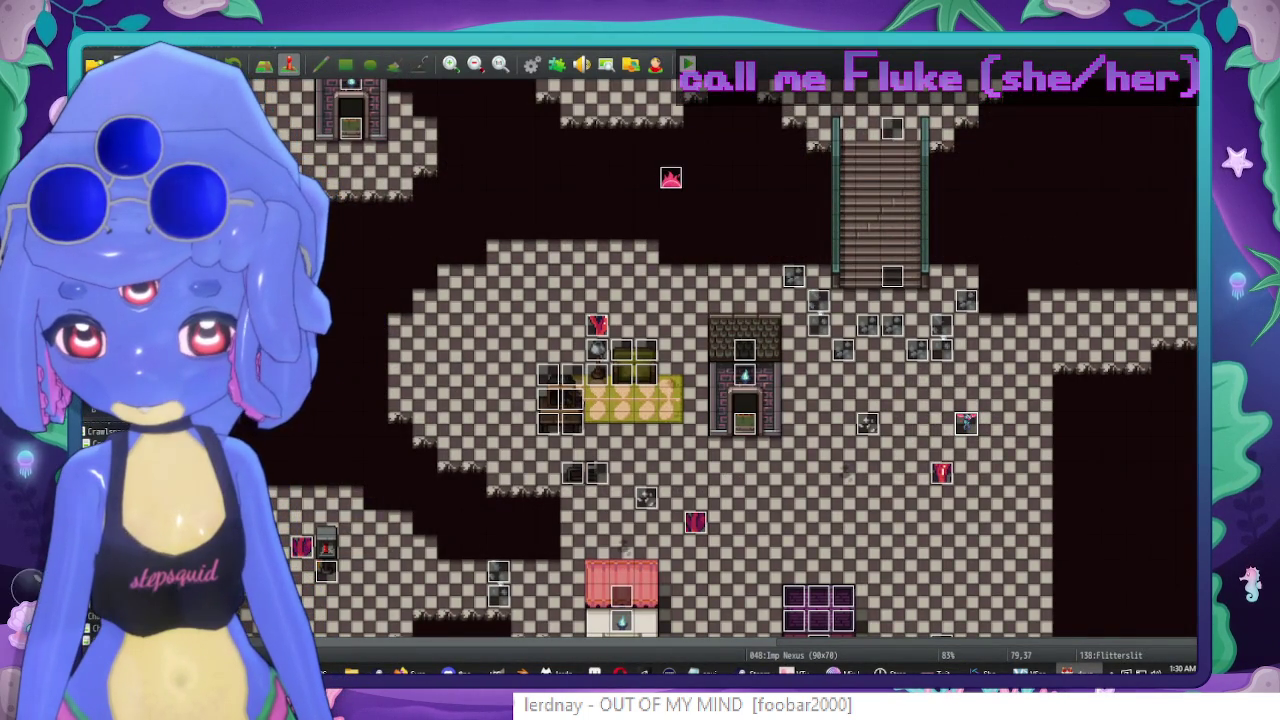
key("Down")
scroll(920, 189, "down", 3)
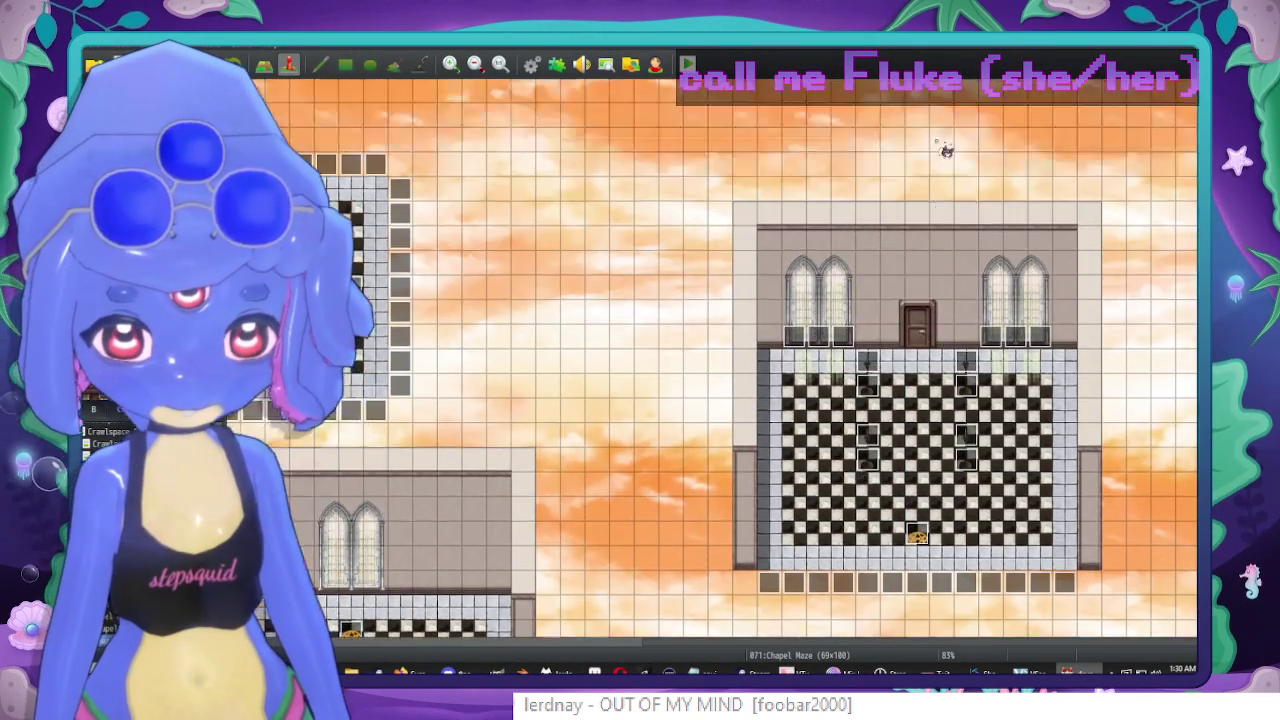
scroll(744, 360, "down", 1)
scroll(744, 360, "down", 3)
scroll(744, 360, "down", 4)
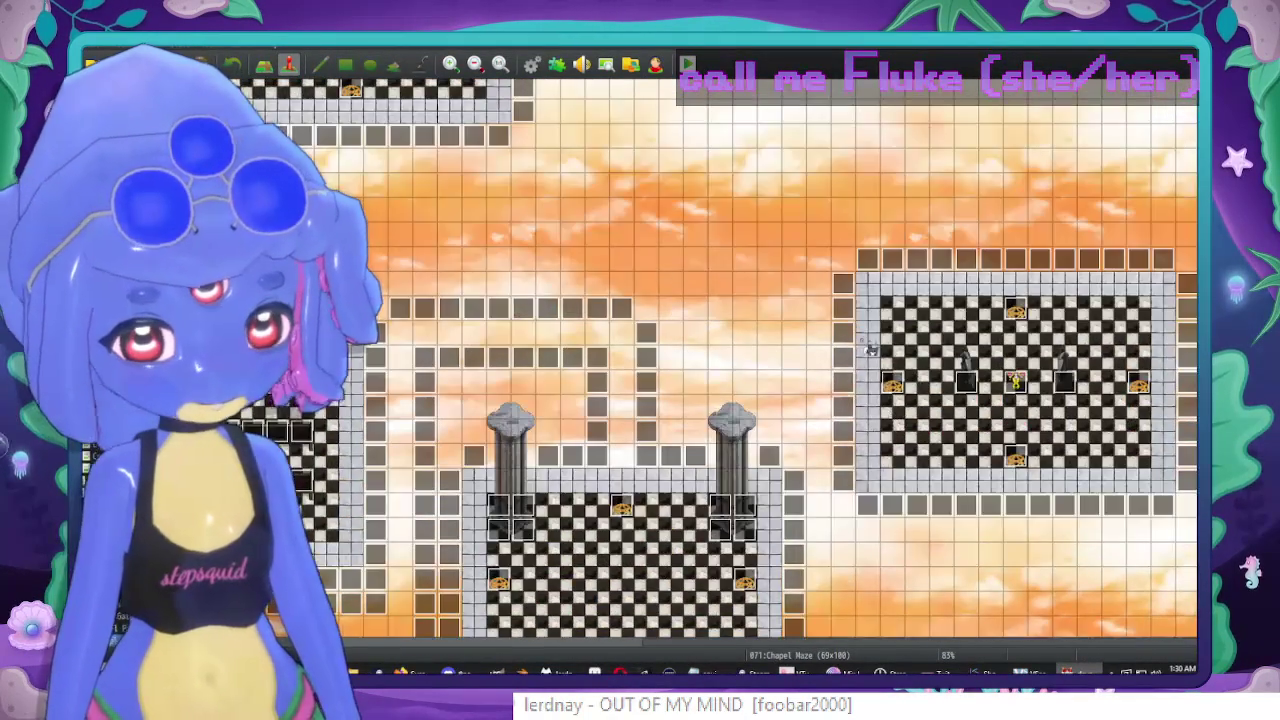
scroll(744, 360, "down", 3)
Set the Glimmerling event's death-page graphic to the yellow fairy corpse sprite.
double_click(1027, 297)
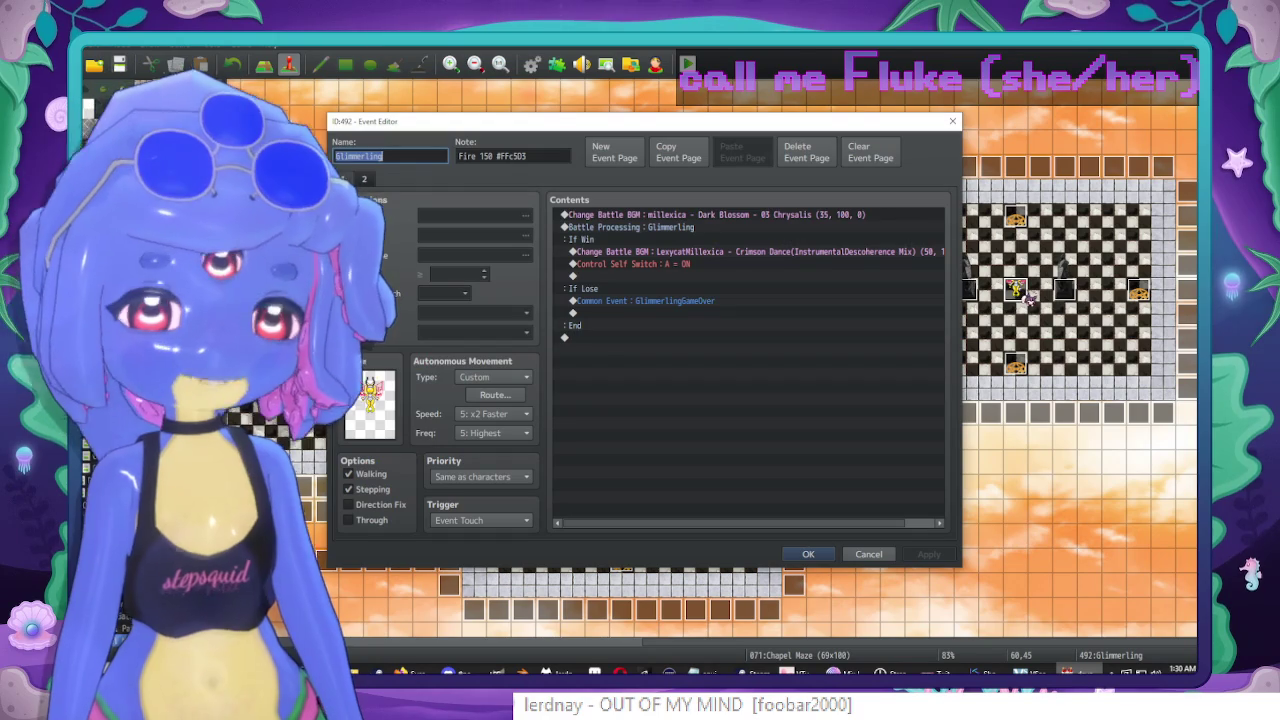
double_click(372, 405)
double_click(607, 297)
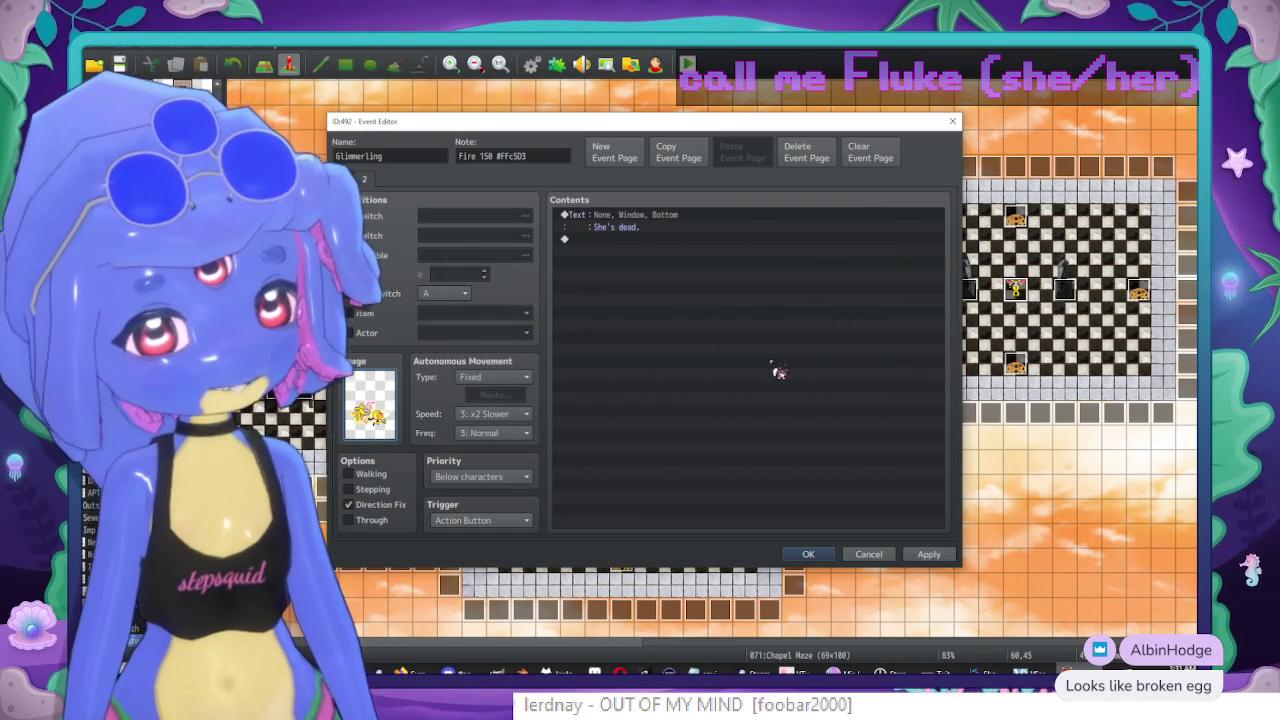
left_click(657, 217)
Append 'A milky yellow substance dribbles from the shattered orb of her head.' and apply.
double_click(657, 217)
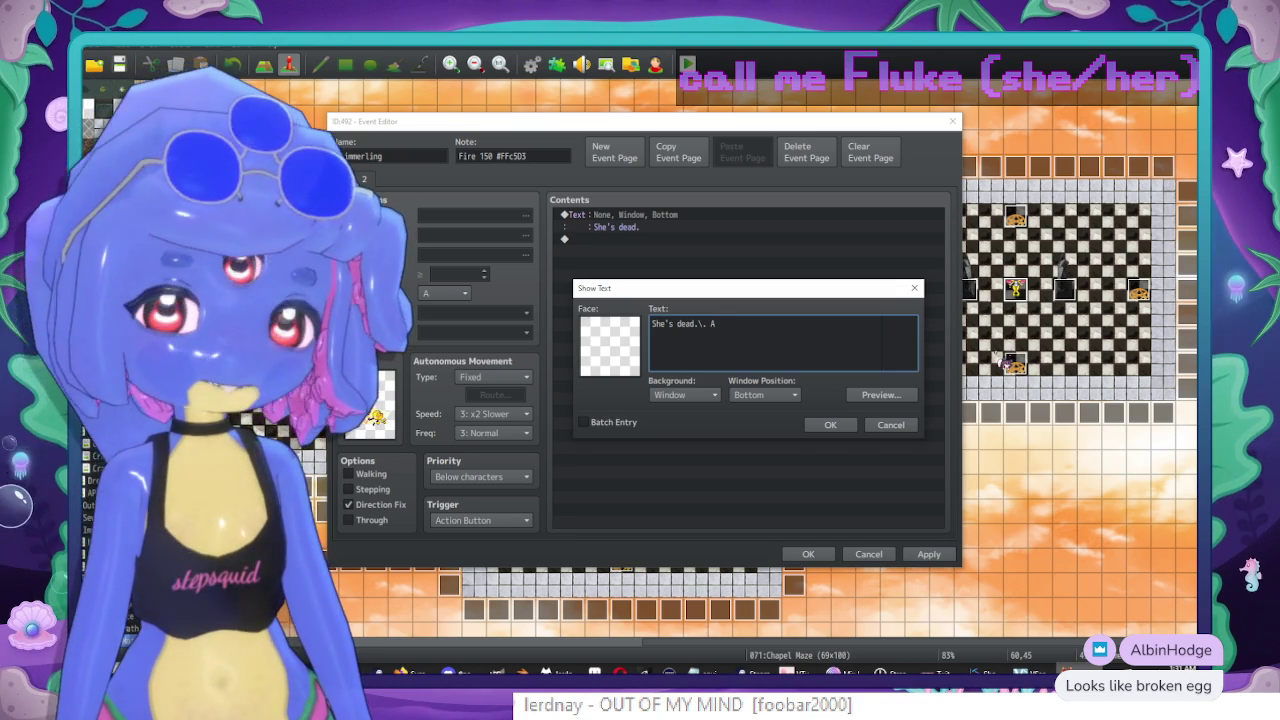
type(" milky y")
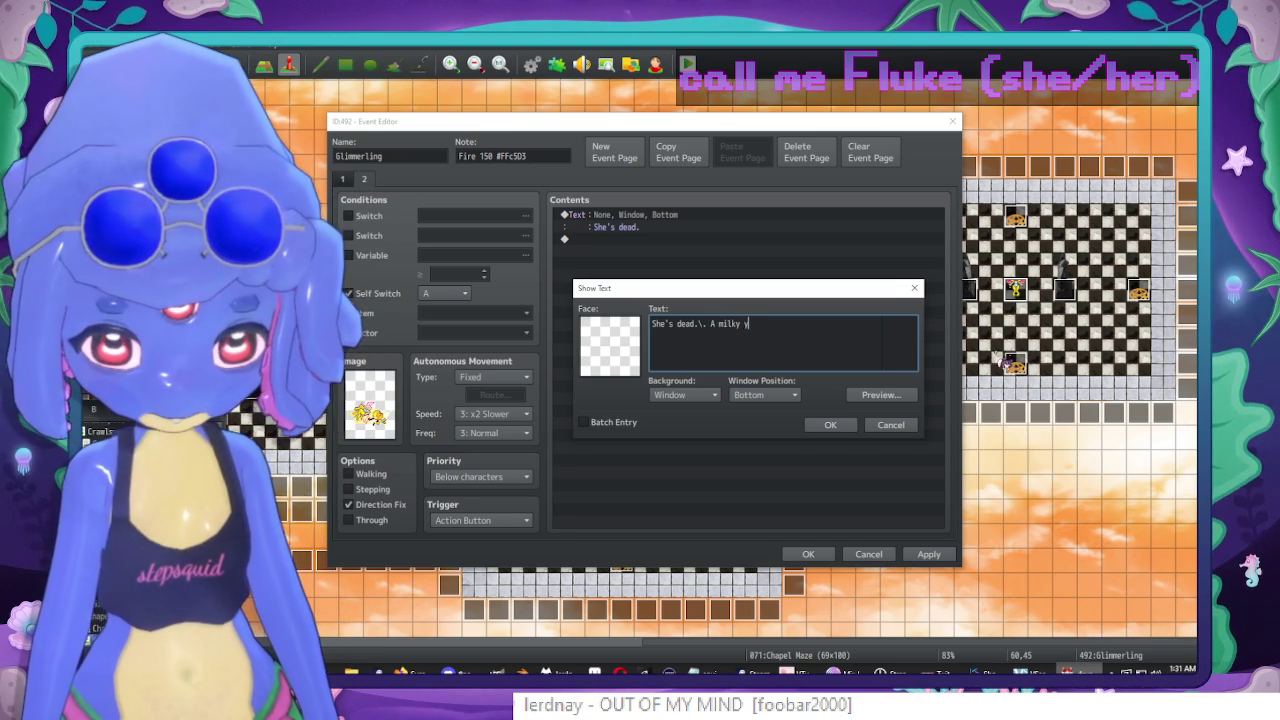
type("ellow substance dr")
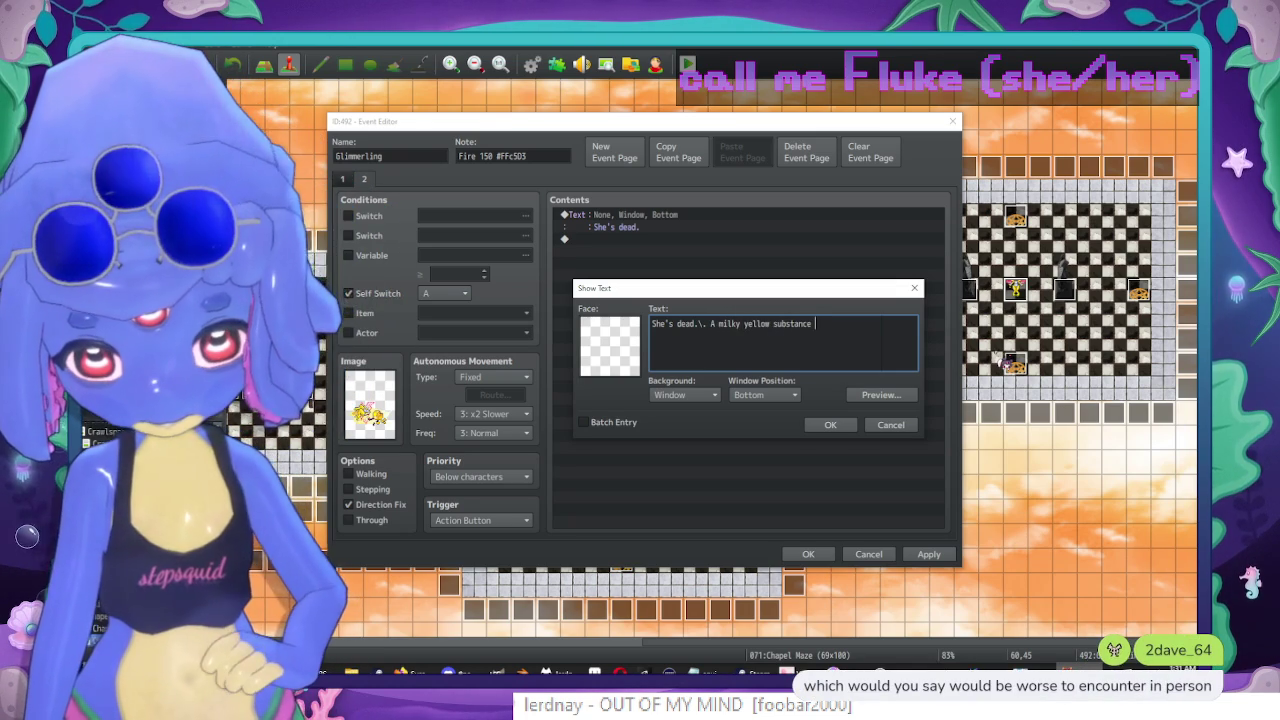
type("ibbles from")
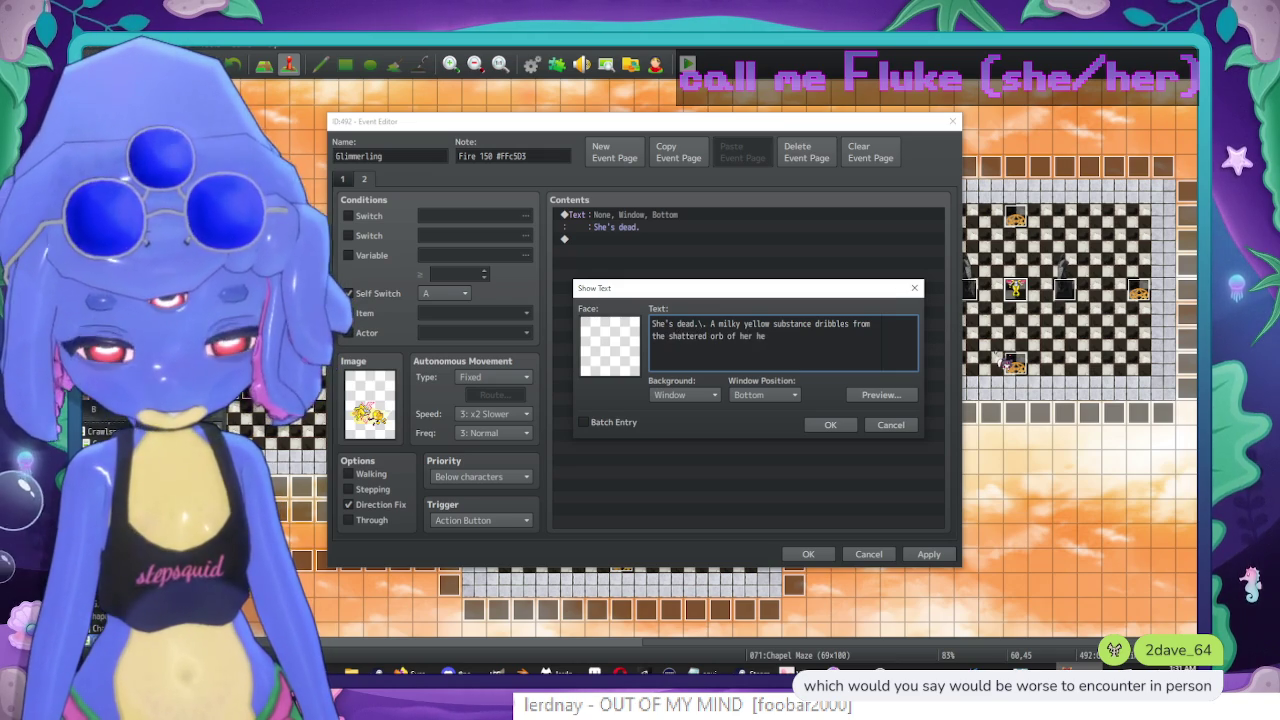
type("r head.")
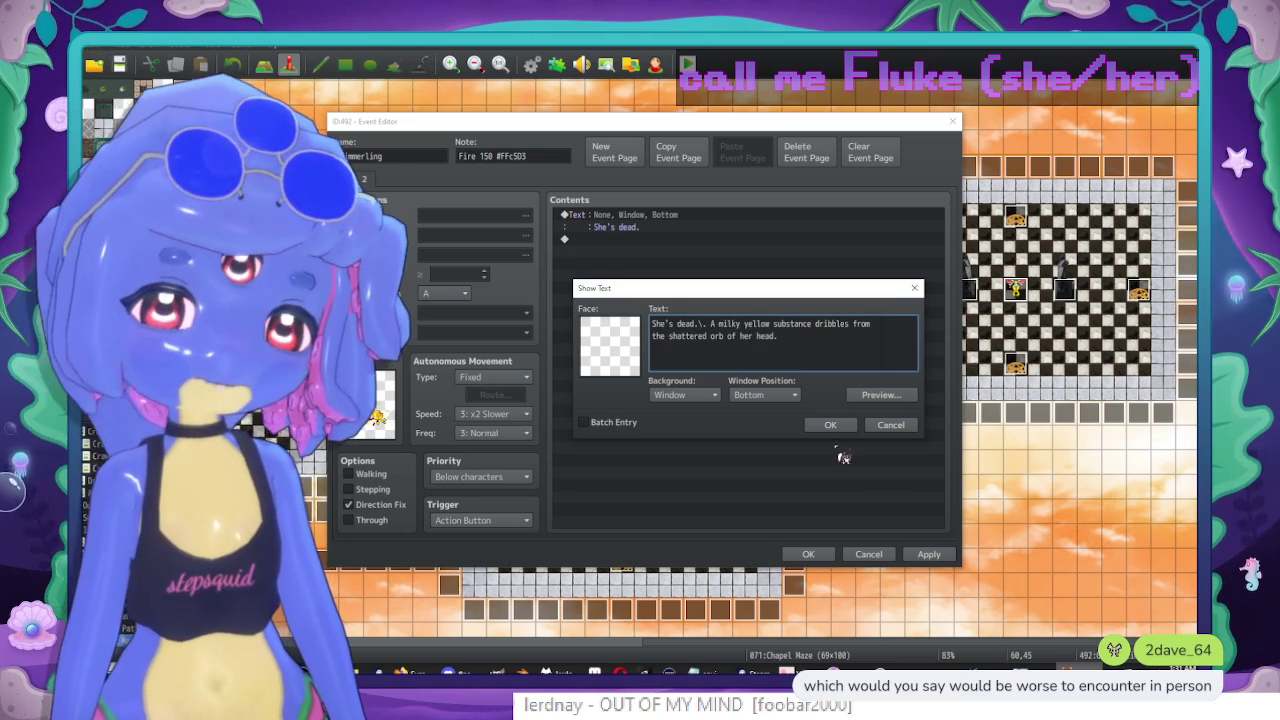
left_click(828, 423)
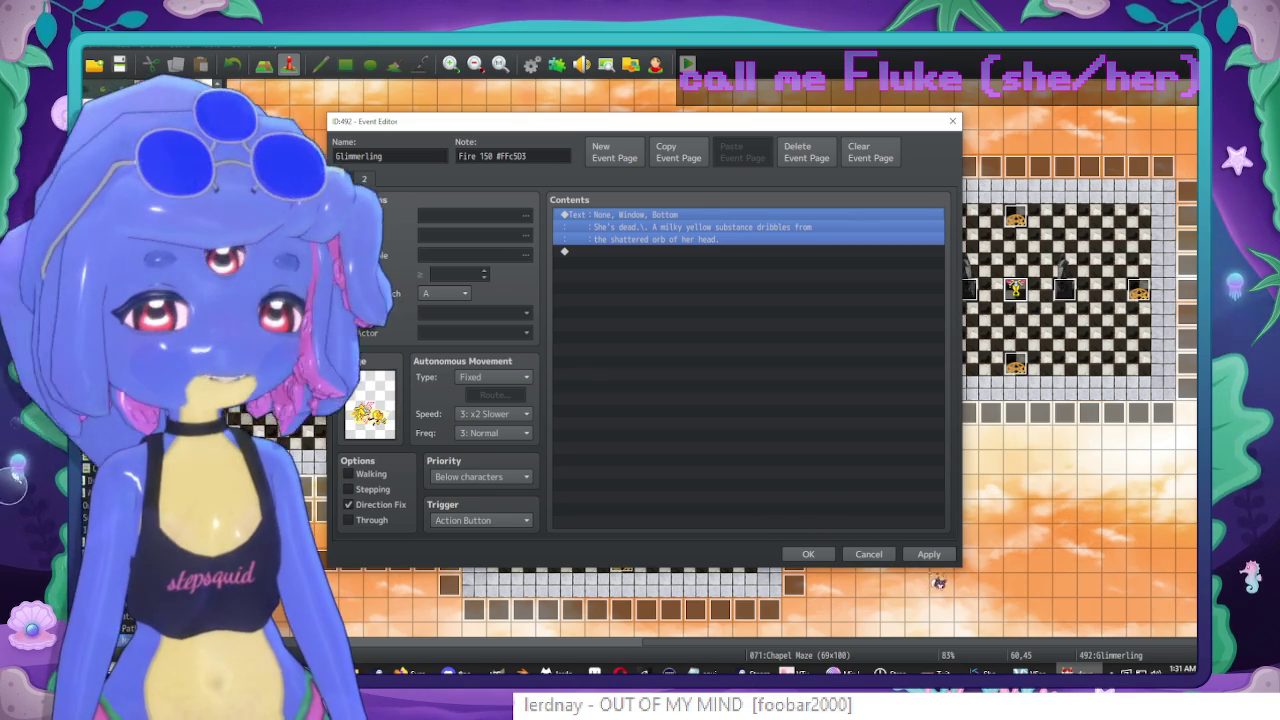
left_click(929, 556)
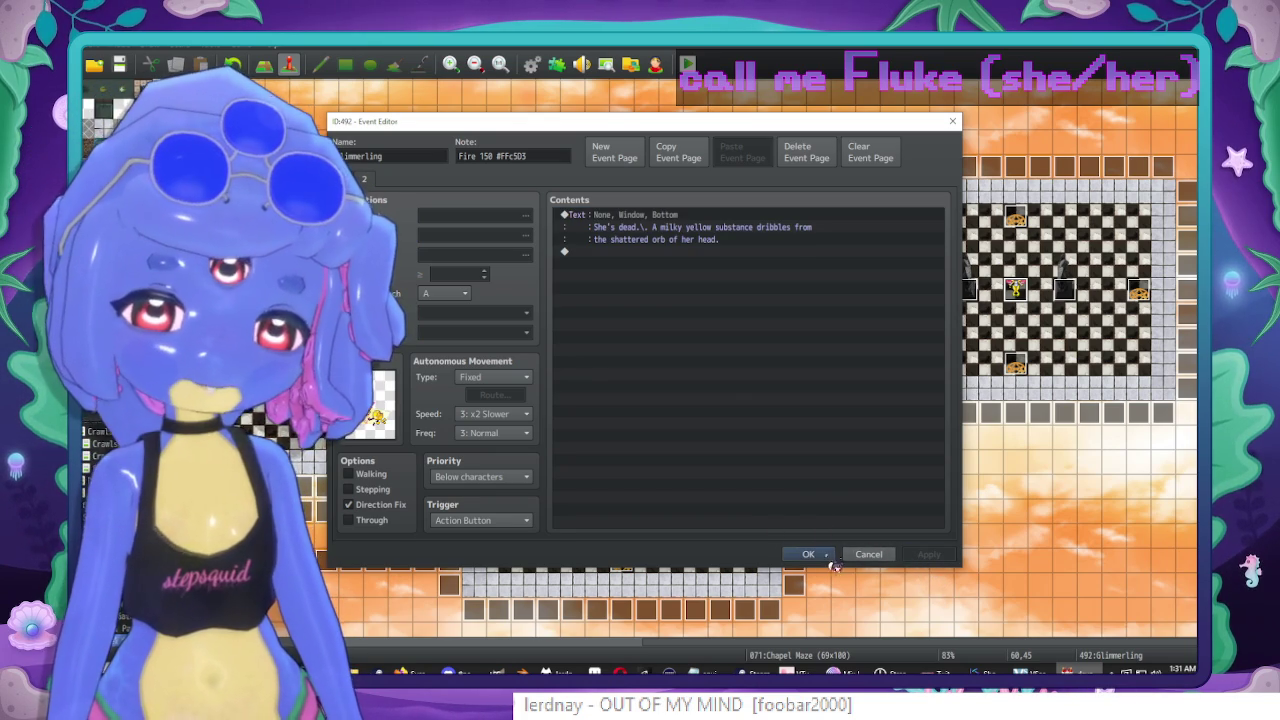
left_click(807, 555)
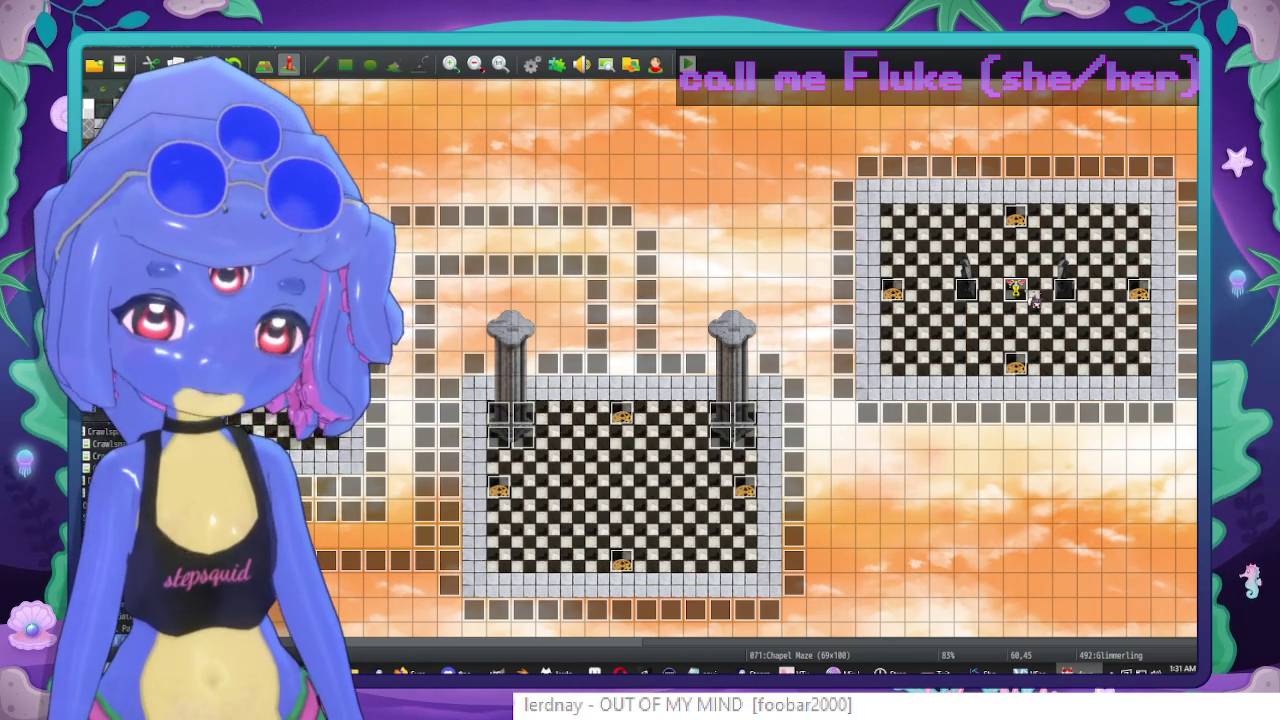
Scroll around the Chapel Maze map to look over the other rooms.
scroll(825, 300, "down", 3)
scroll(835, 400, "down", 5)
scroll(840, 430, "right", 5)
scroll(866, 451, "up", 3)
scroll(743, 423, "left", 3)
scroll(960, 533, "down", 3)
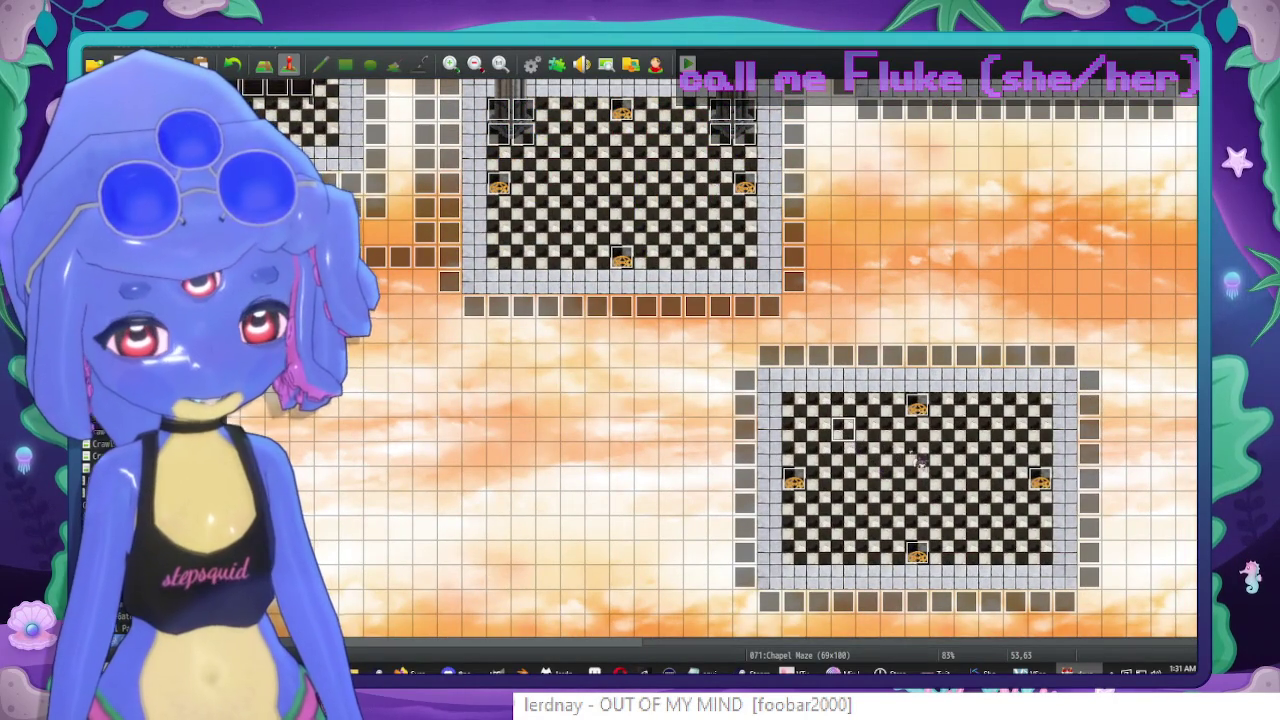
scroll(800, 450, "up", 3)
scroll(700, 450, "left", 3)
scroll(600, 447, "left", 3)
scroll(600, 380, "up", 3)
scroll(690, 400, "down", 5)
scroll(680, 250, "up", 3)
scroll(660, 325, "right", 2)
scroll(680, 330, "down", 4)
scroll(711, 360, "down", 1)
scroll(754, 341, "up", 3)
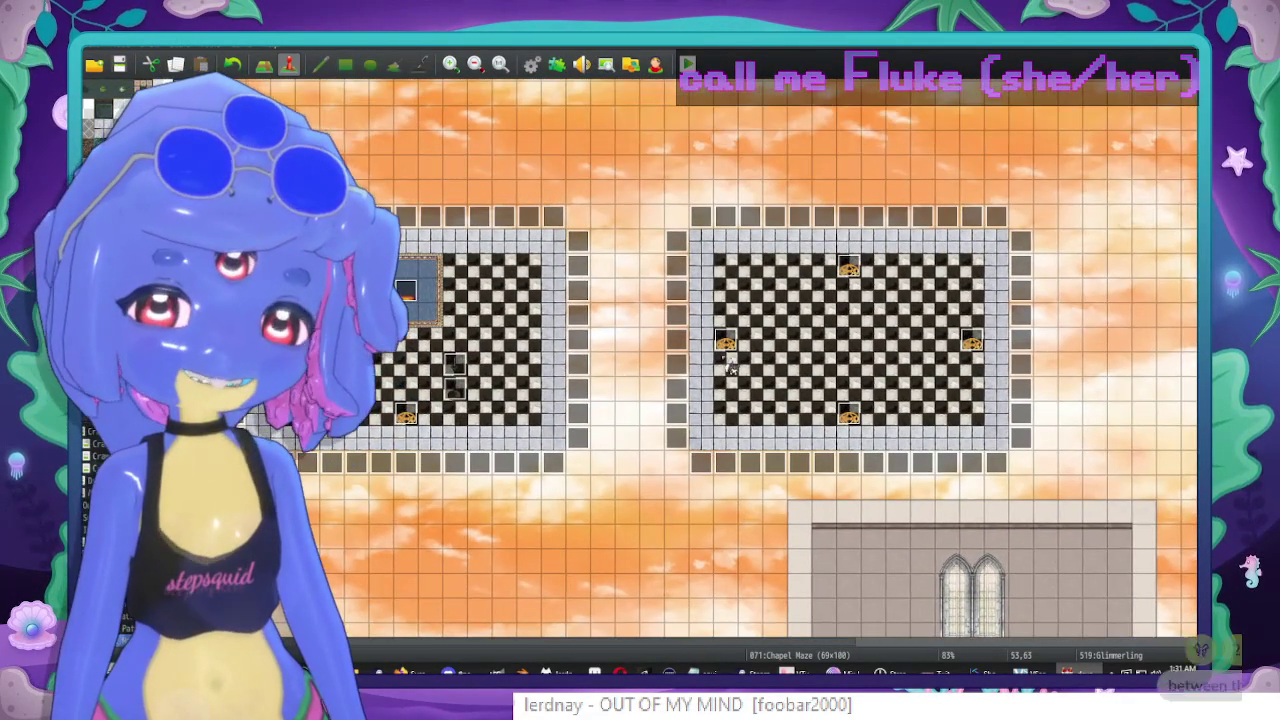
scroll(745, 370, "down", 2)
scroll(610, 348, "down", 5)
scroll(615, 349, "right", 4)
scroll(615, 349, "up", 3)
scroll(615, 349, "left", 1)
scroll(840, 350, "down", 2)
scroll(840, 350, "down", 2)
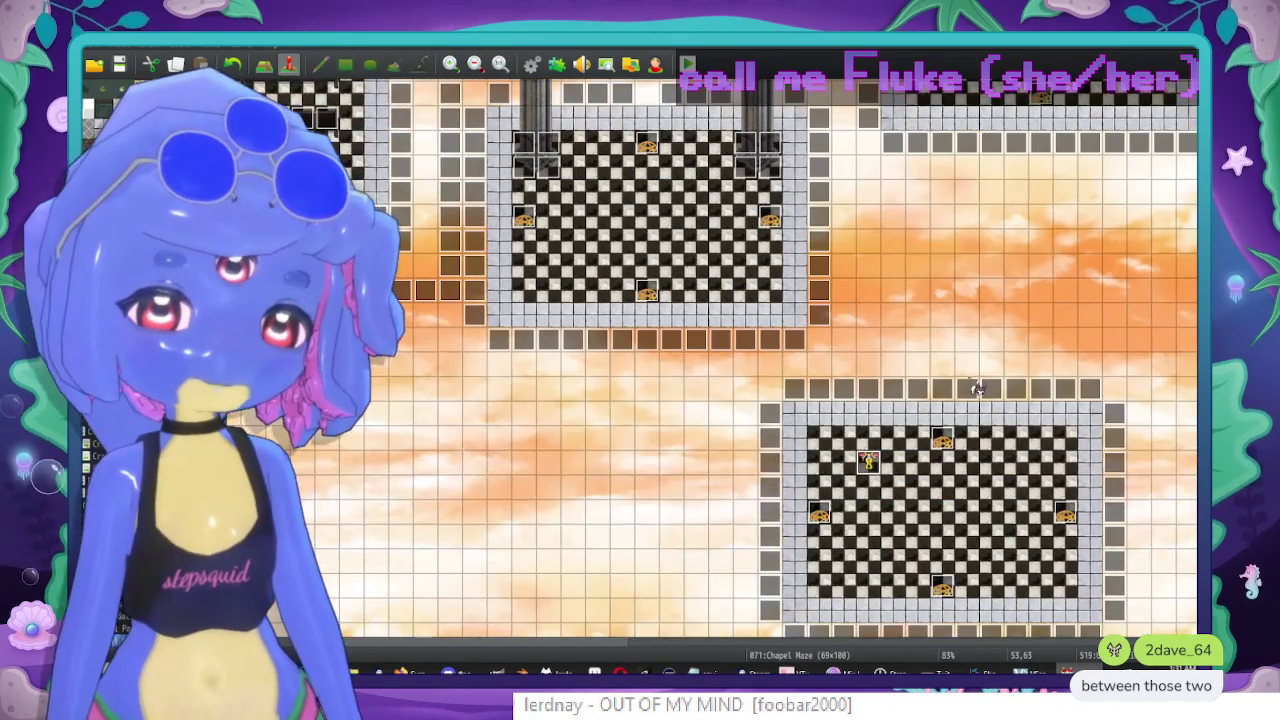
scroll(854, 354, "up", 2)
scroll(1043, 349, "right", 1)
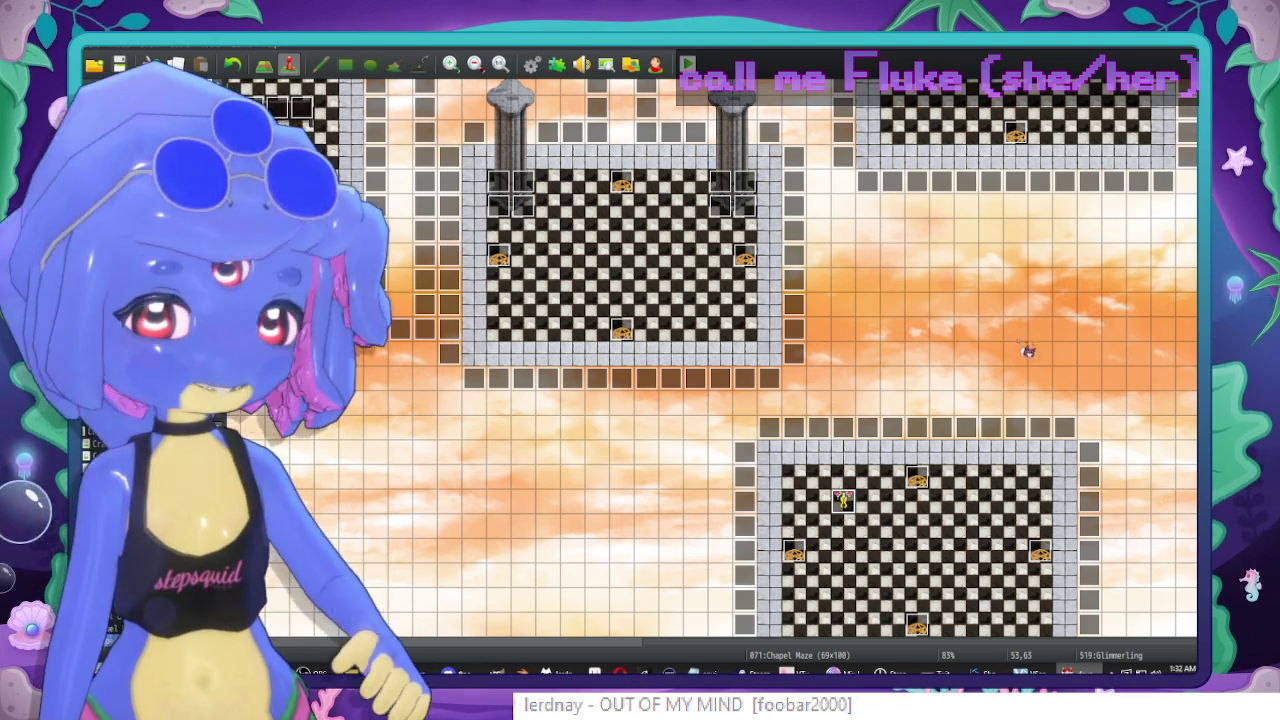
Find and open another Glimmerling event to check its battle processing with win and lose branches.
scroll(892, 371, "up", 4)
scroll(892, 371, "up", 2)
scroll(700, 420, "right", 1)
scroll(700, 420, "down", 1)
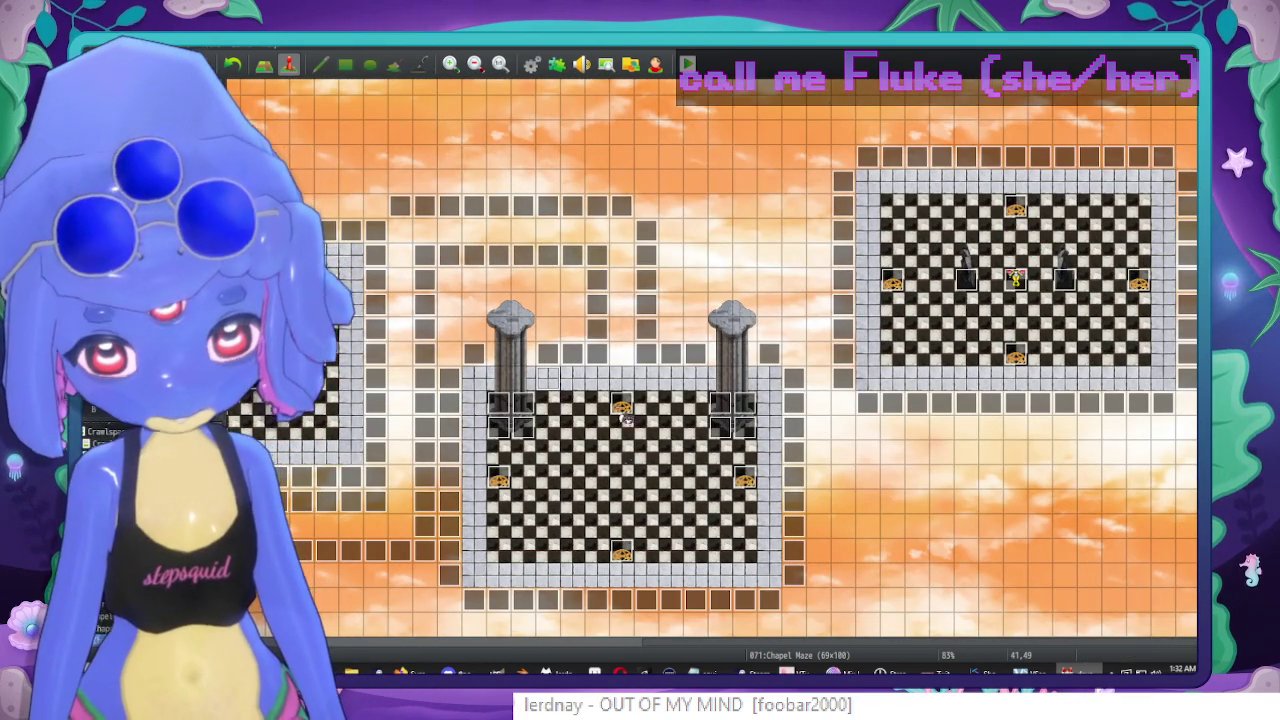
scroll(590, 395, "down", 3)
scroll(640, 387, "left", 3)
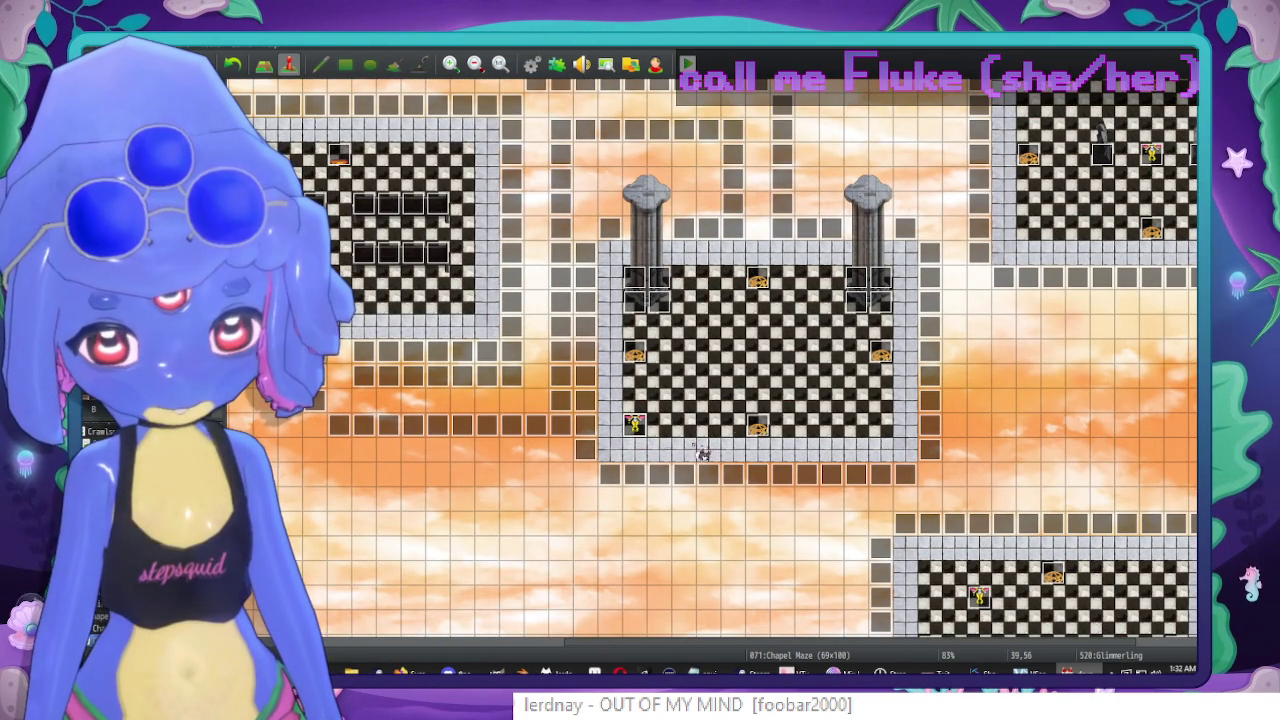
double_click(685, 458)
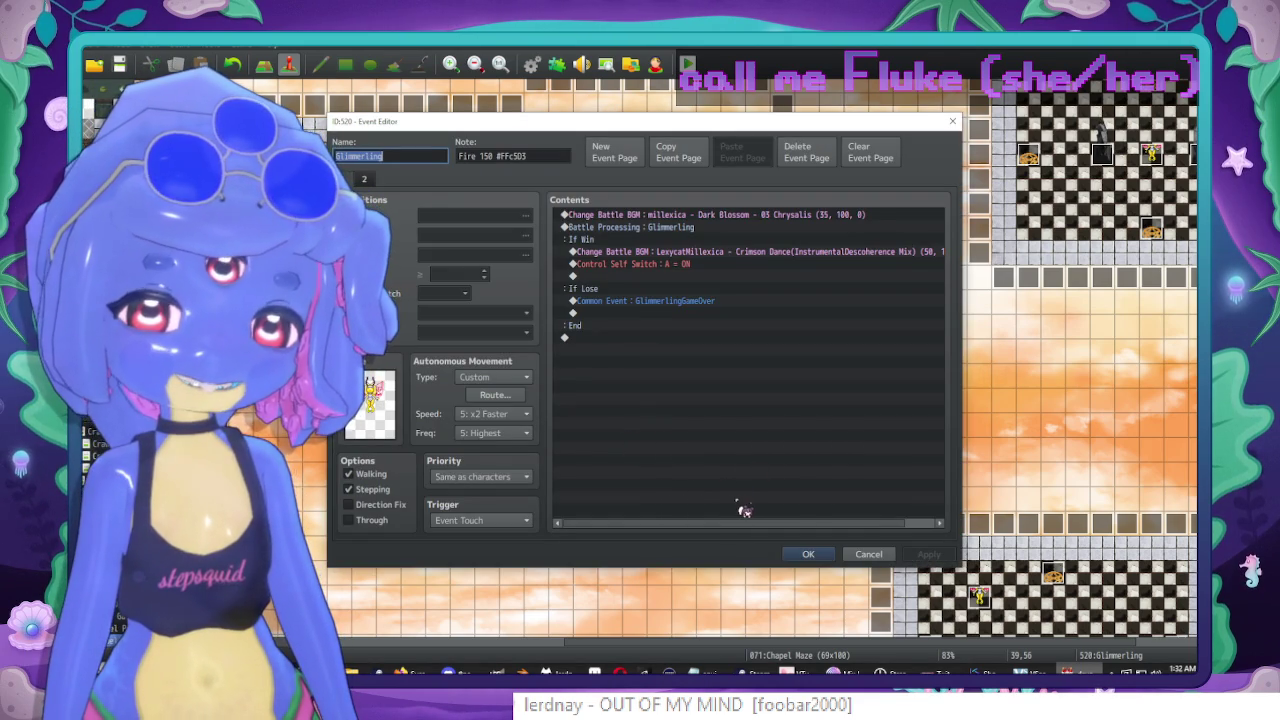
key("Escape")
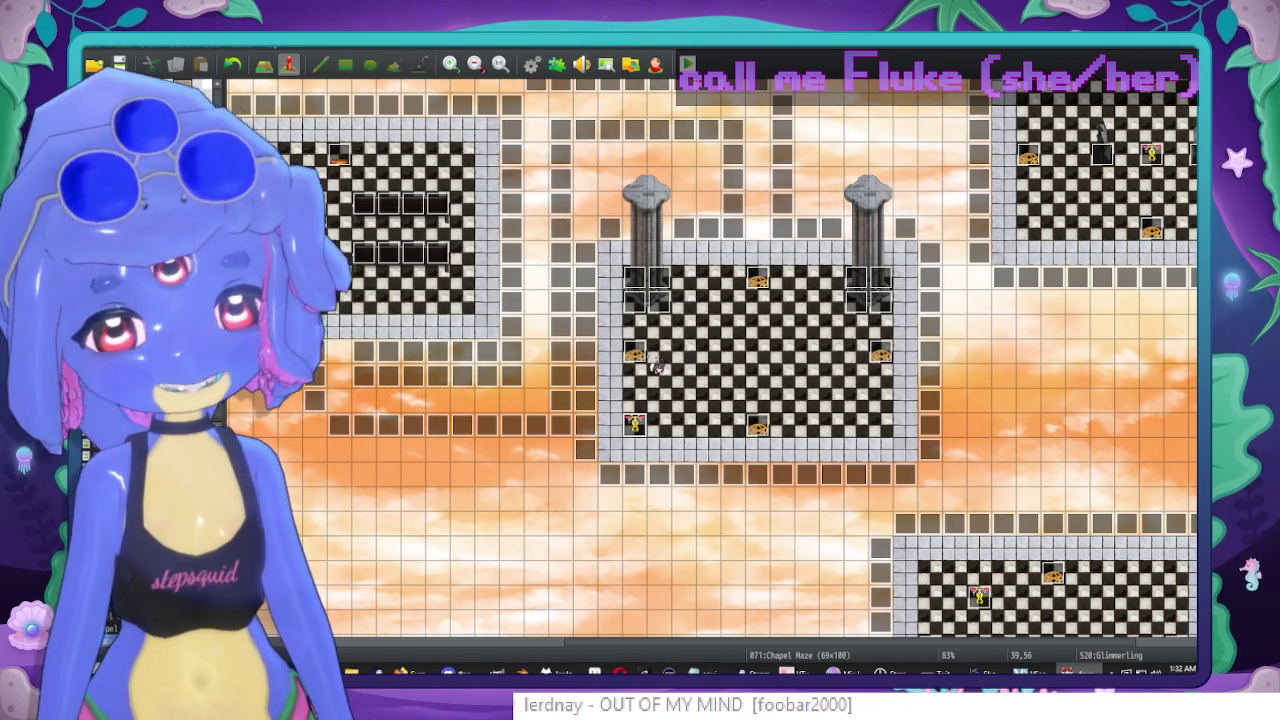
middle_click(857, 476)
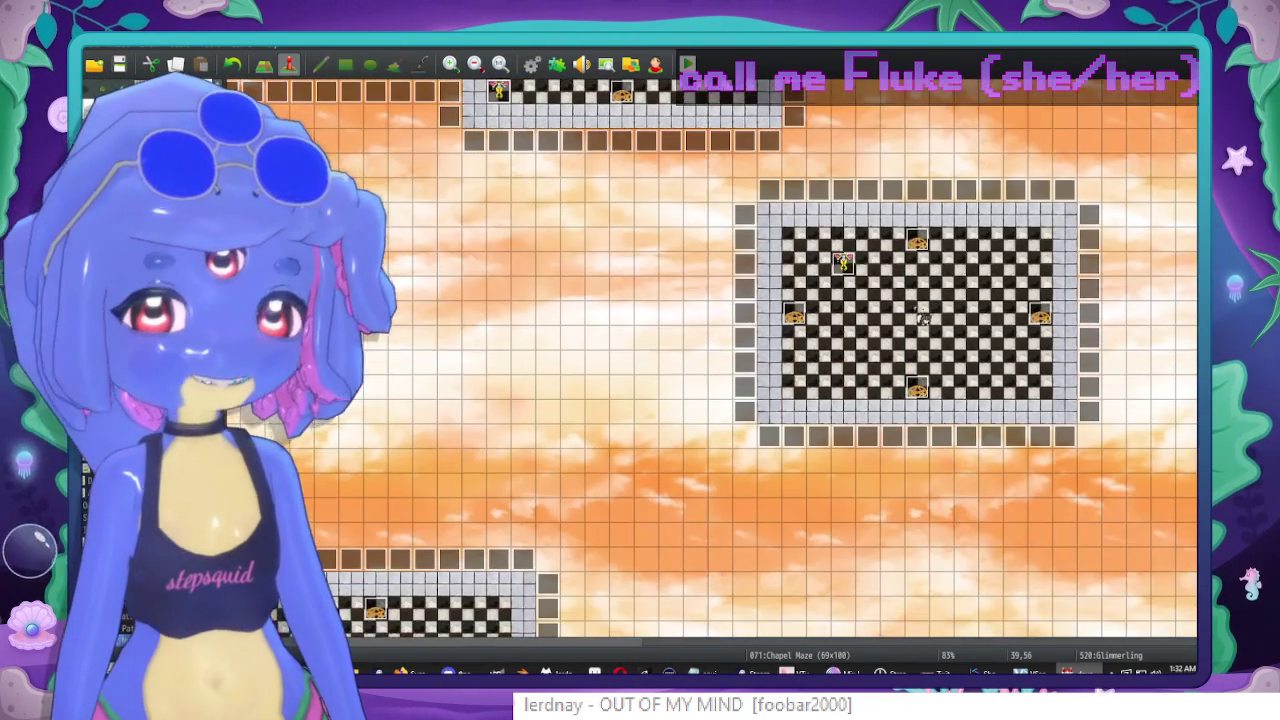